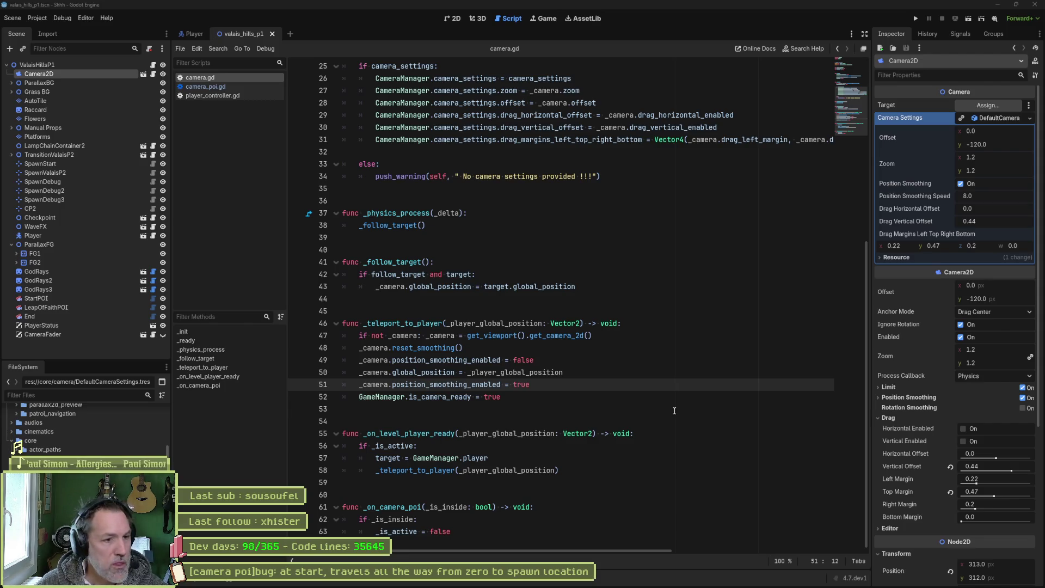
# Step: Rename the follow_target flag on line 10 of camera.gd to _is_follow_target
pyautogui.click(426, 385)
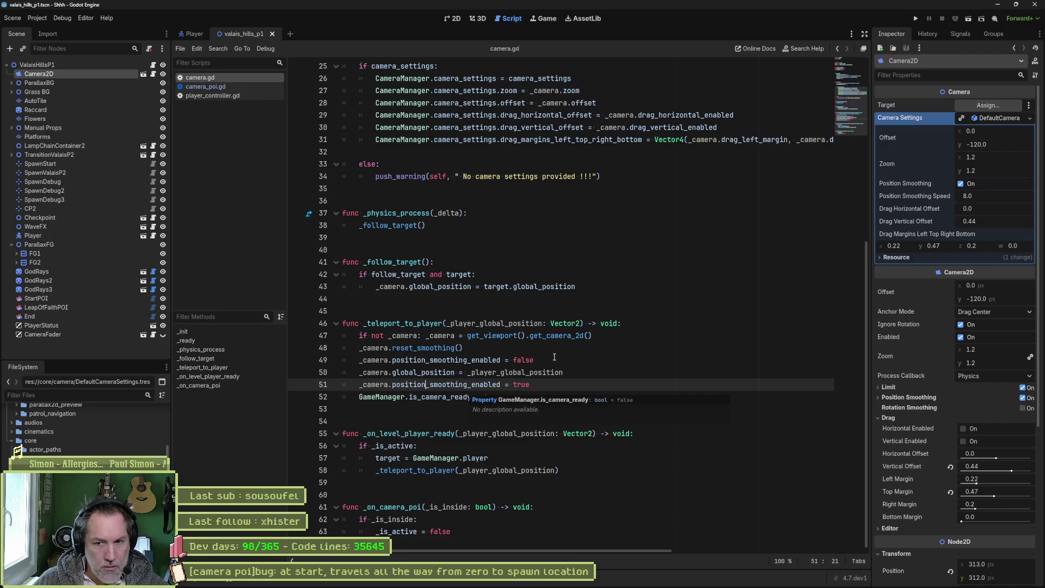
pyautogui.scroll(8, 466, 391)
pyautogui.doubleClick(379, 174)
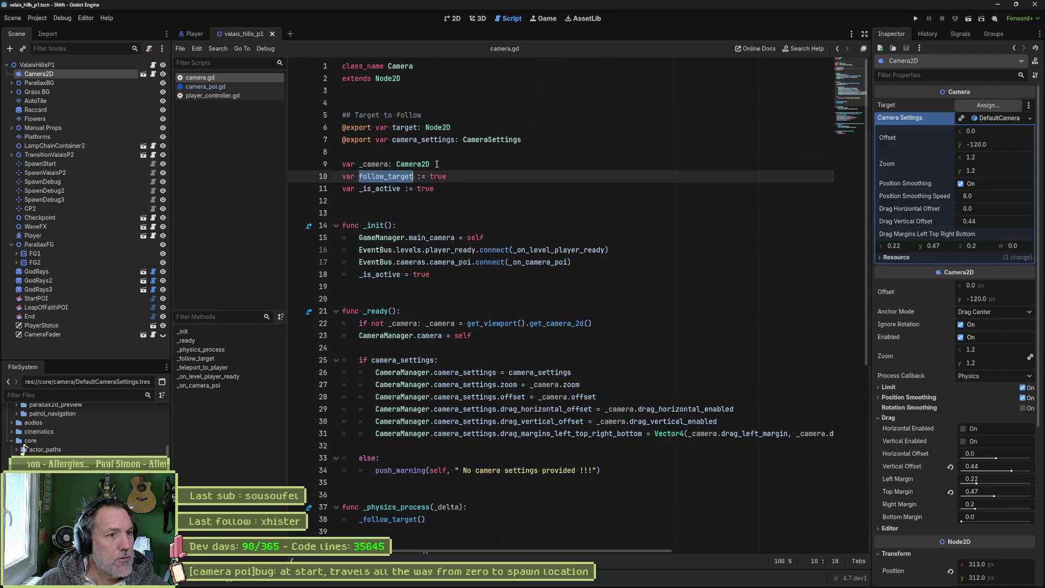
pyautogui.click(360, 177)
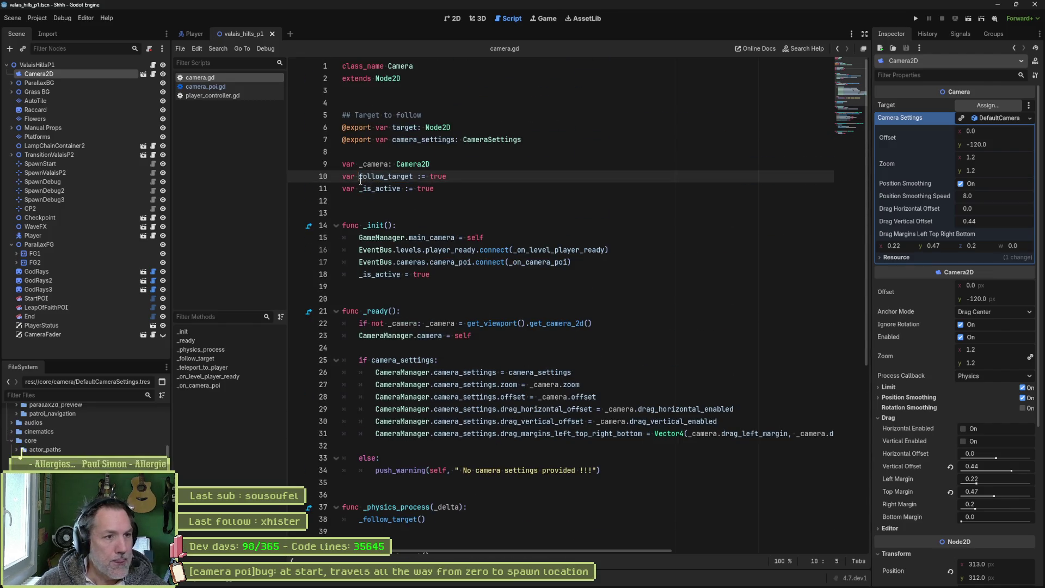
pyautogui.write('?')
pyautogui.press('BackSpace')
pyautogui.write('_')
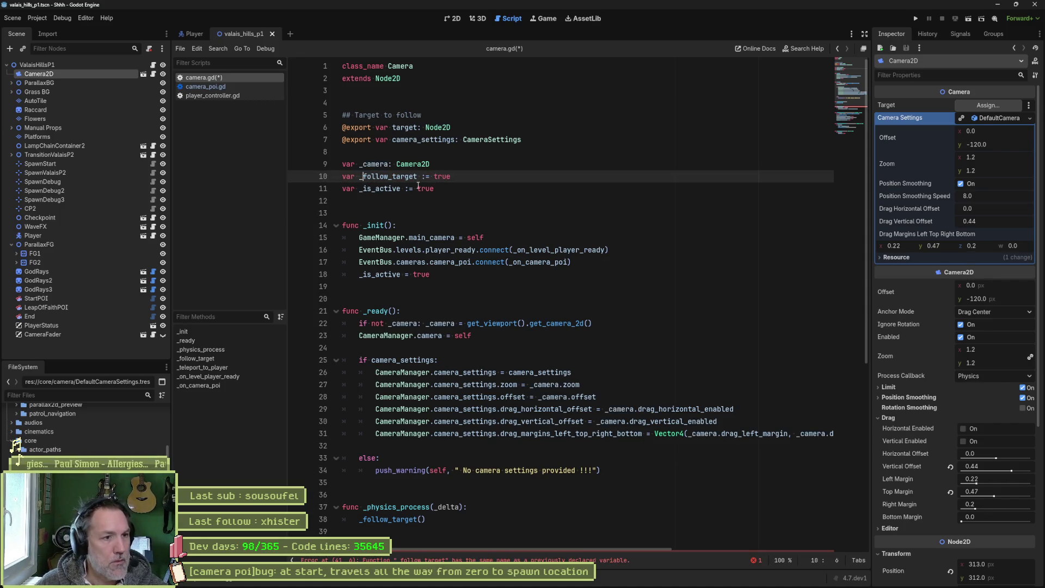
pyautogui.keyDown('ctrl'); pyautogui.click(410, 303); pyautogui.keyUp('ctrl')
pyautogui.doubleClick(411, 304)
pyautogui.scroll(7, 477, 194)
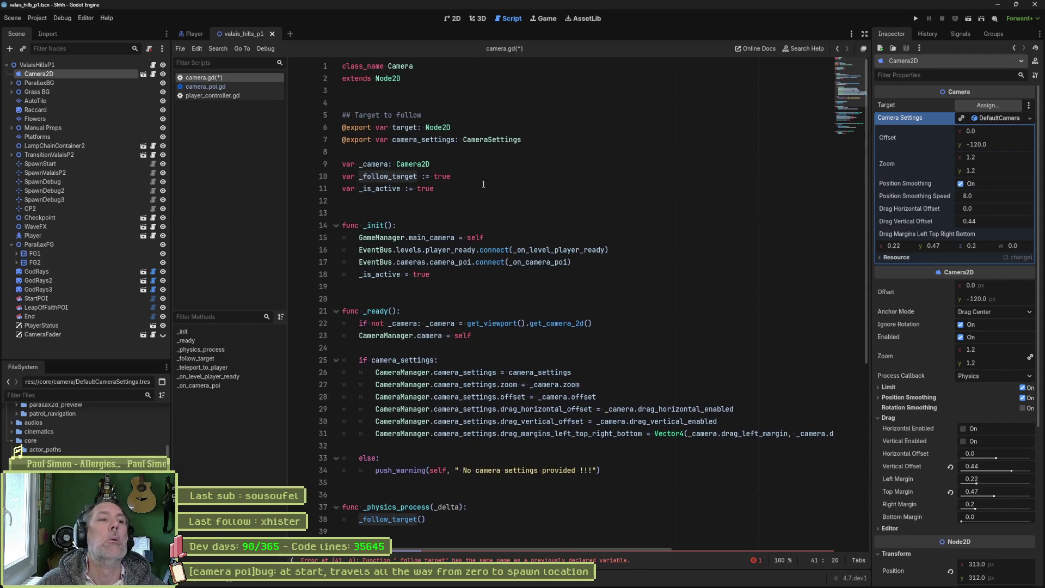
pyautogui.click(361, 177)
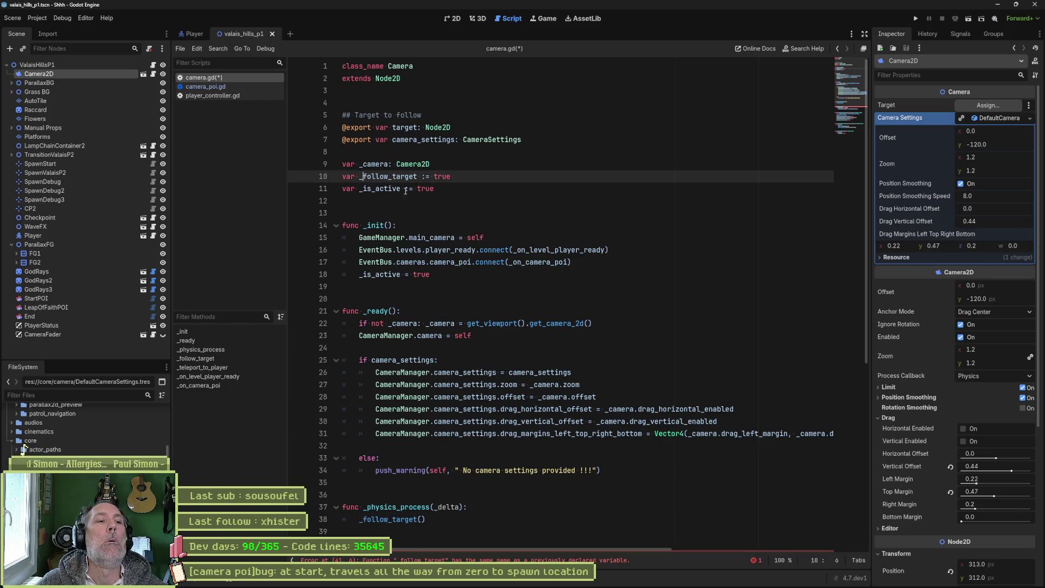
pyautogui.write('is_')
pyautogui.doubleClick(397, 175)
pyautogui.hotkey('ctrl', 'c')
# Step: Replace follow_target in the line 42 condition with _is_follow_target and save camera.gd
pyautogui.click(436, 560)
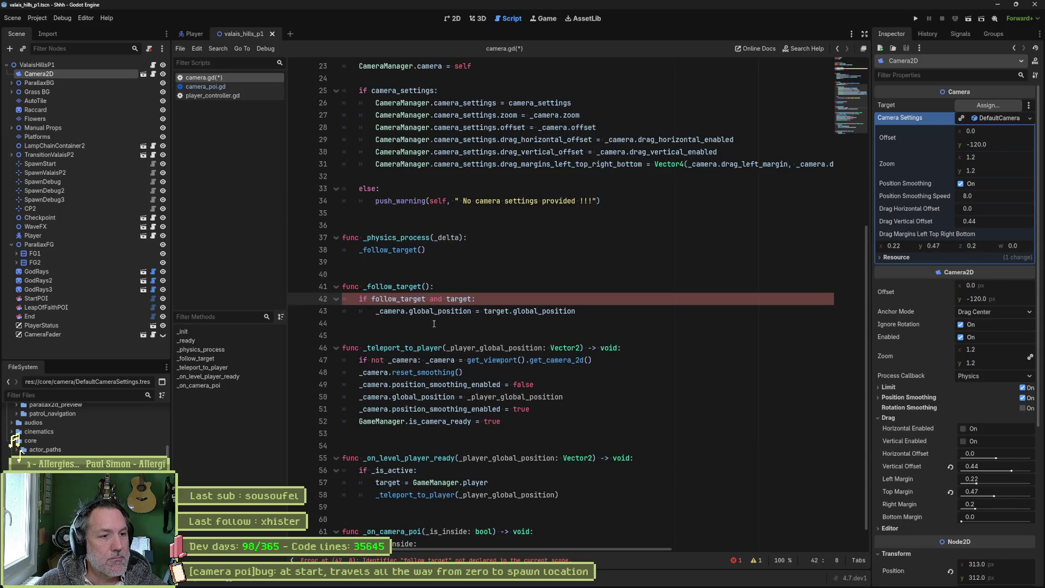
pyautogui.doubleClick(398, 299)
pyautogui.hotkey('ctrl', 'v')
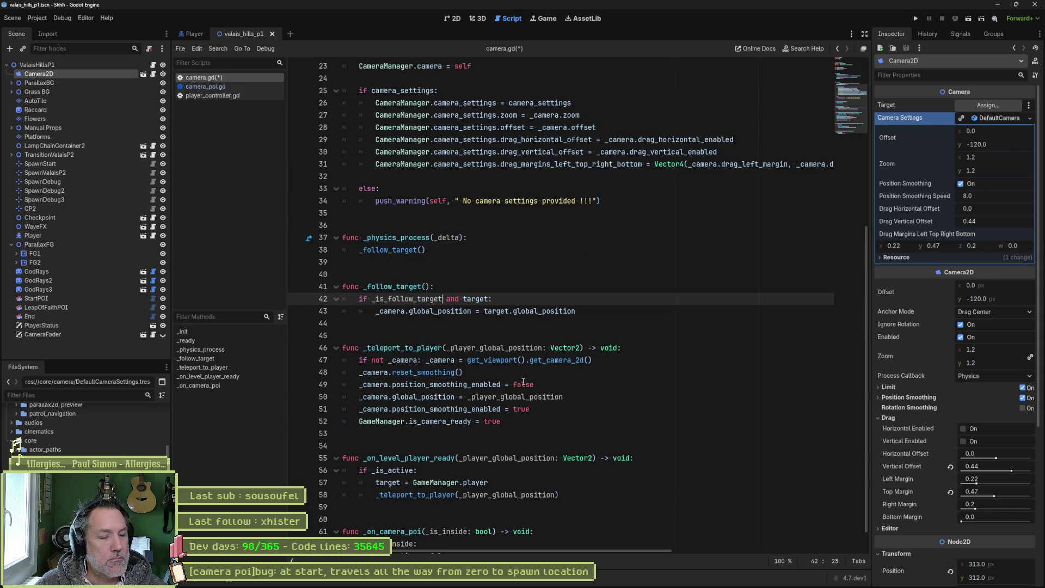
pyautogui.scroll(-1, 523, 381)
pyautogui.hotkey('ctrl', 's')
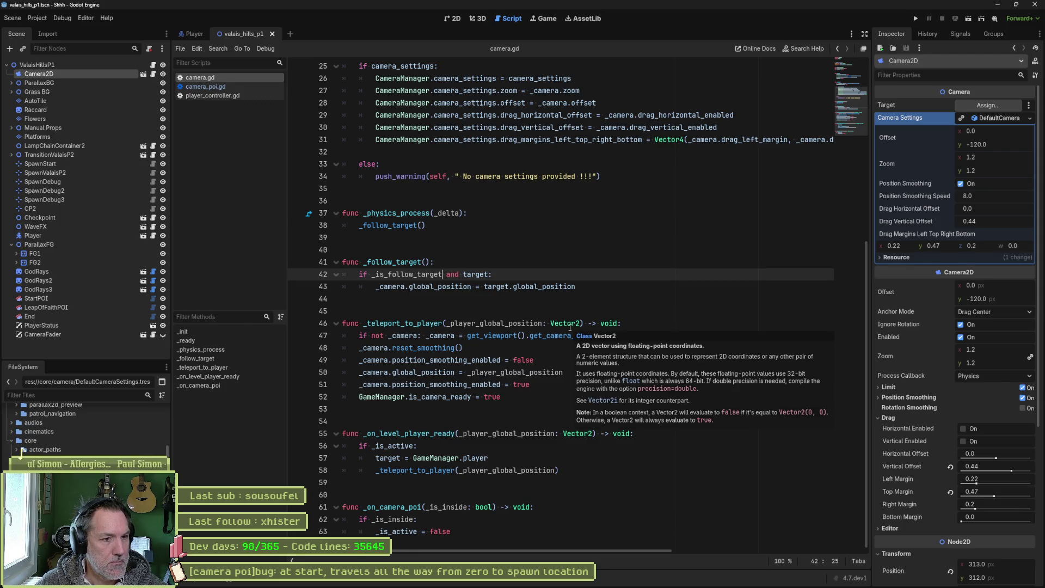
pyautogui.doubleClick(472, 275)
pyautogui.scroll(8, 472, 275)
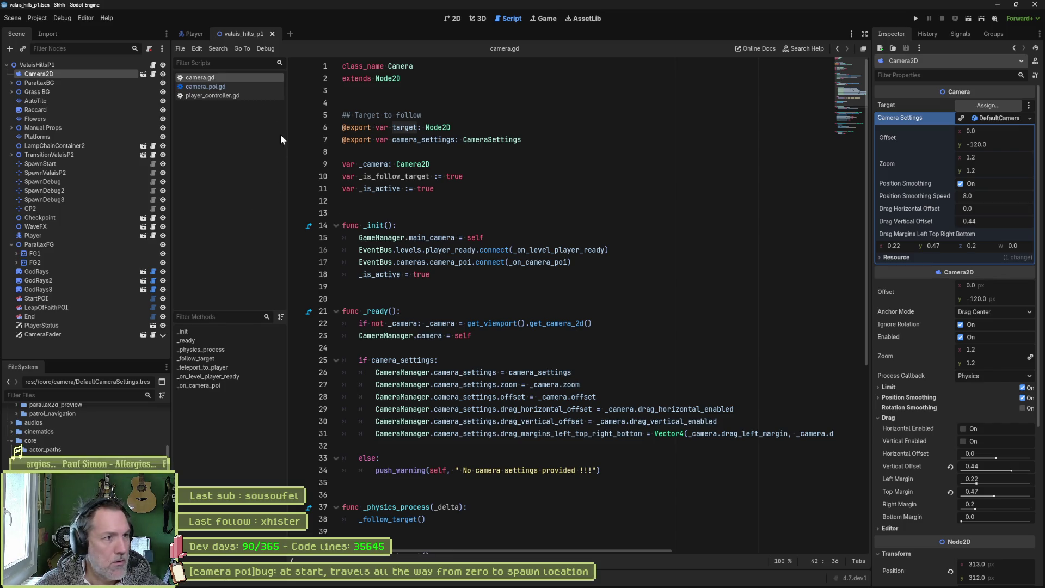
# Step: Reselect the Camera2D node and fold every function body in camera.gd
pyautogui.click(65, 82)
pyautogui.click(60, 74)
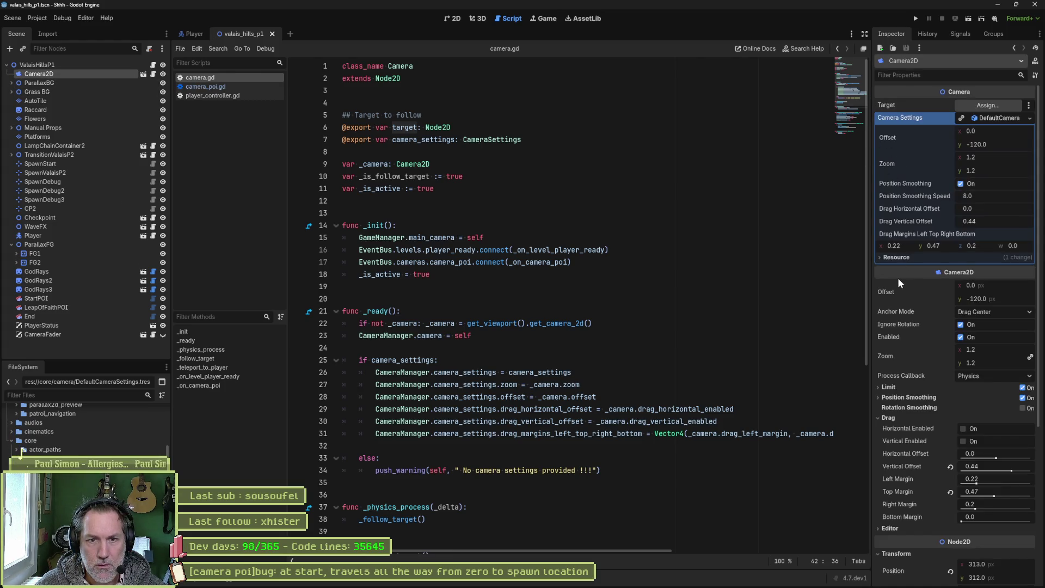
pyautogui.moveTo(914, 293)
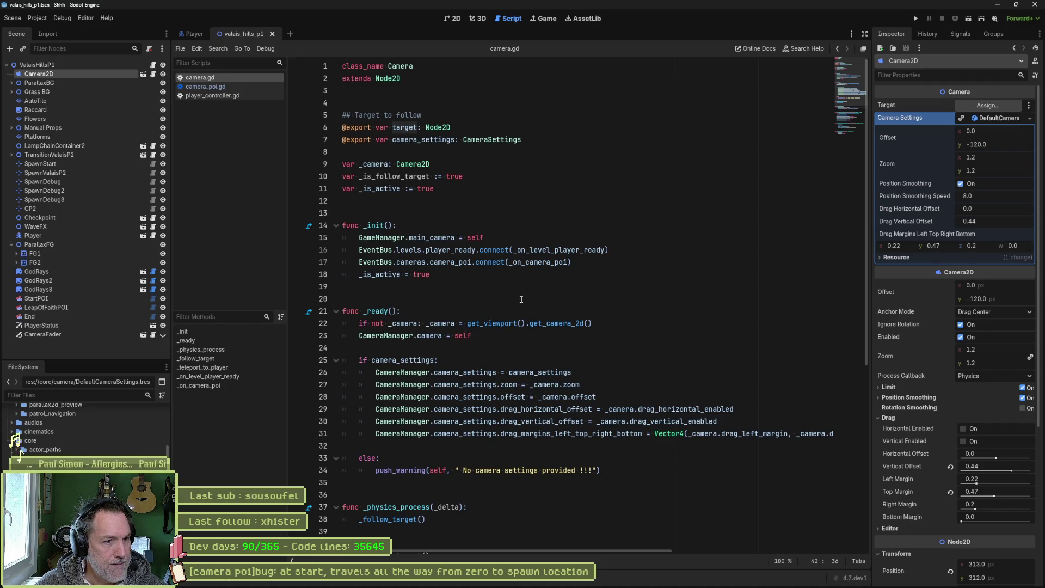
pyautogui.click(496, 286)
pyautogui.hotkey('ctrl', 'alt', 'f')
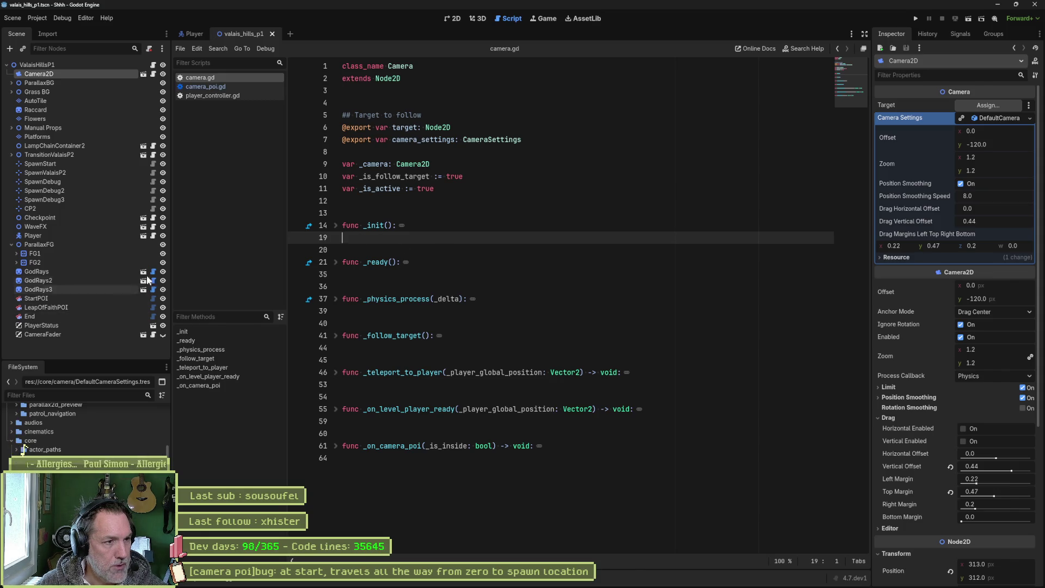
# Step: Unfold _init to review its main_camera assignment and signal handlers, then fold it again
pyautogui.click(335, 226)
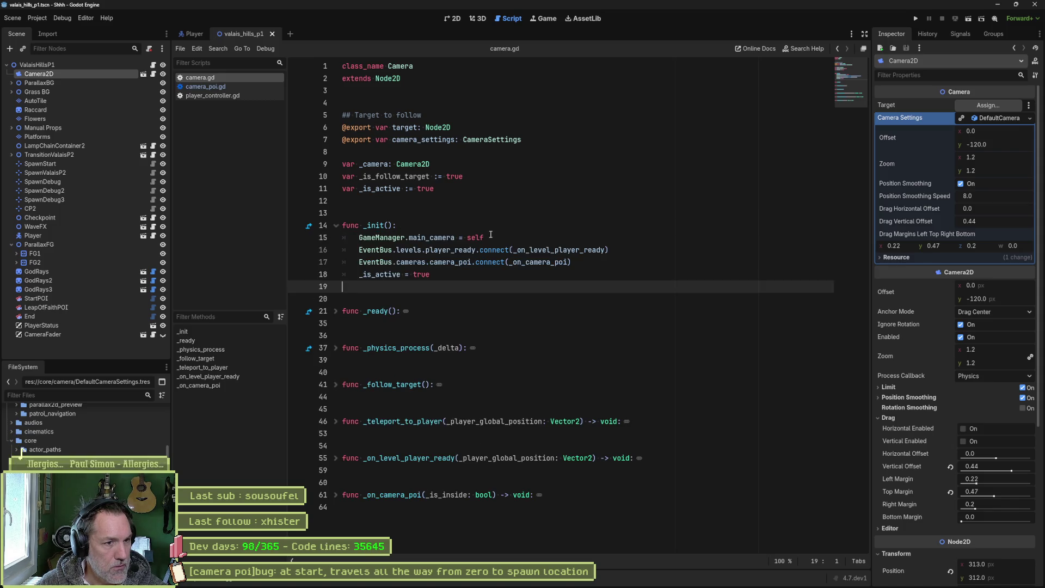
pyautogui.moveTo(489, 237)
pyautogui.mouseDown()
pyautogui.moveTo(359, 238)
pyautogui.moveTo(370, 250)
pyautogui.moveTo(526, 250)
pyautogui.mouseUp()
pyautogui.click(417, 262)
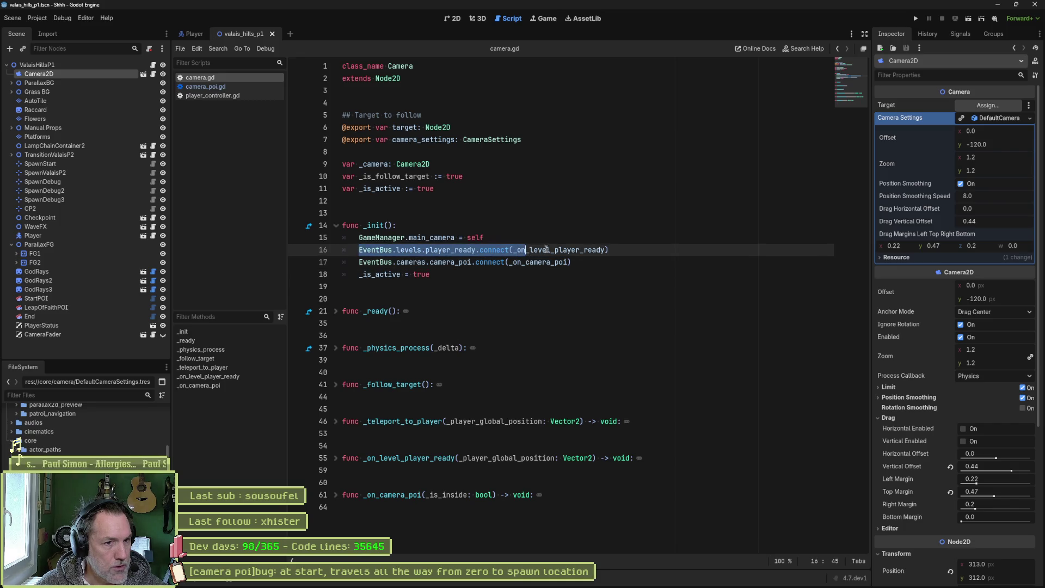
pyautogui.doubleClick(549, 251)
pyautogui.doubleClick(548, 263)
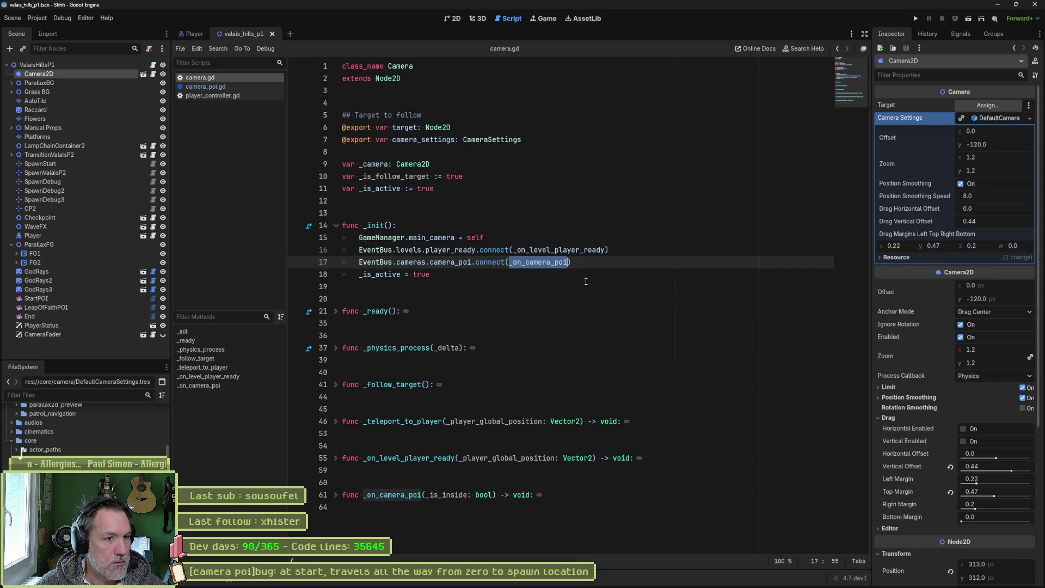
pyautogui.doubleClick(383, 275)
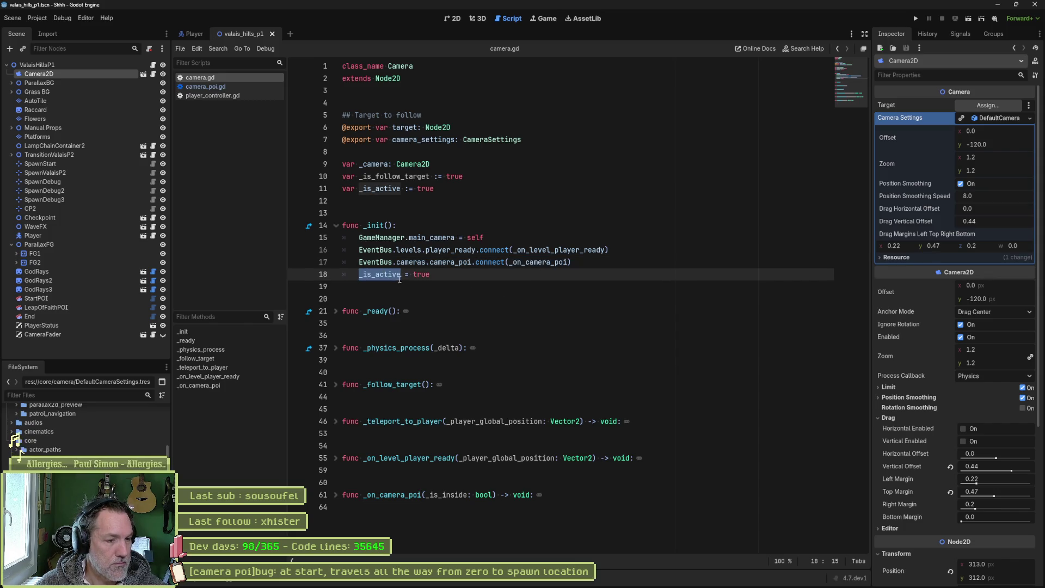
pyautogui.click(337, 226)
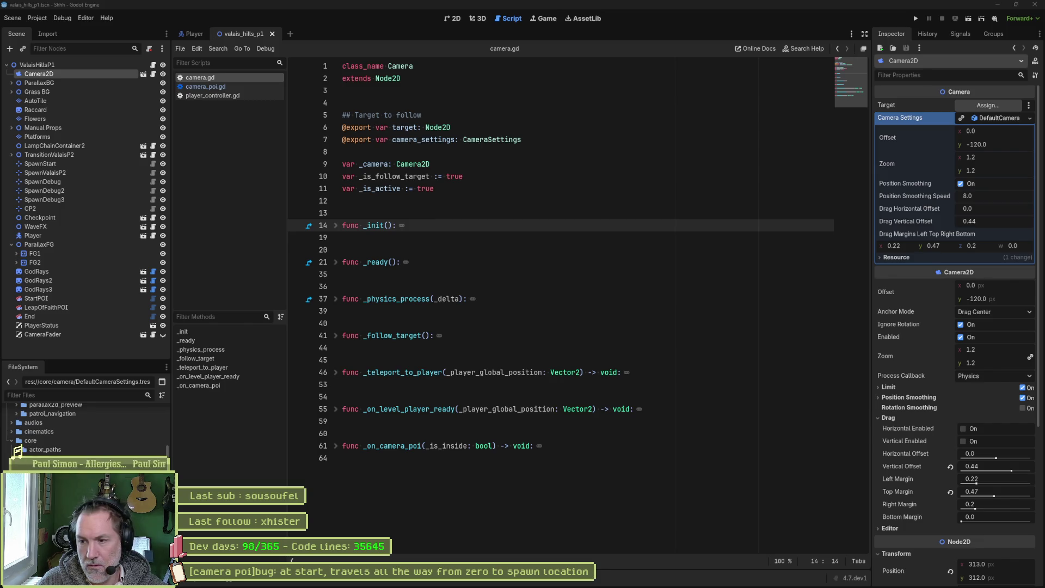
# Step: Review the _ready function body, fold it back, and expand _physics_process
pyautogui.click(336, 262)
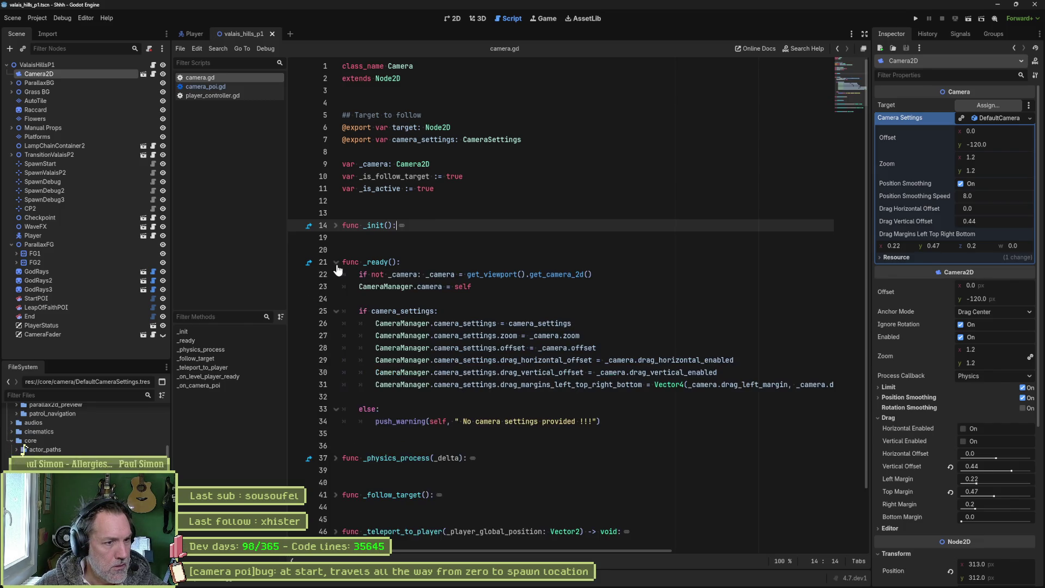
pyautogui.moveTo(467, 274); pyautogui.dragTo(477, 423)
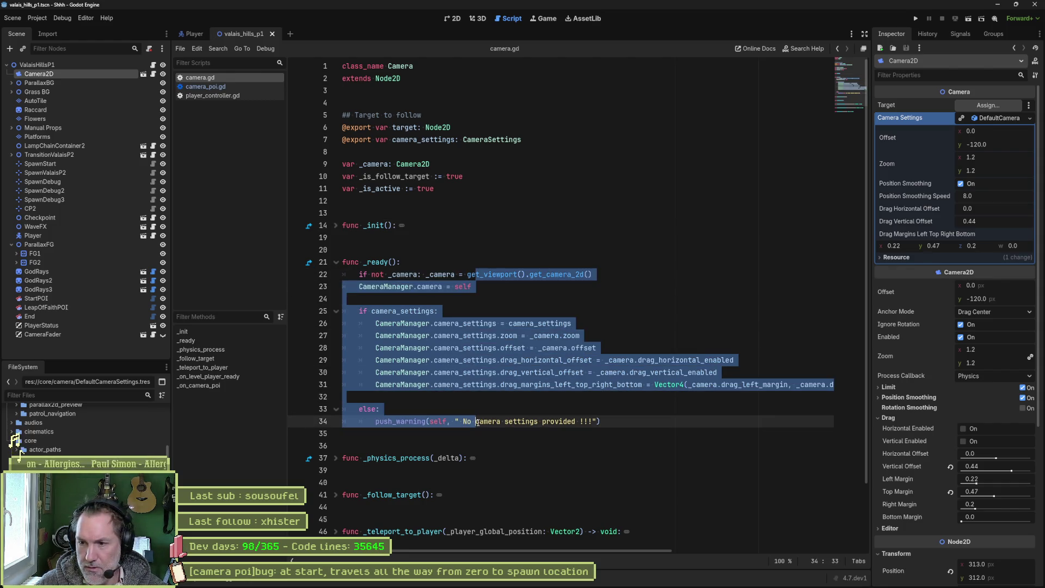
pyautogui.click(336, 263)
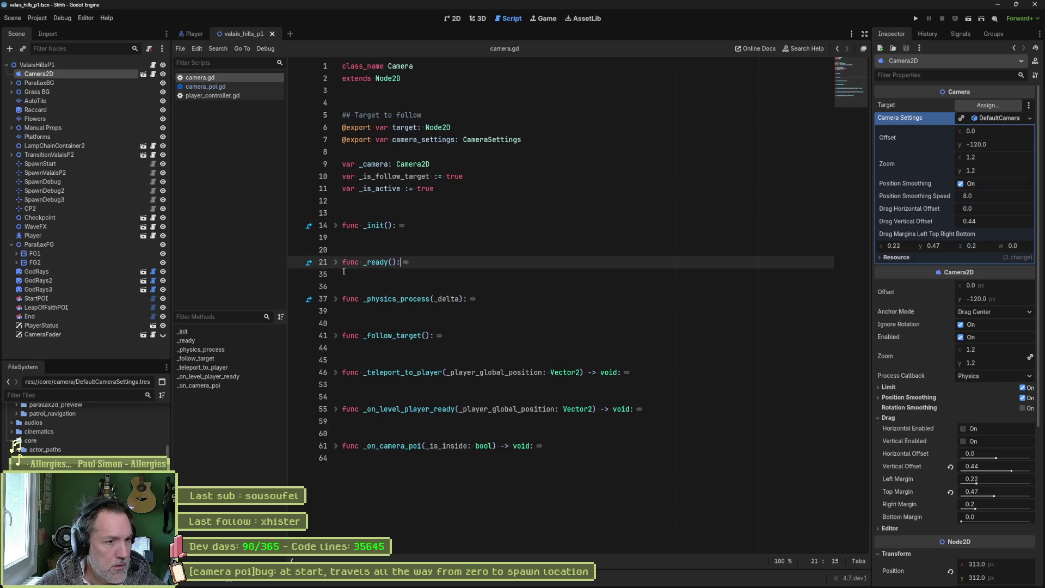
pyautogui.click(336, 301)
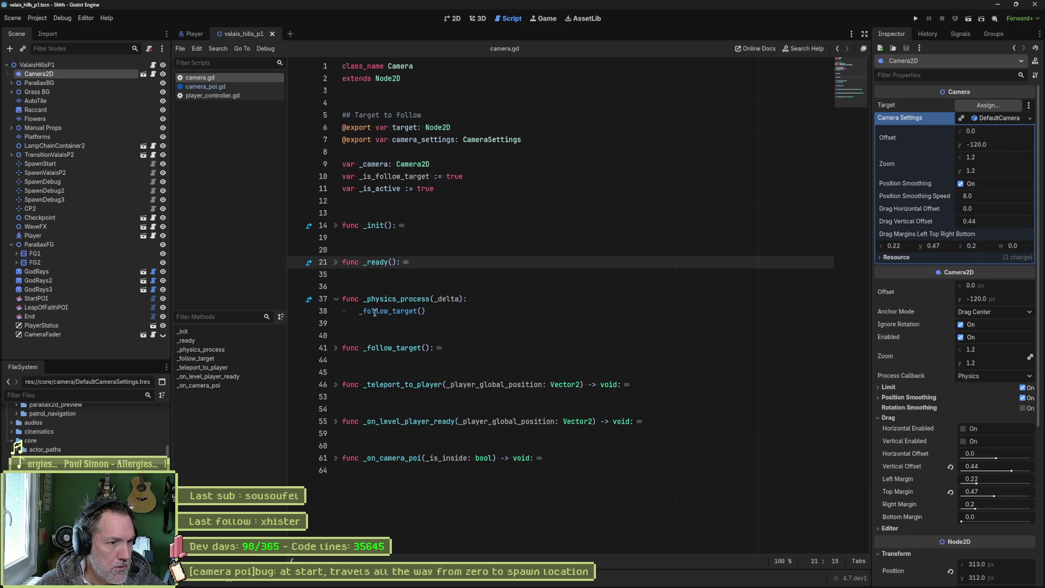
# Step: Fold _physics_process and inspect _on_level_player_ready's _is_active check, target assignment and teleport call
pyautogui.click(336, 300)
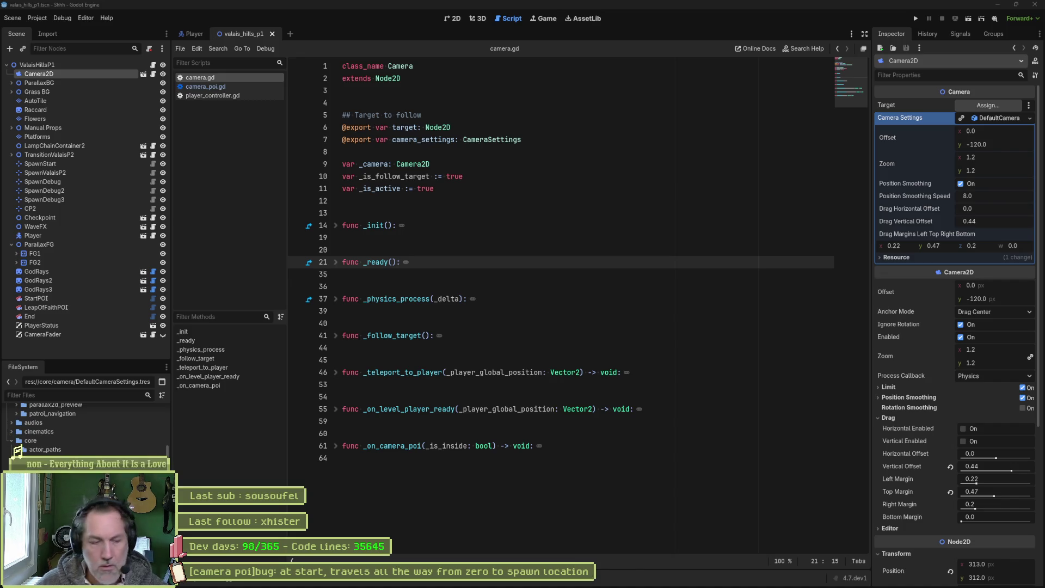
pyautogui.click(337, 413)
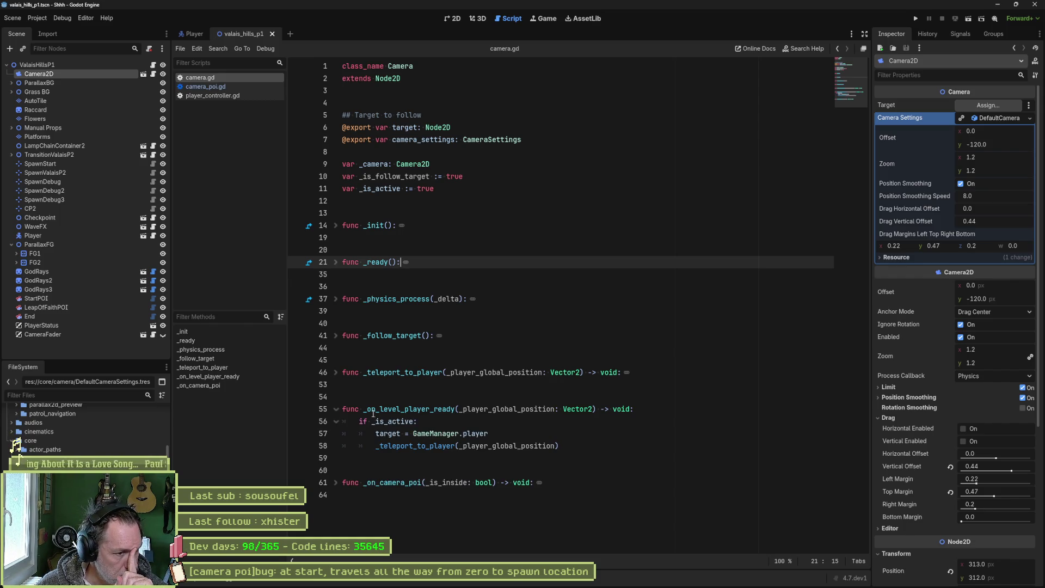
pyautogui.doubleClick(389, 421)
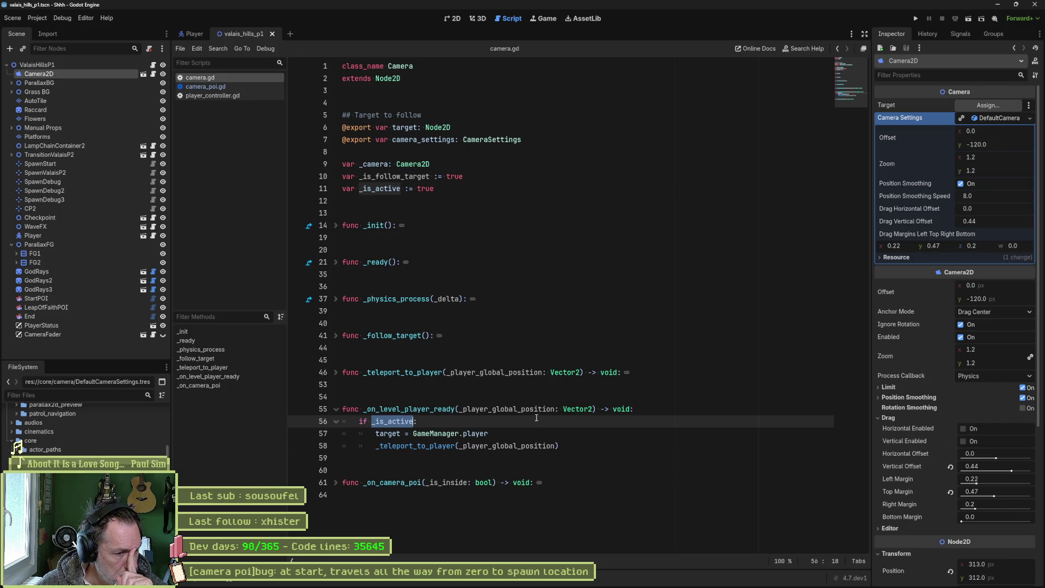
pyautogui.moveTo(489, 434); pyautogui.dragTo(377, 436)
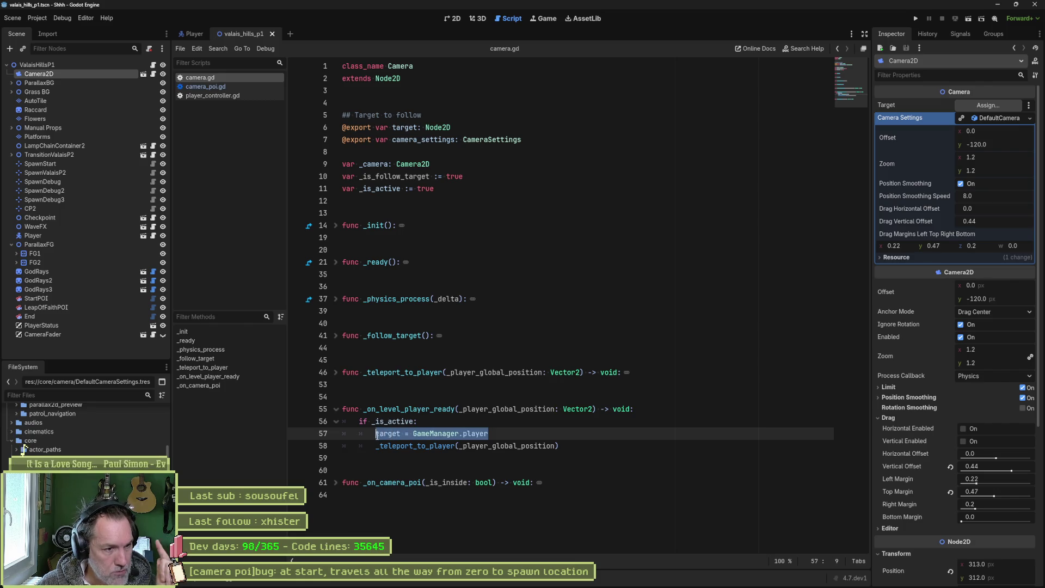
pyautogui.click(397, 446)
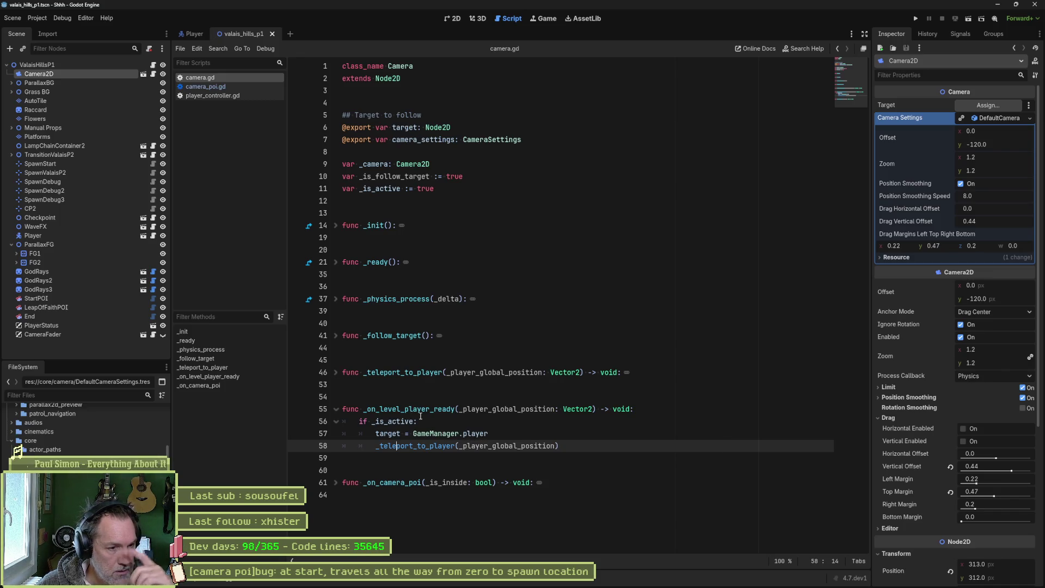
# Step: Look over camera_poi.gd's _init and _on_player_ready functions, then return to camera.gd
pyautogui.click(238, 88)
pyautogui.click(336, 373)
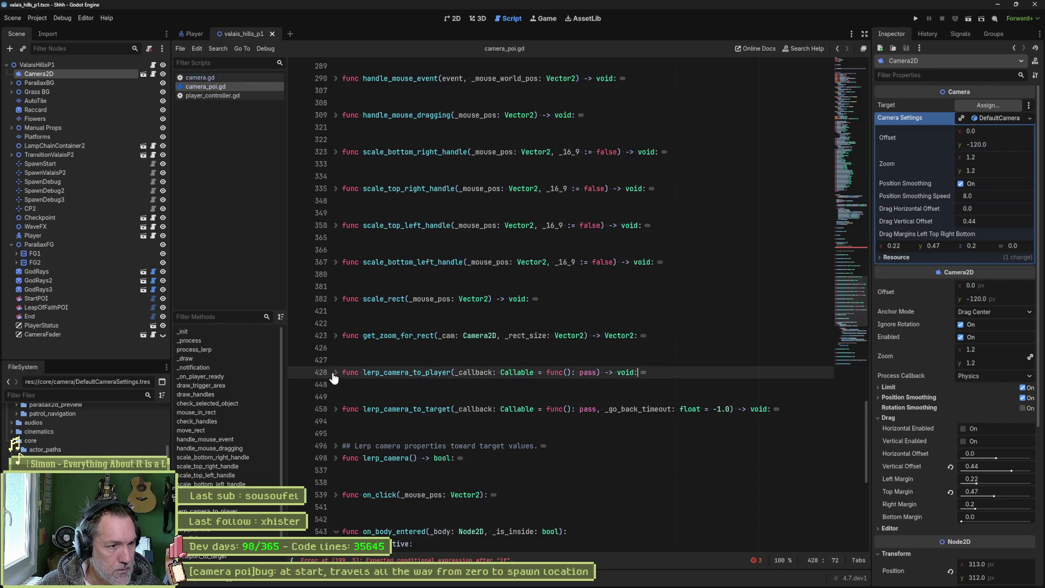
pyautogui.click(207, 332)
pyautogui.click(575, 336)
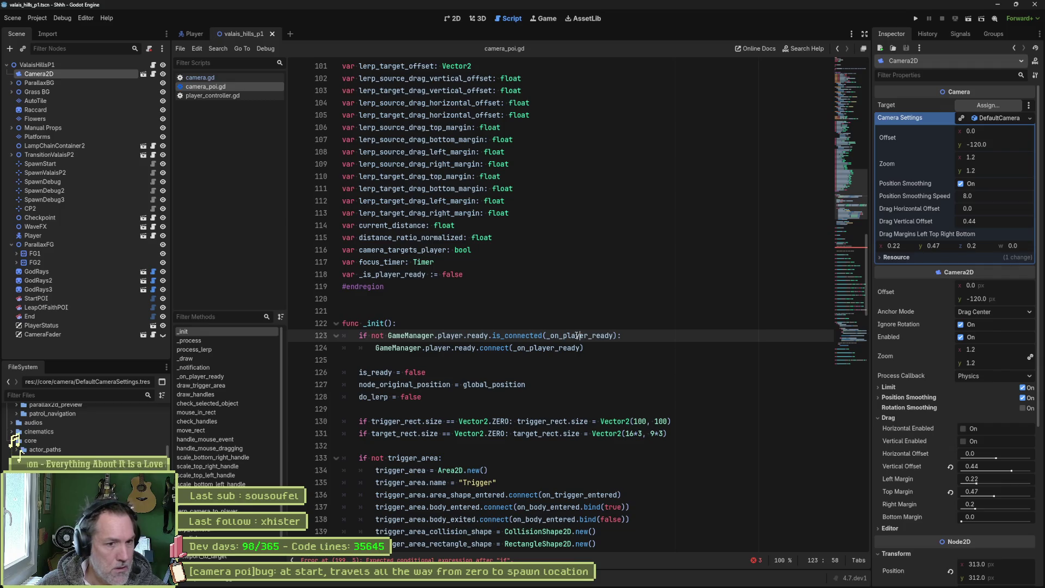
pyautogui.keyDown('ctrl'); pyautogui.click(575, 336); pyautogui.keyUp('ctrl')
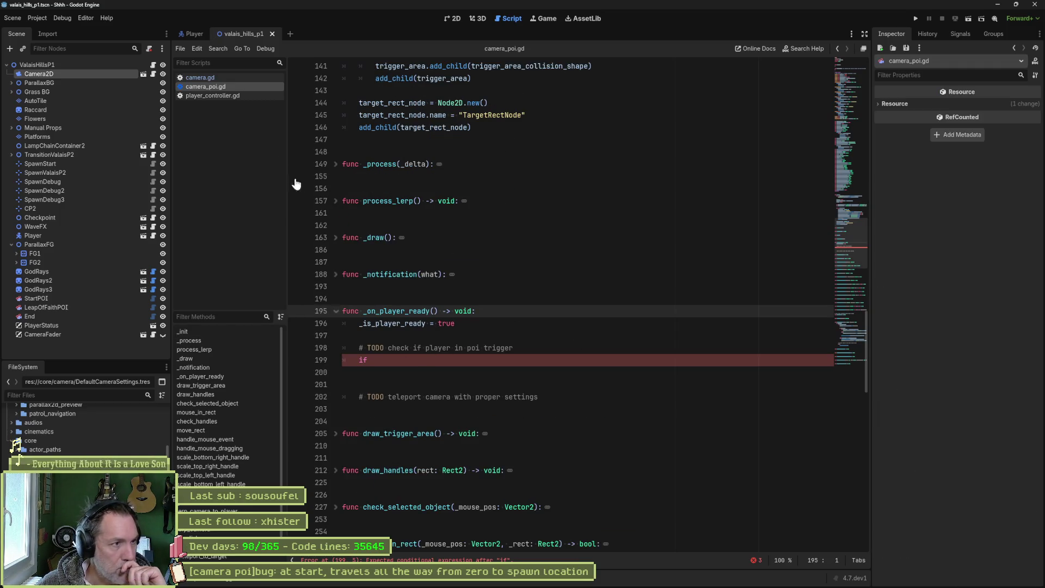
pyautogui.click(221, 79)
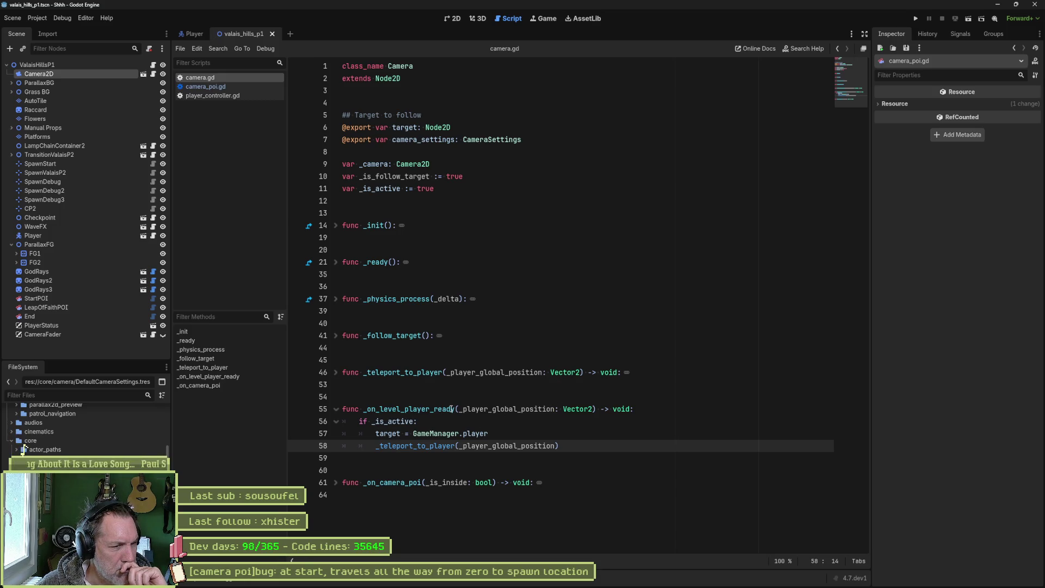
# Step: Rename the line 55 handler to _on_player_ready, use the new name in _init's connect call, and save
pyautogui.click(402, 409)
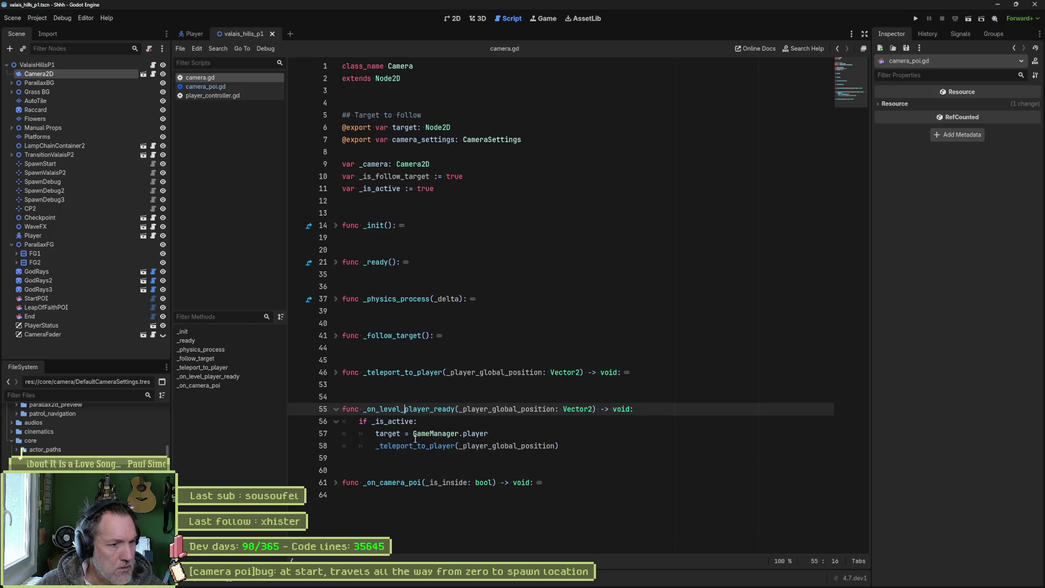
pyautogui.press('BackSpace')
pyautogui.press('BackSpace')
pyautogui.press('BackSpace')
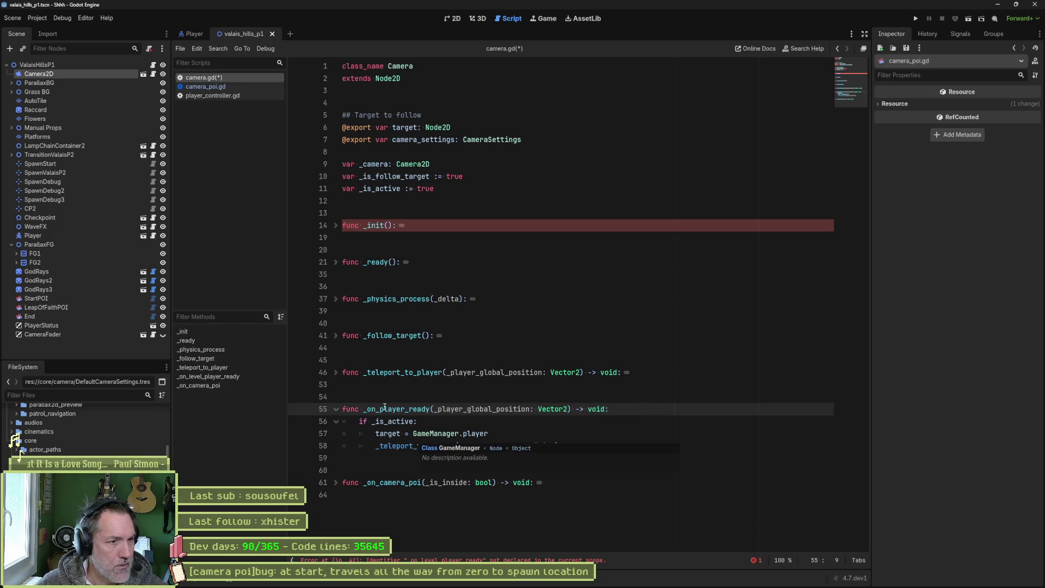
pyautogui.click(336, 225)
pyautogui.doubleClick(400, 458)
pyautogui.hotkey('ctrl', 'c')
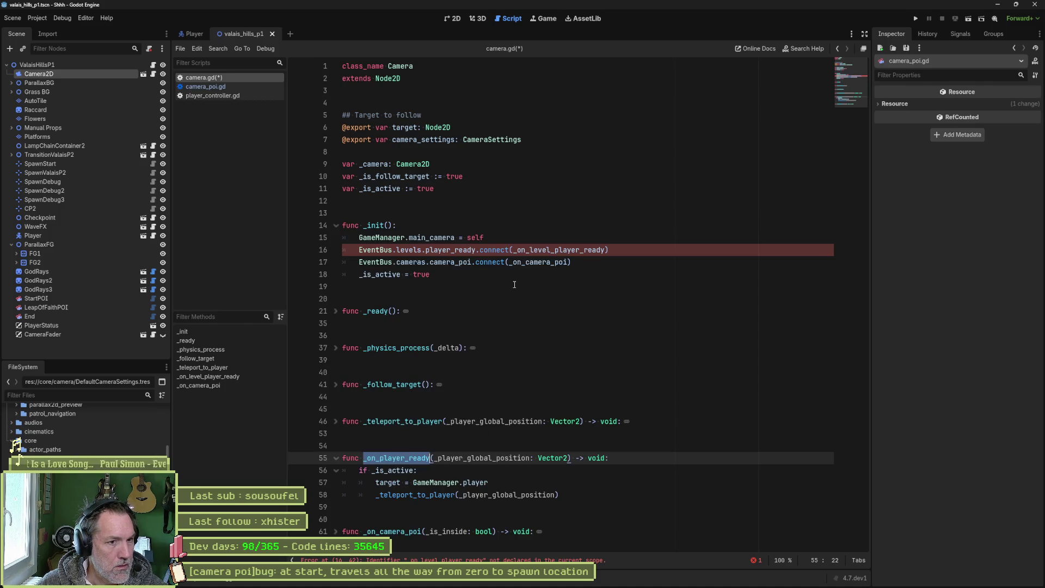
pyautogui.doubleClick(545, 250)
pyautogui.hotkey('ctrl', 'v')
pyautogui.click(336, 225)
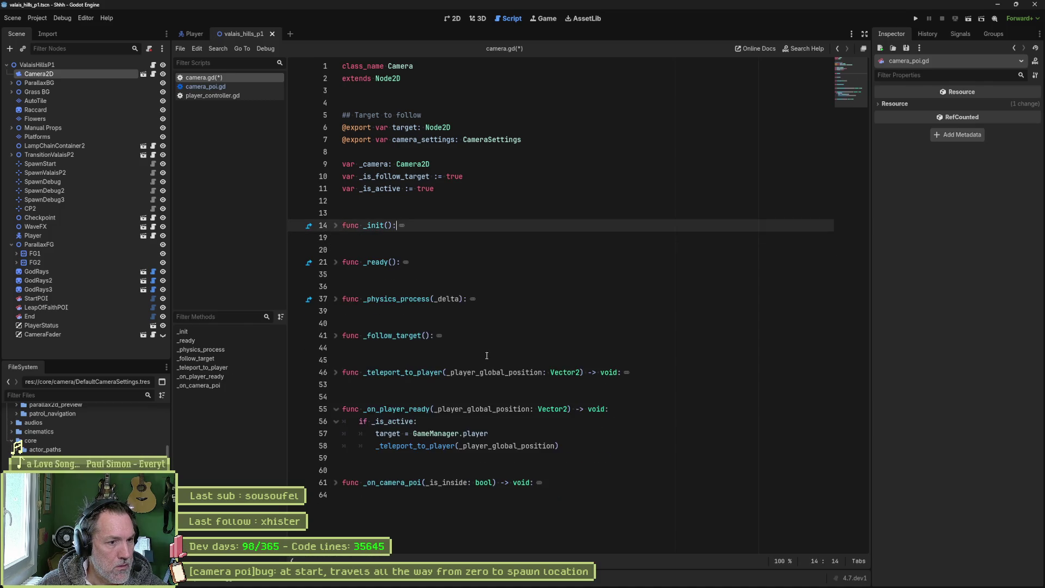
pyautogui.click(612, 418)
pyautogui.hotkey('ctrl', 's')
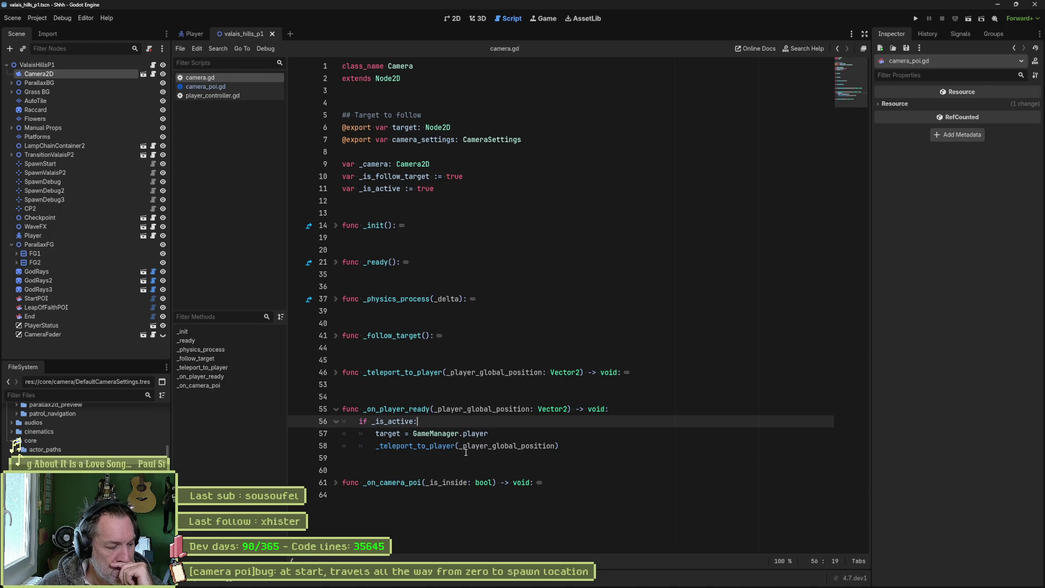
# Step: Review _on_player_ready's _teleport_to_player call, unfold _on_camera_poi, then switch to camera_poi.gd
pyautogui.moveTo(478, 436)
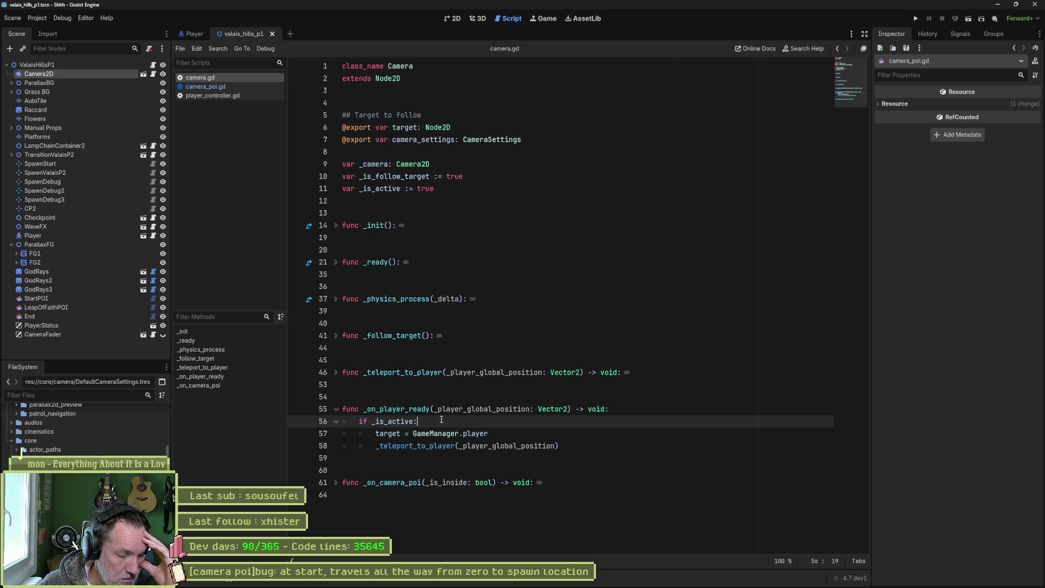
pyautogui.moveTo(424, 411); pyautogui.dragTo(422, 451)
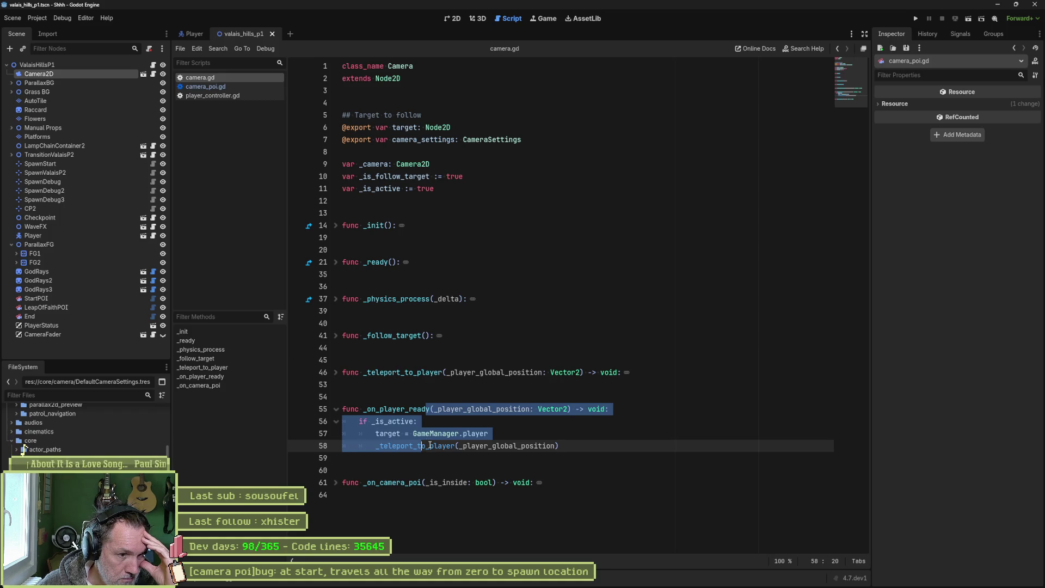
pyautogui.doubleClick(431, 445)
pyautogui.click(341, 482)
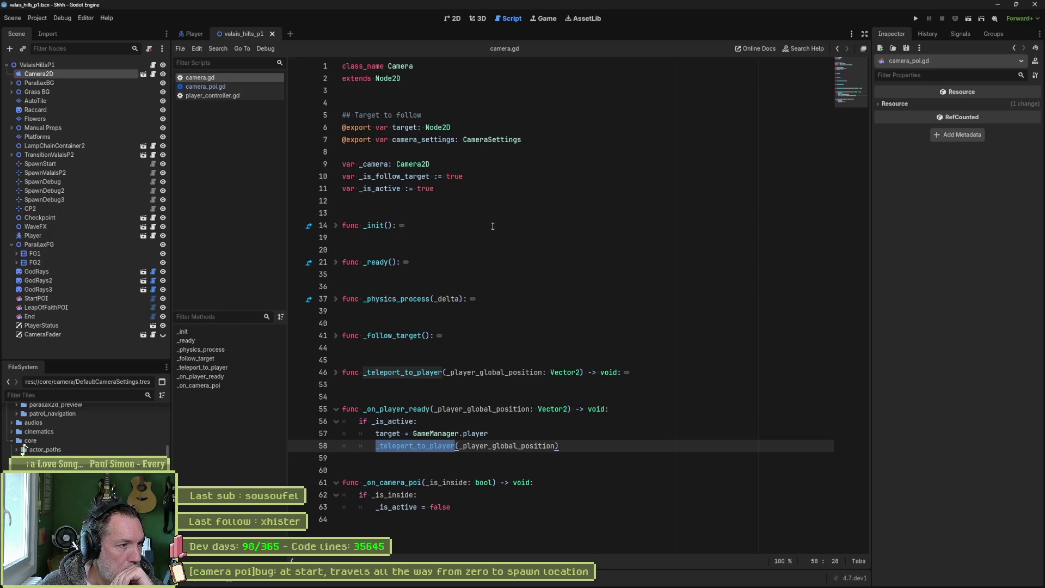
pyautogui.click(216, 87)
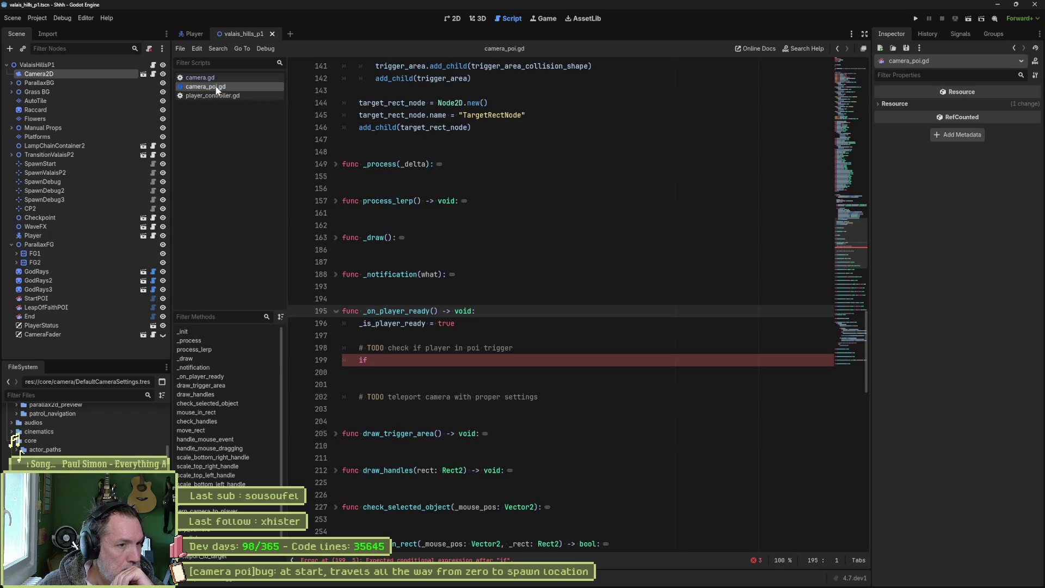
# Step: Scroll through camera_poi.gd's _init signal setup, then return to camera.gd
pyautogui.click(237, 334)
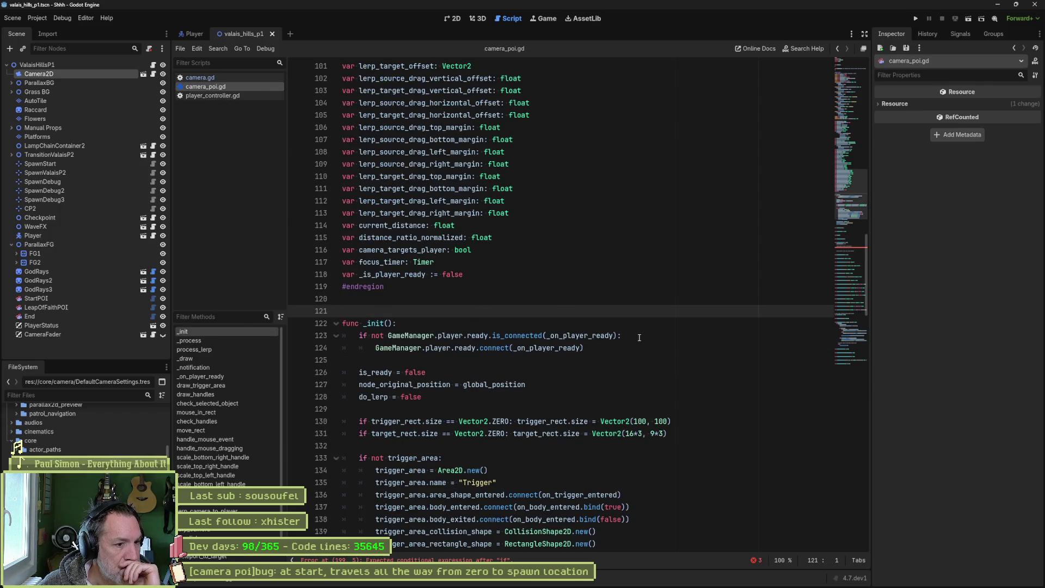
pyautogui.scroll(-3, 640, 343)
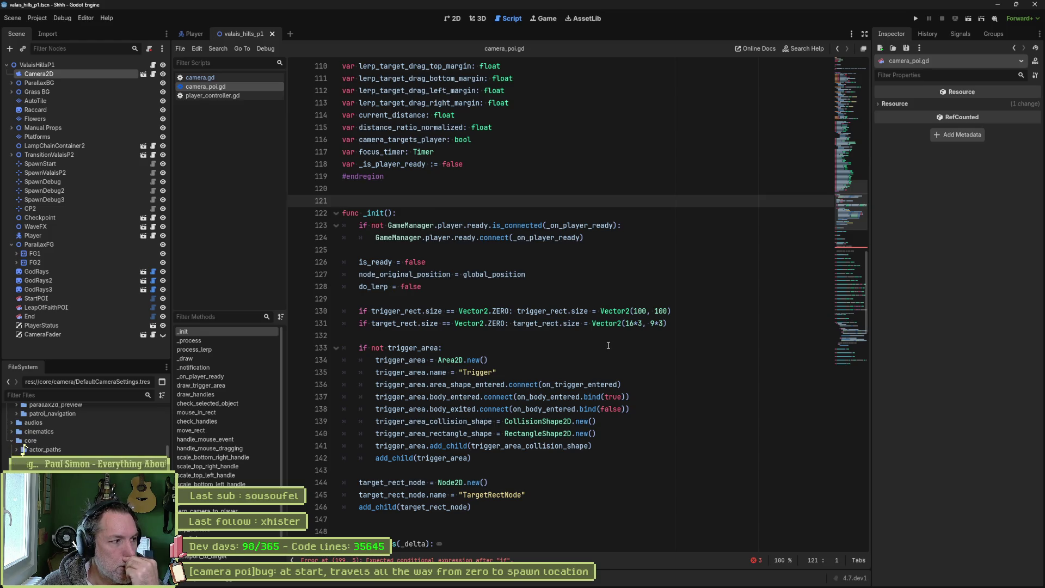
pyautogui.click(210, 77)
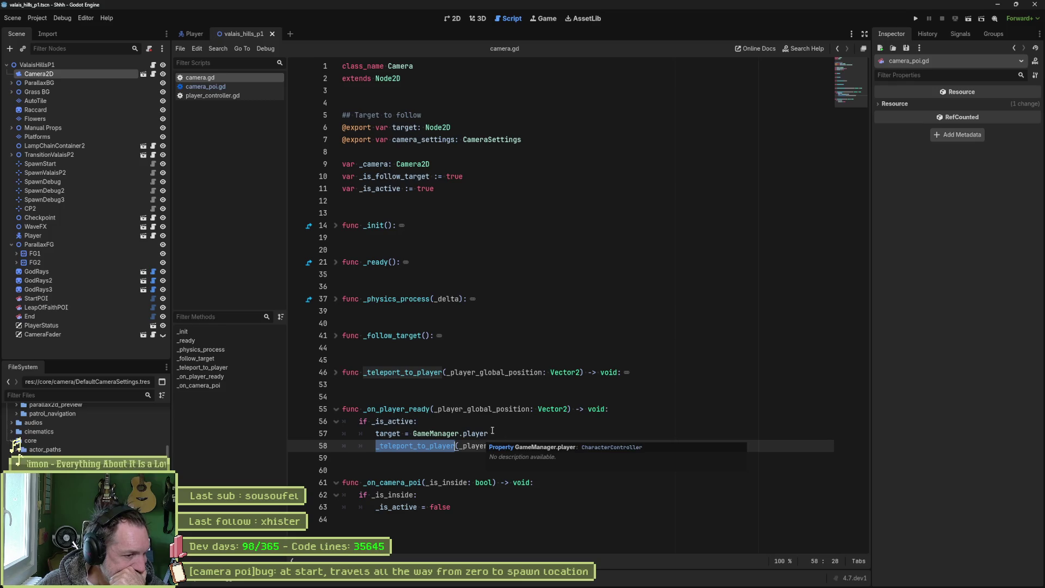
pyautogui.doubleClick(403, 409)
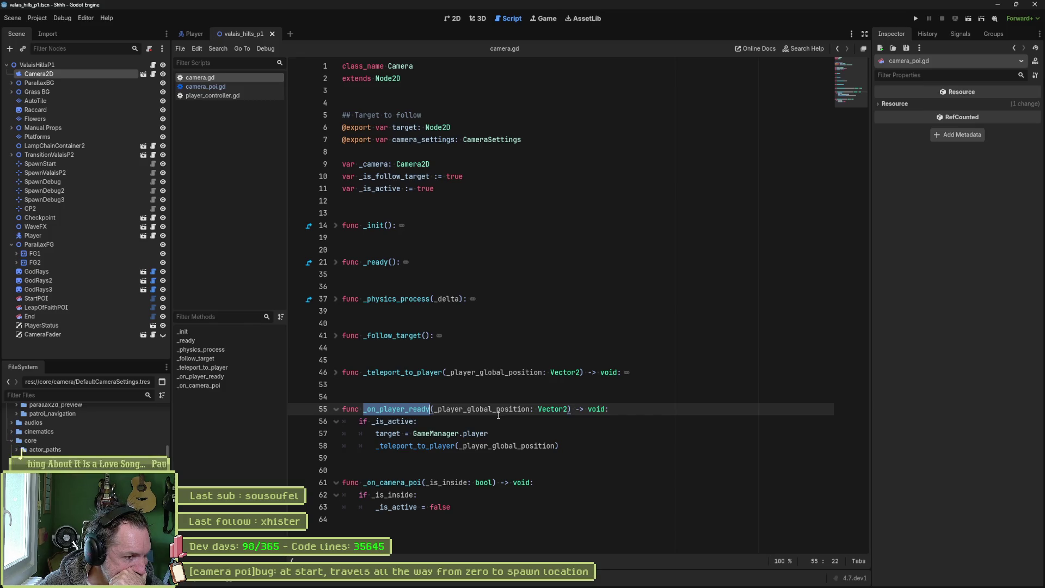
pyautogui.press('Down')
pyautogui.press('Down')
pyautogui.hotkey('ctrl', 'shift', 'Left')
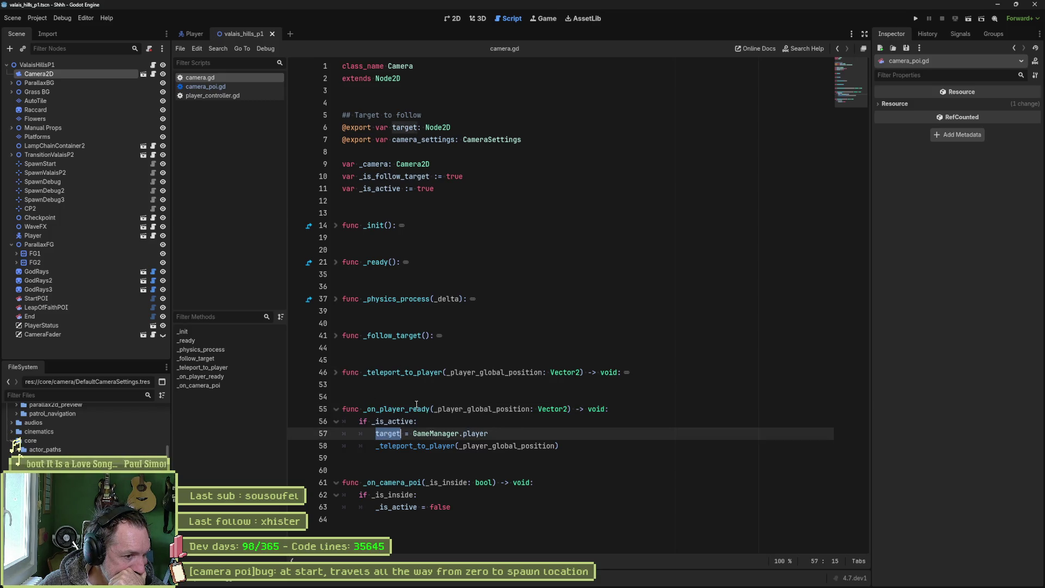
pyautogui.moveTo(508, 448)
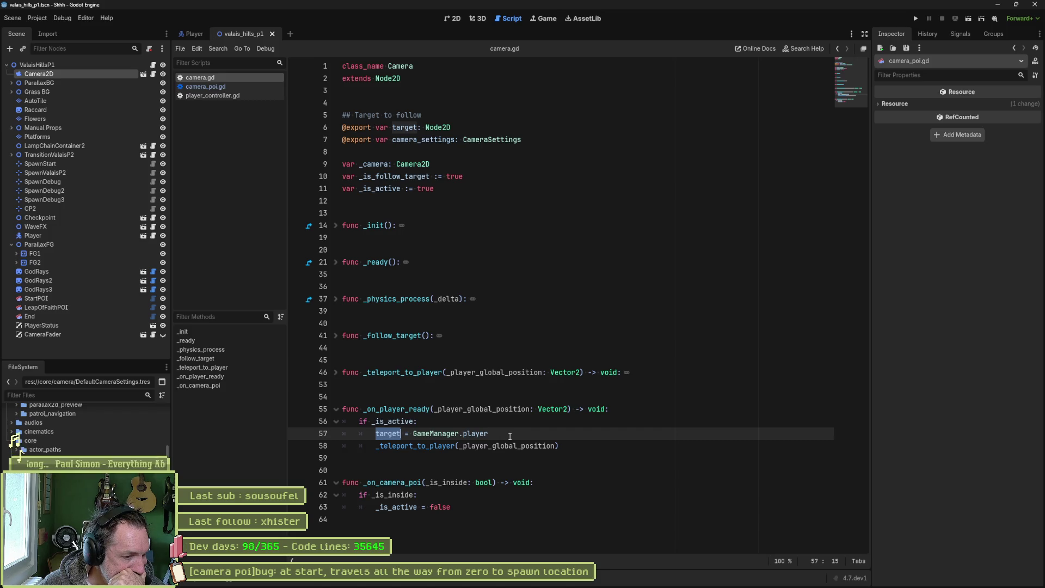
pyautogui.moveTo(414, 423)
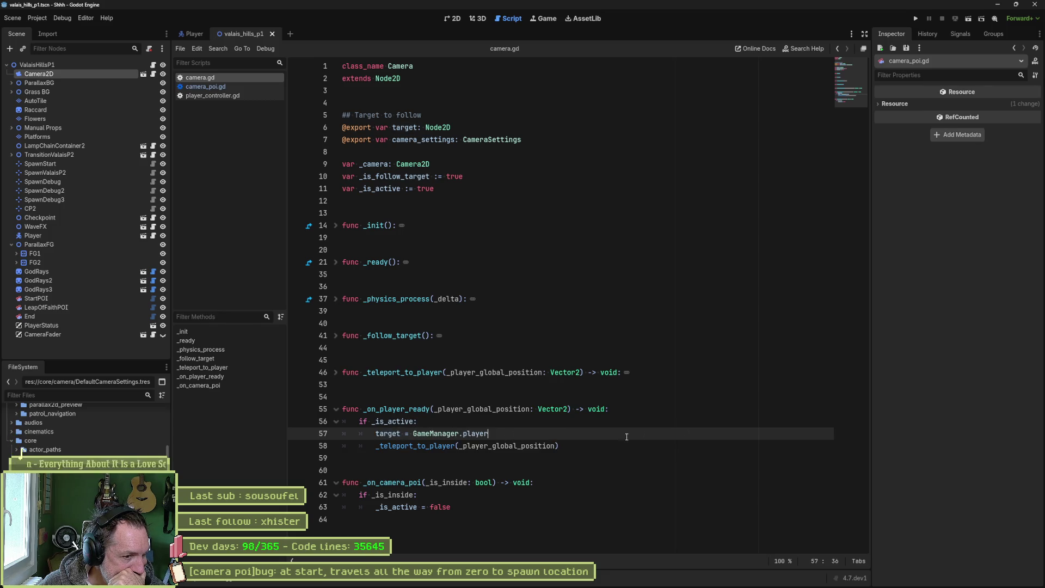
pyautogui.click(430, 446)
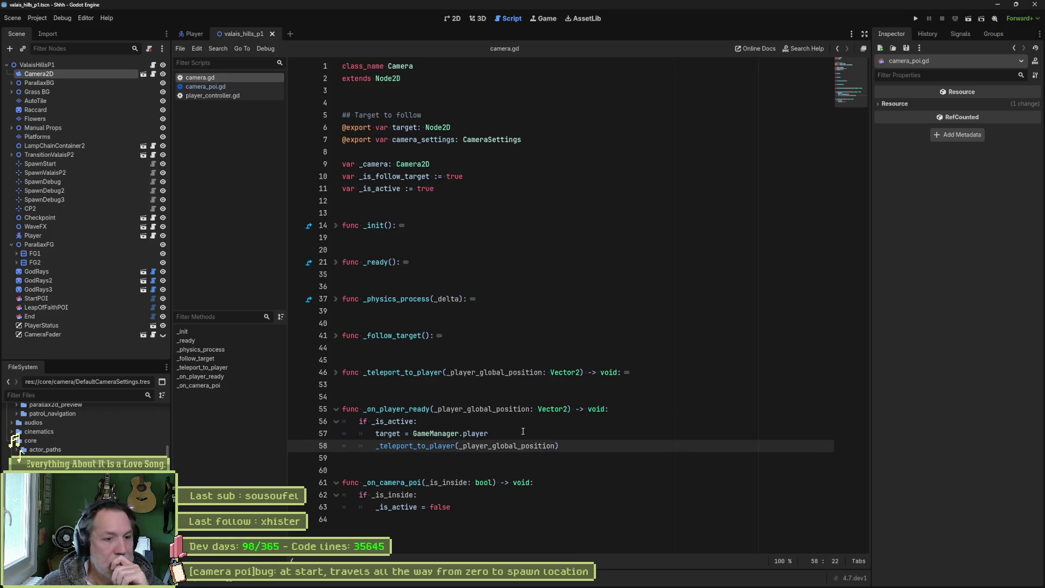
pyautogui.click(631, 433)
pyautogui.press('Return')
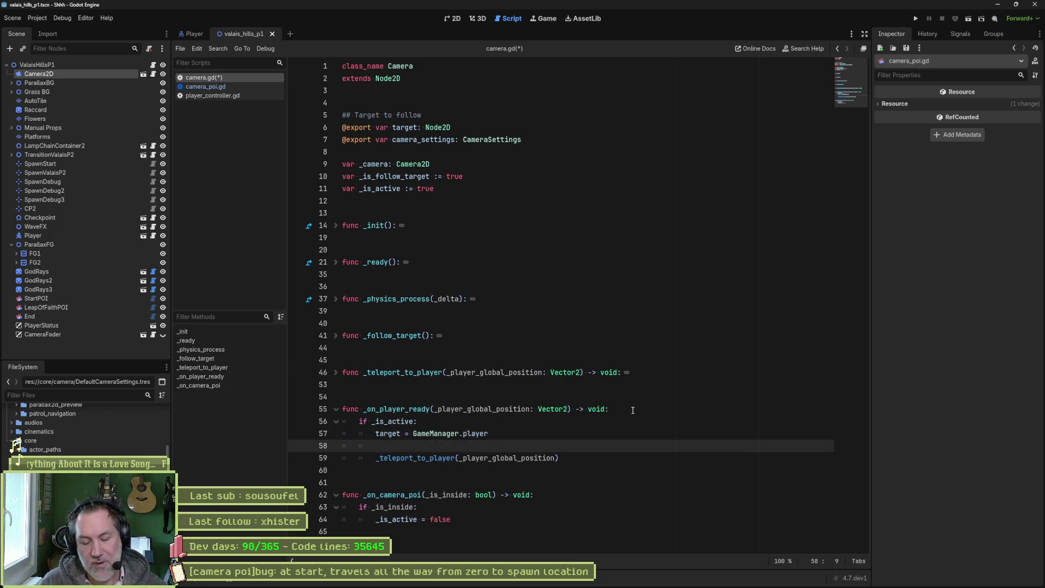
pyautogui.write('# if')
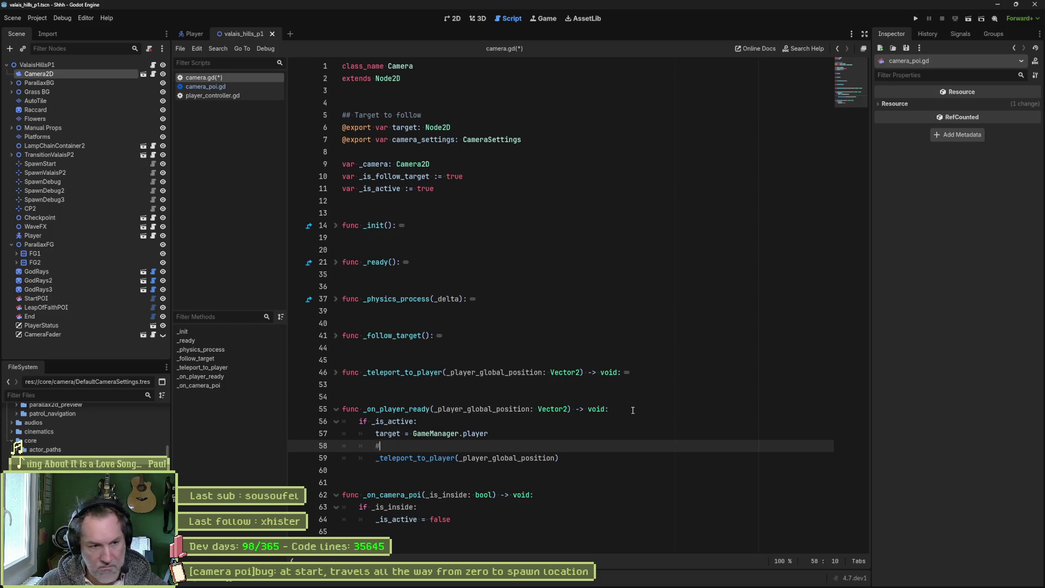
pyautogui.press('BackSpace')
pyautogui.press('BackSpace')
pyautogui.press('BackSpace')
pyautogui.write("check presence of POI's")
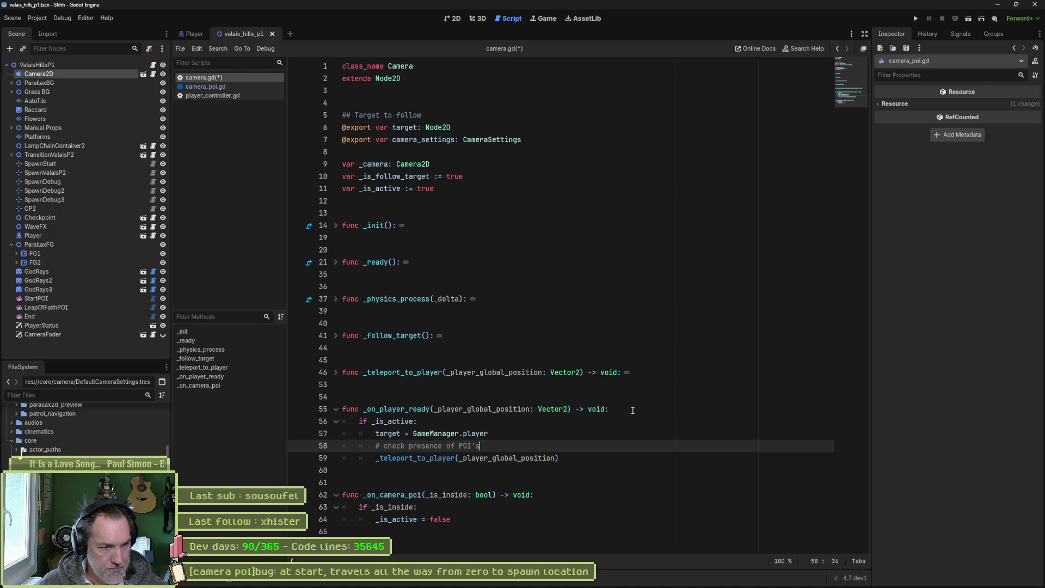
pyautogui.press('Return')
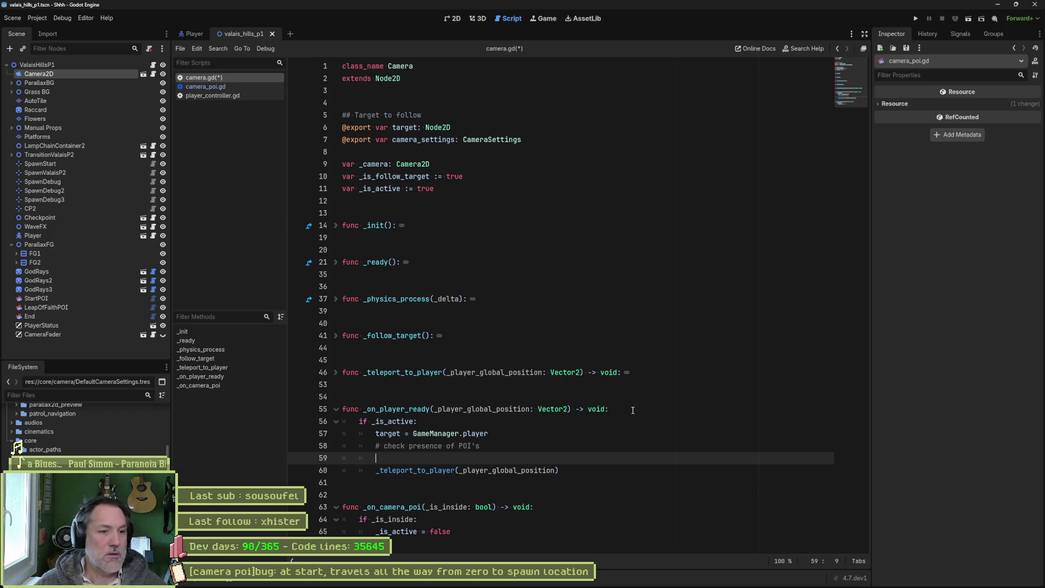
pyautogui.click(402, 446)
pyautogui.hotkey('ctrl', 'shift', 'k')
pyautogui.hotkey('ctrl', 'shift', 'k')
pyautogui.hotkey('ctrl', 's')
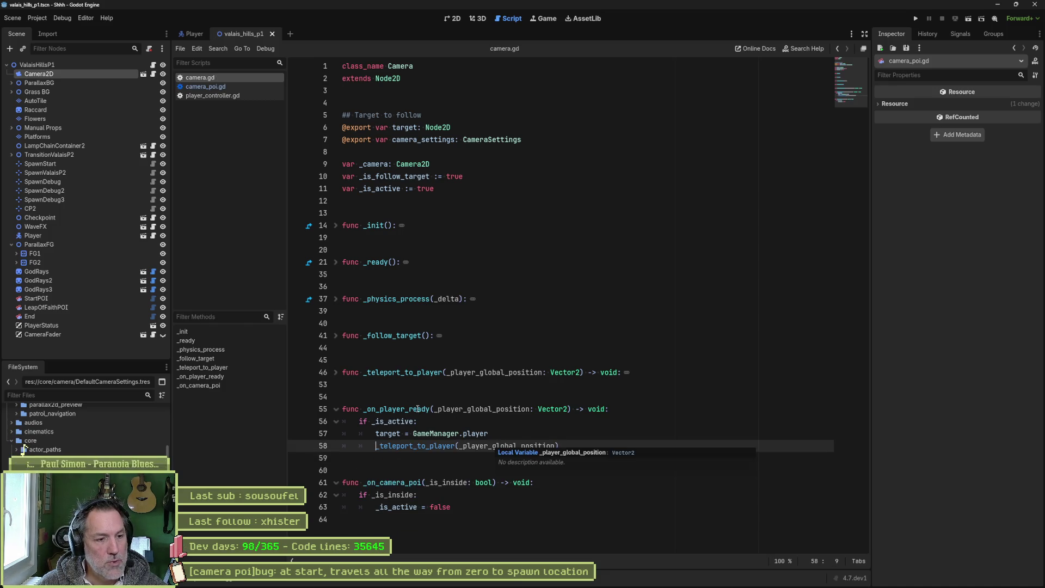
pyautogui.click(417, 409)
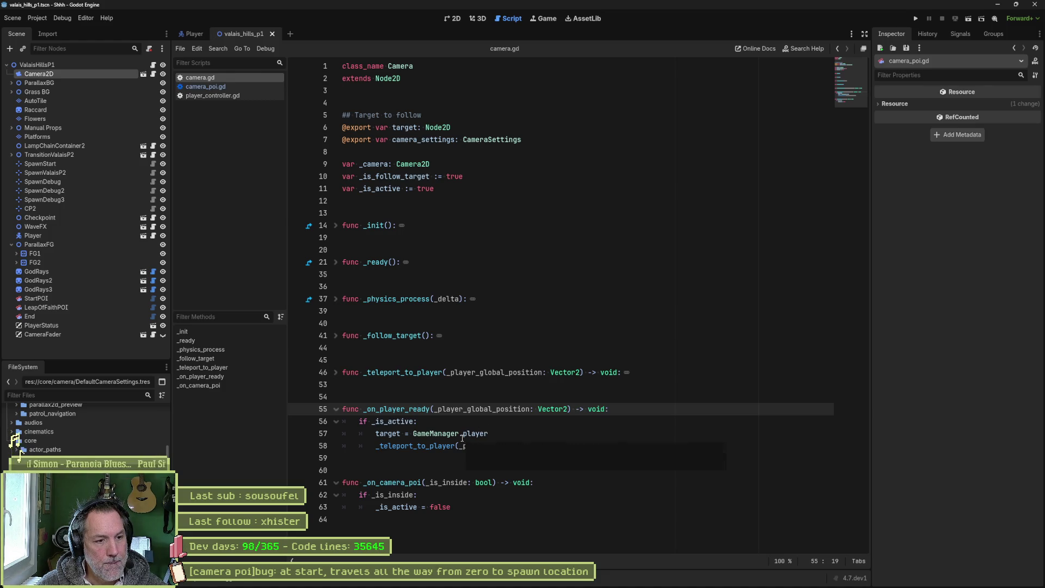
pyautogui.click(336, 225)
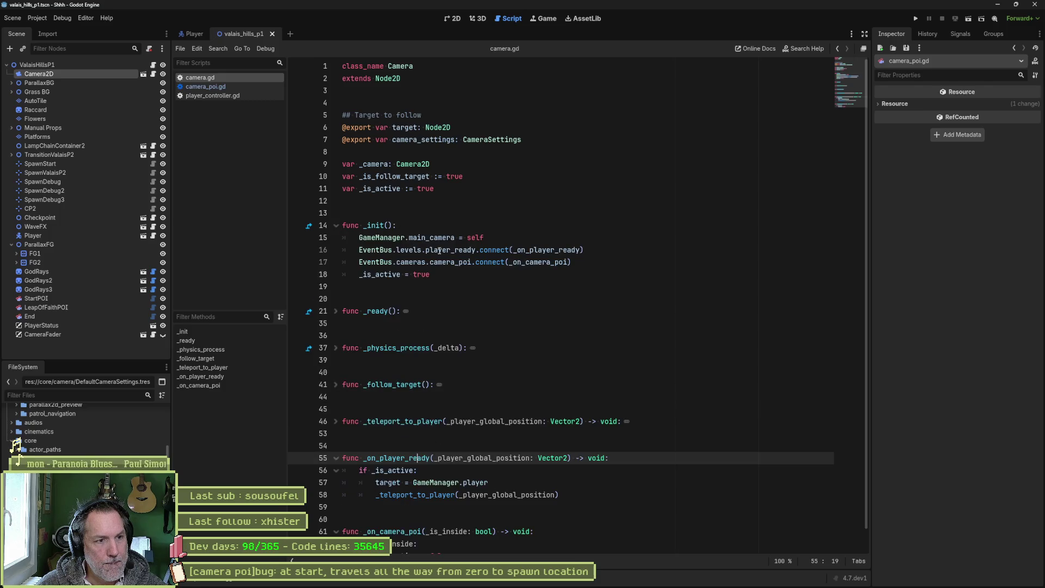
pyautogui.moveTo(359, 250); pyautogui.dragTo(476, 250)
# Step: Search the project for EventBus.levels.player_ready, inspect game_manager.gd's _check_player_ready, then return to camera.gd
pyautogui.hotkey('ctrl', 'shift', 'f')
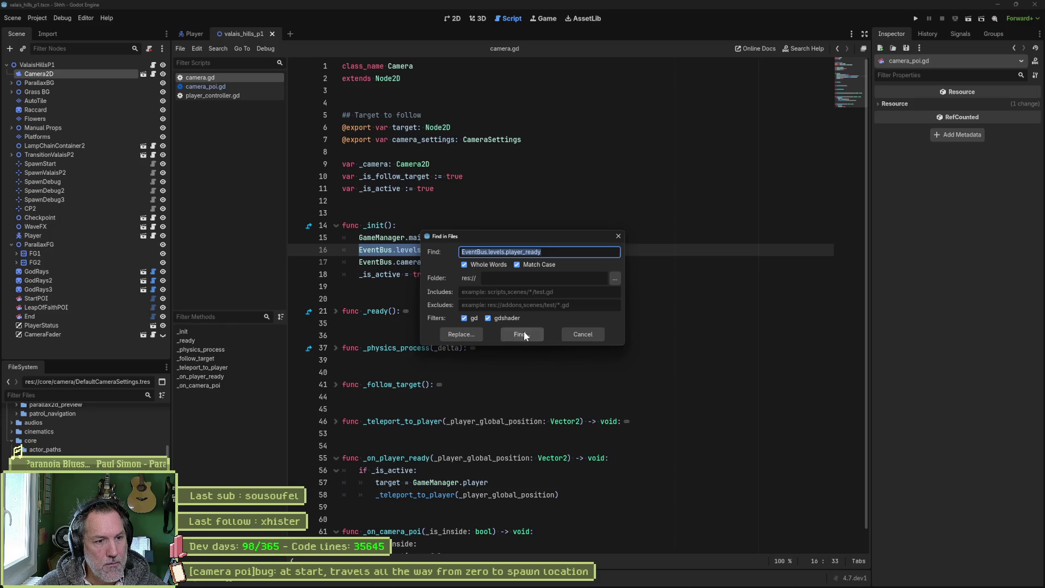
pyautogui.click(522, 335)
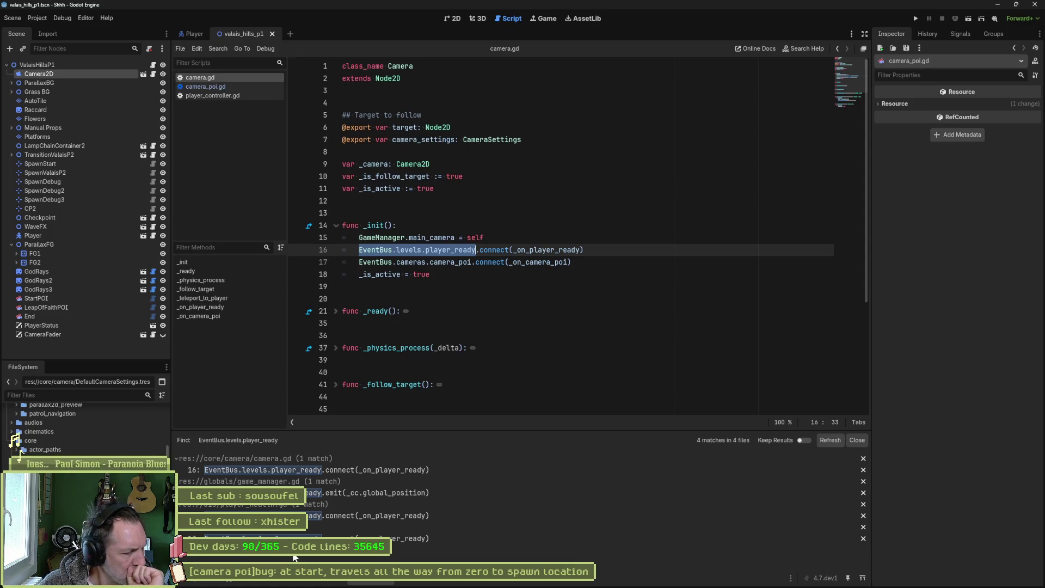
pyautogui.click(324, 495)
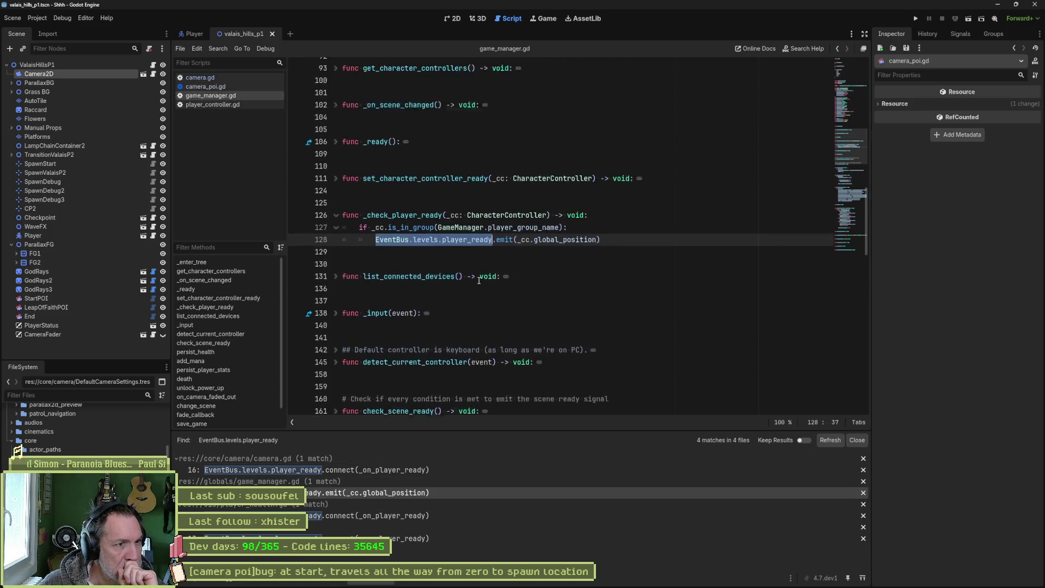
pyautogui.doubleClick(403, 226)
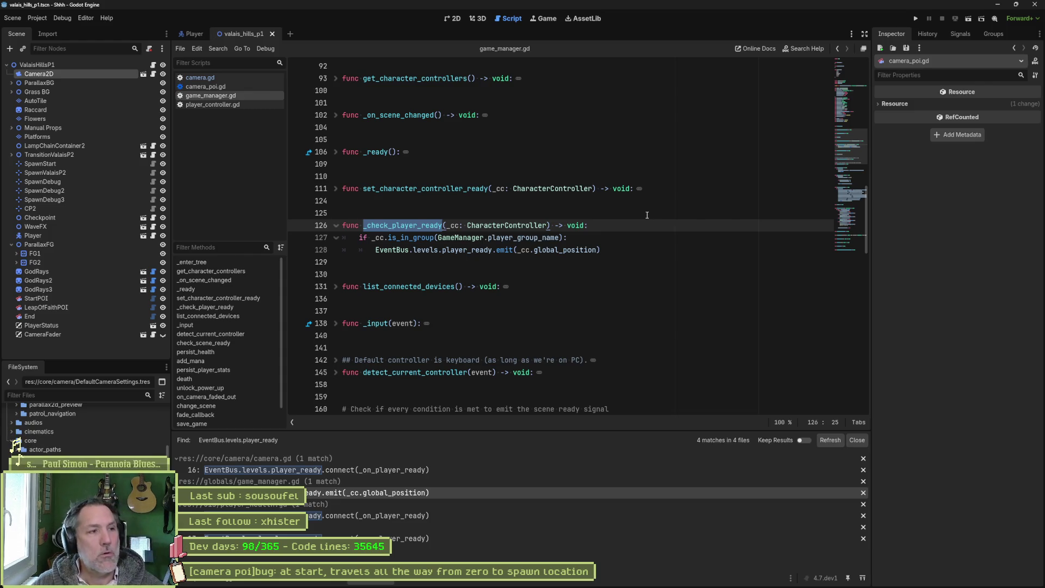
pyautogui.click(213, 78)
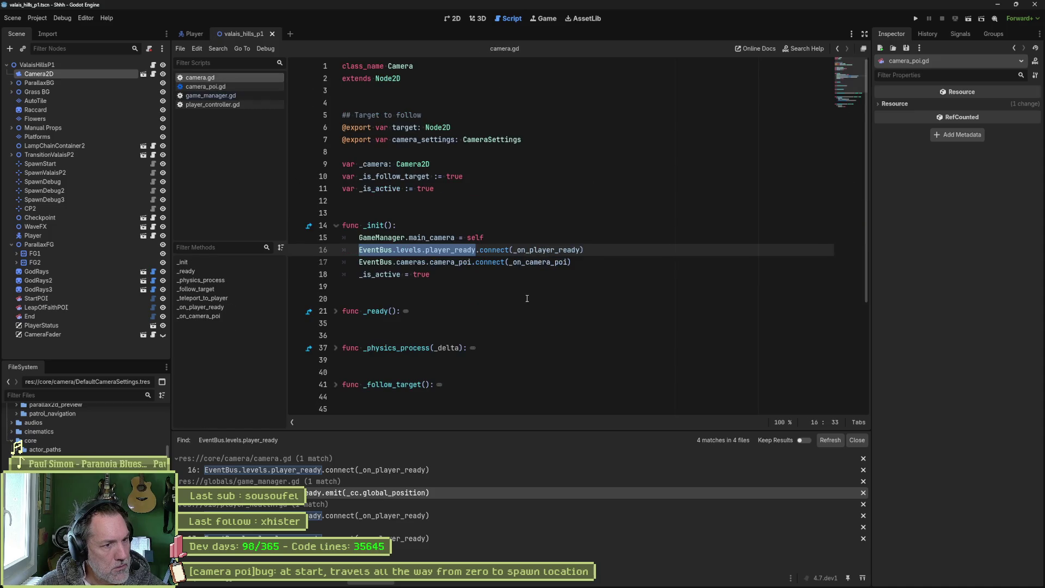
# Step: Add an 'if _is_player_in_camera_poi():' block with a pass placeholder after the target assignment
pyautogui.scroll(-5, 525, 319)
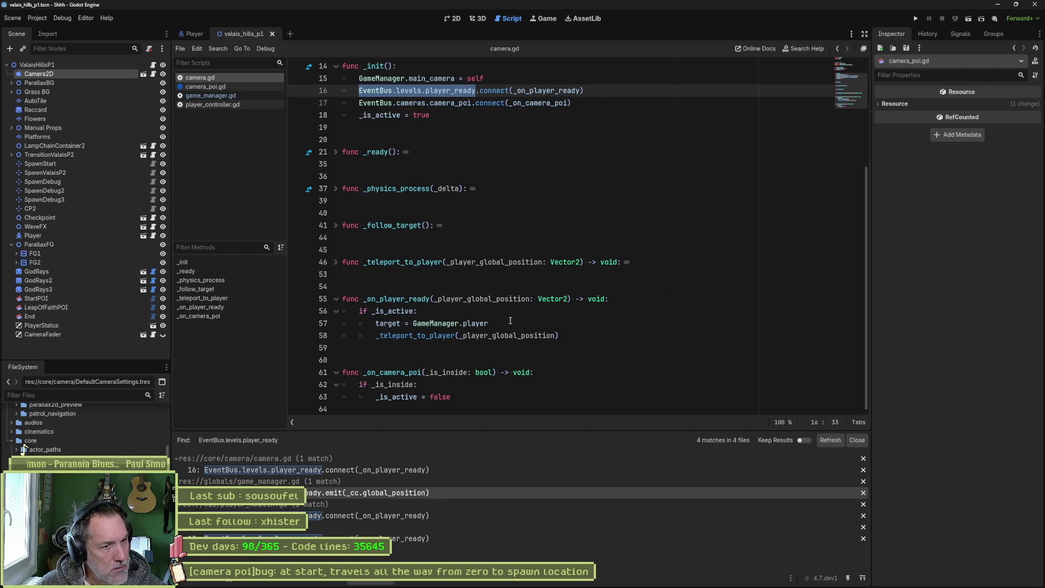
pyautogui.click(525, 326)
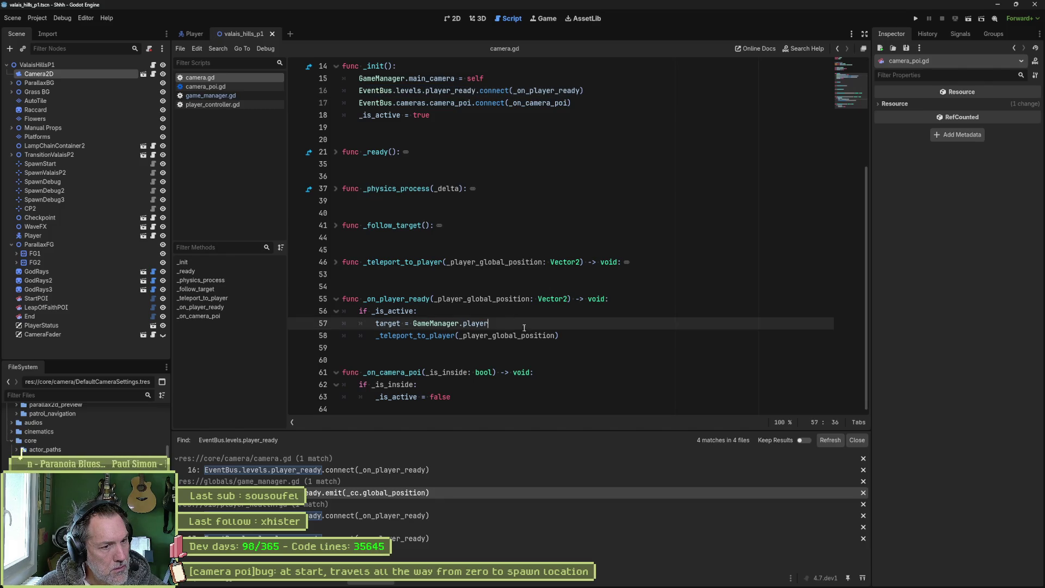
pyautogui.press('Return')
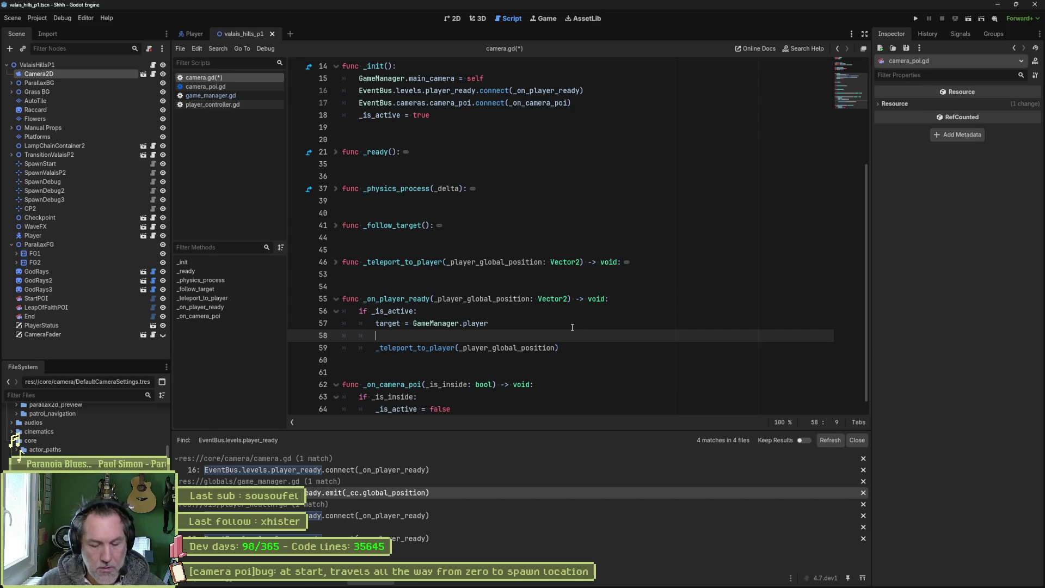
pyautogui.write('if ')
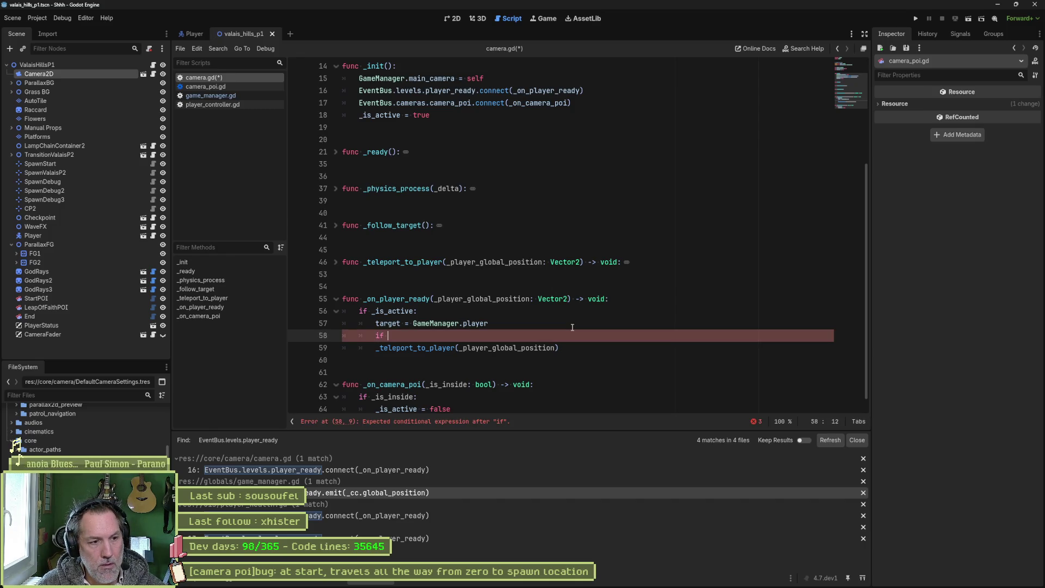
pyautogui.write('_is_player')
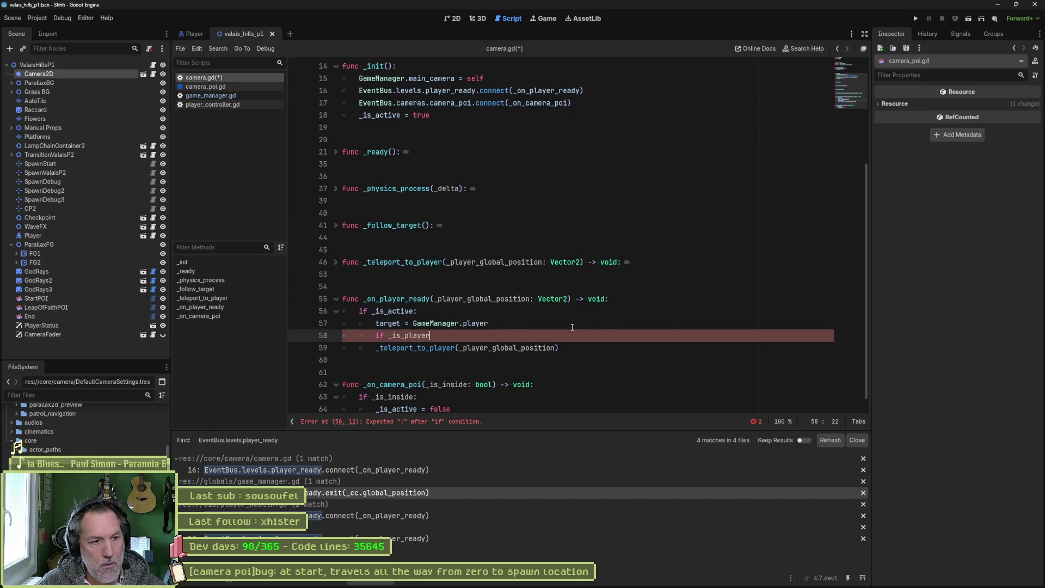
pyautogui.write('_in_camera_p')
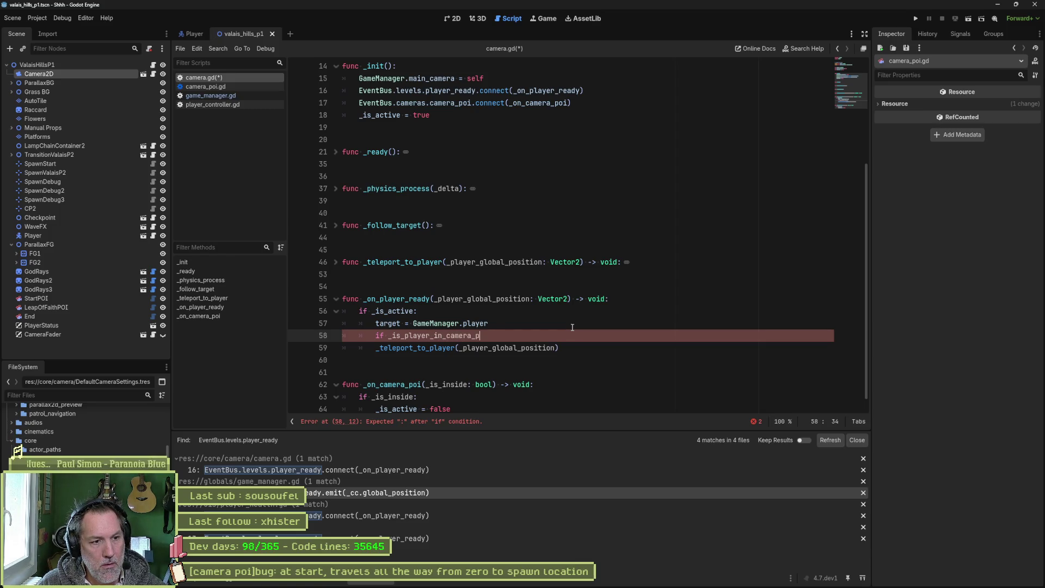
pyautogui.write('oi():')
pyautogui.press('Return')
pyautogui.write('pass')
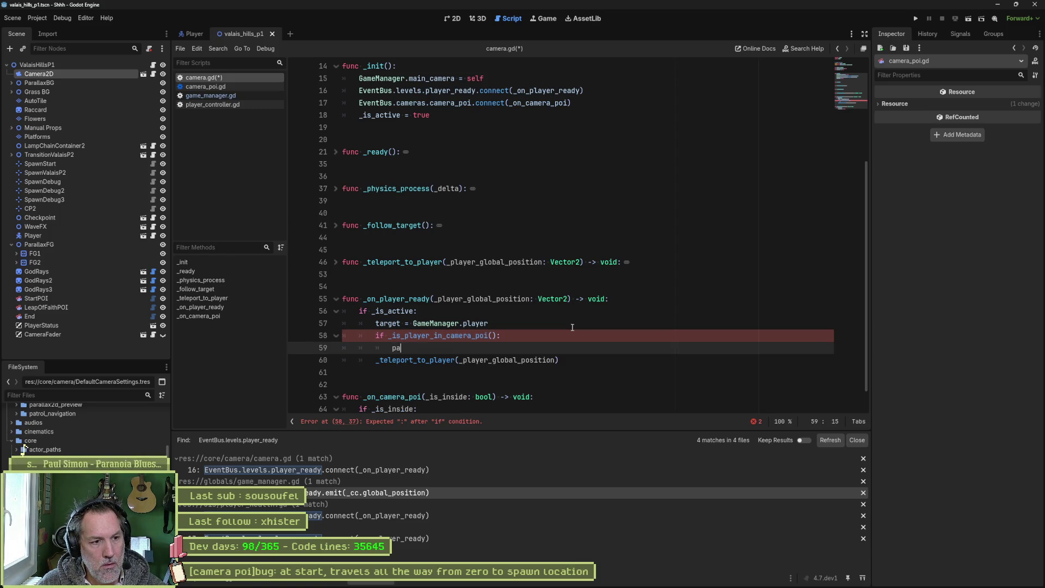
# Step: Write a new func _is_player_in_camera_poi() -> bool that returns false below the handler
pyautogui.click(456, 373)
pyautogui.press('Return')
pyautogui.press('Return')
pyautogui.press('Return')
pyautogui.press('Up')
pyautogui.write('fun')
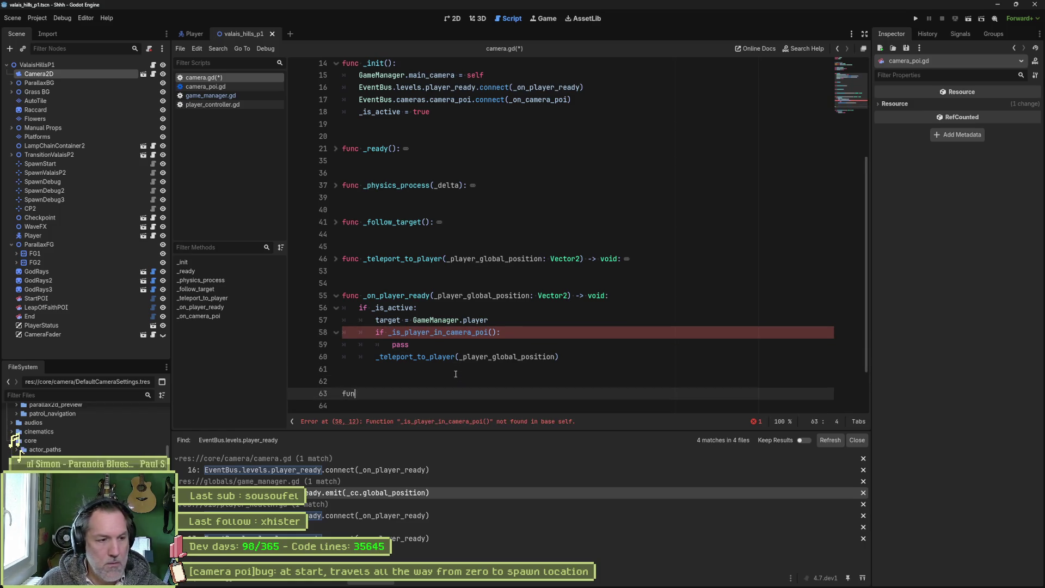
pyautogui.write('c _is_player_in_camera_poi() -> bool:')
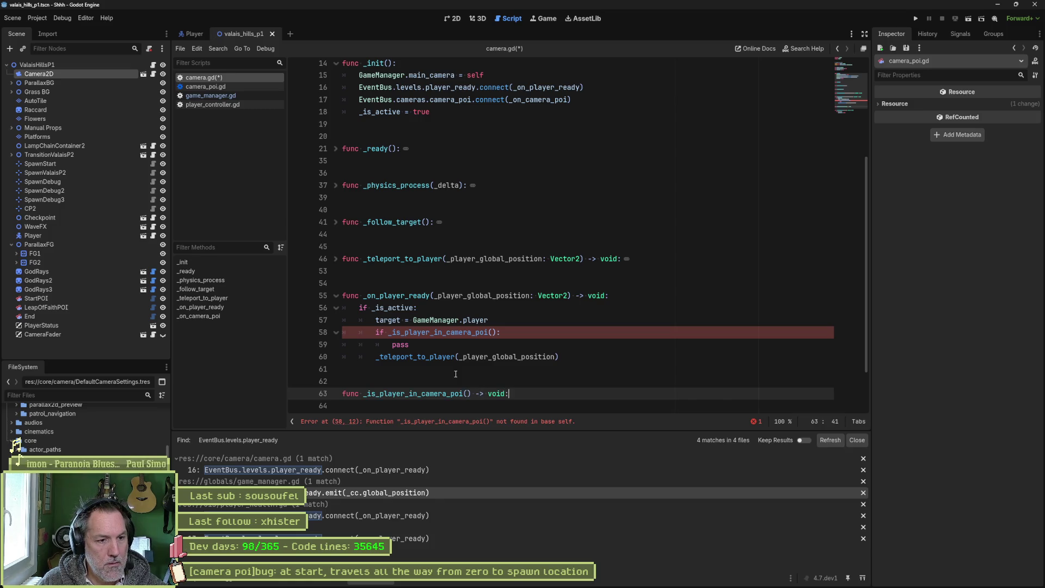
pyautogui.press('Return')
pyautogui.write('ass')
pyautogui.press('BackSpace')
pyautogui.press('BackSpace')
pyautogui.press('BackSpace')
pyautogui.write('return fa')
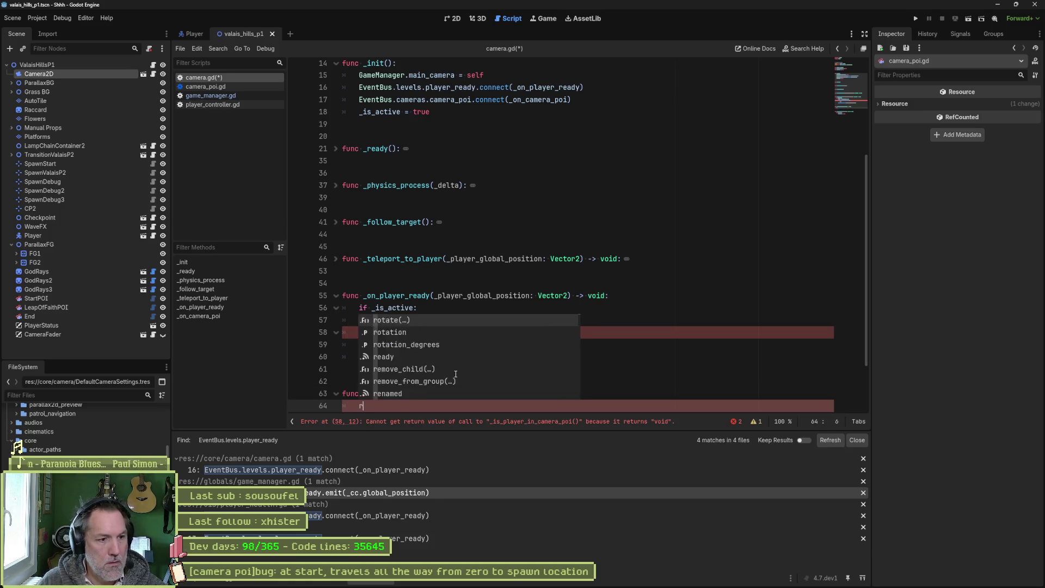
pyautogui.press('Return')
pyautogui.press('Up')
pyautogui.press('End')
pyautogui.press('Left')
pyautogui.hotkey('ctrl', 'shift', 'Left')
pyautogui.write('bool')
pyautogui.scroll(-1, 456, 374)
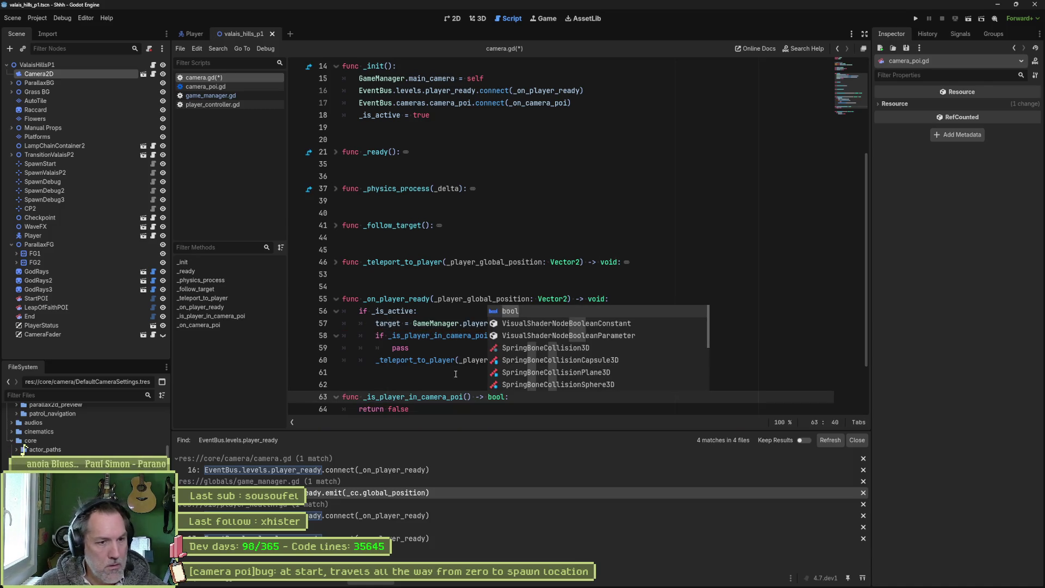
pyautogui.press('Up')
pyautogui.press('Up')
pyautogui.scroll(-1, 519, 392)
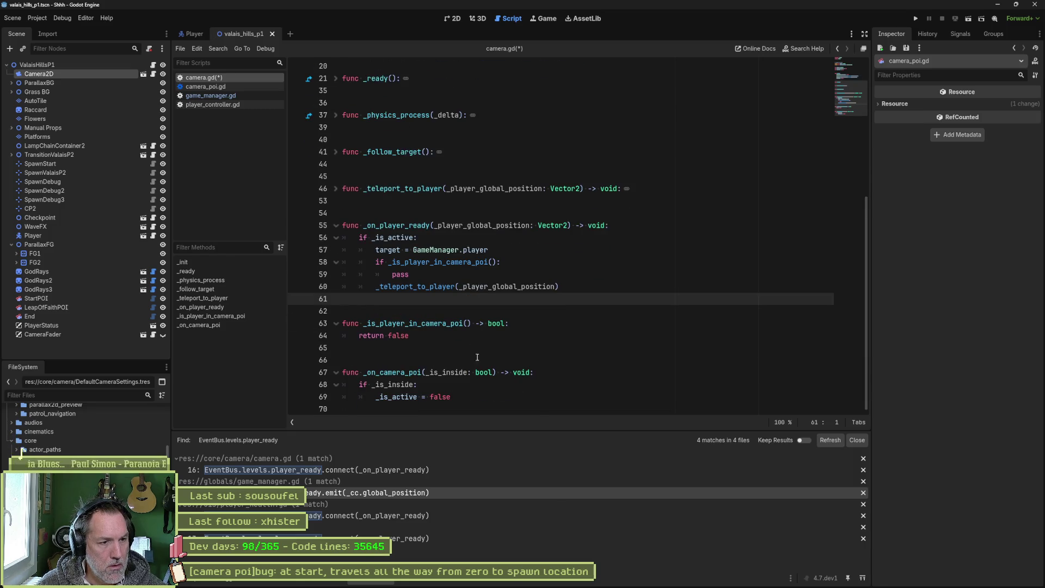
# Step: Add an else: branch with the teleport call indented under it, and save camera.gd
pyautogui.click(459, 275)
pyautogui.press('Return')
pyautogui.write('else:')
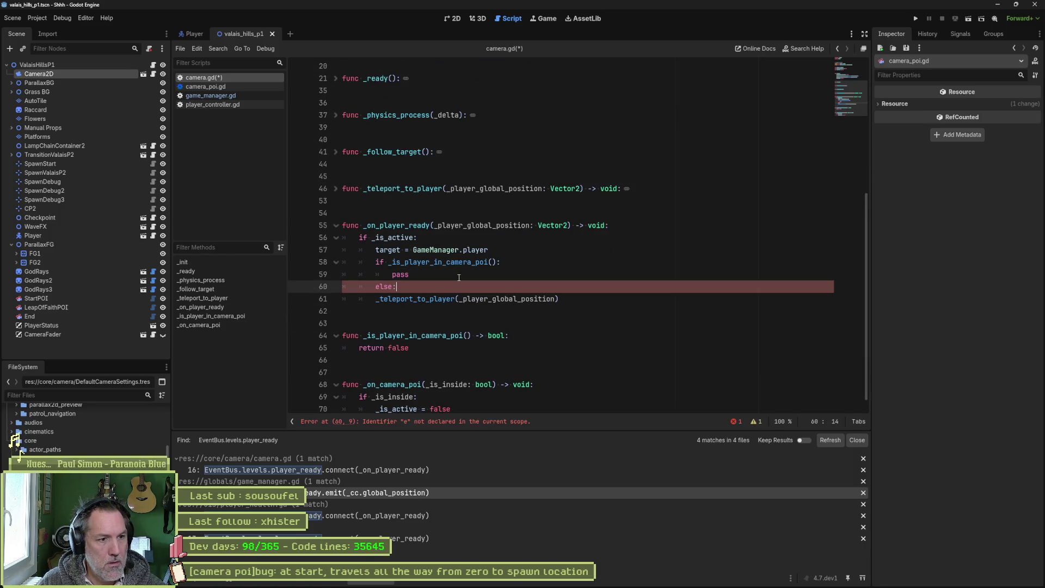
pyautogui.press('Down')
pyautogui.press('Home')
pyautogui.press('Tab')
pyautogui.hotkey('ctrl', 's')
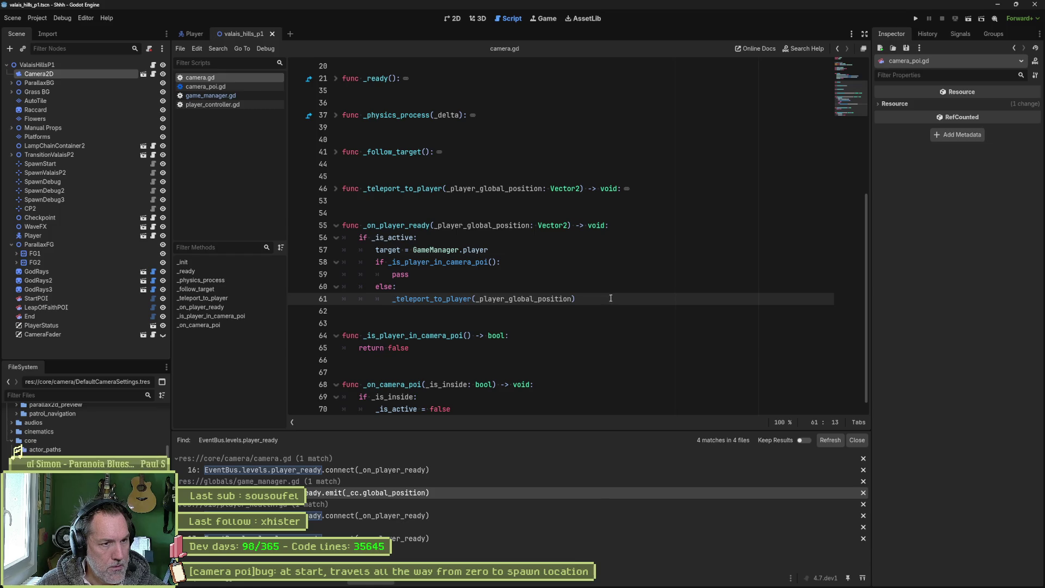
# Step: Replace pass with the teleport call, negate the condition with not, delete leftover else lines, and save
pyautogui.doubleClick(401, 275)
pyautogui.write('_teleport')
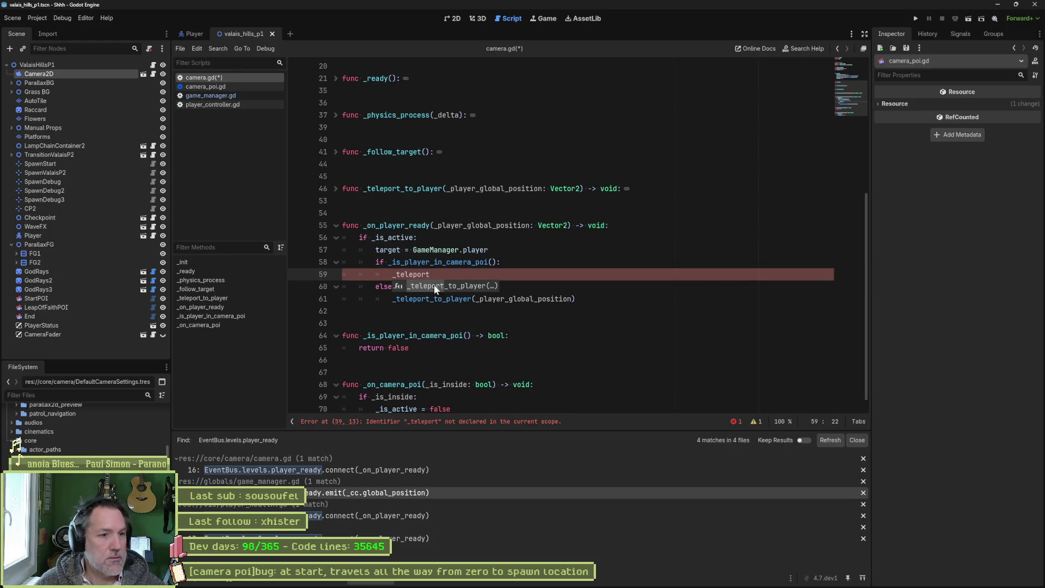
pyautogui.click(429, 264)
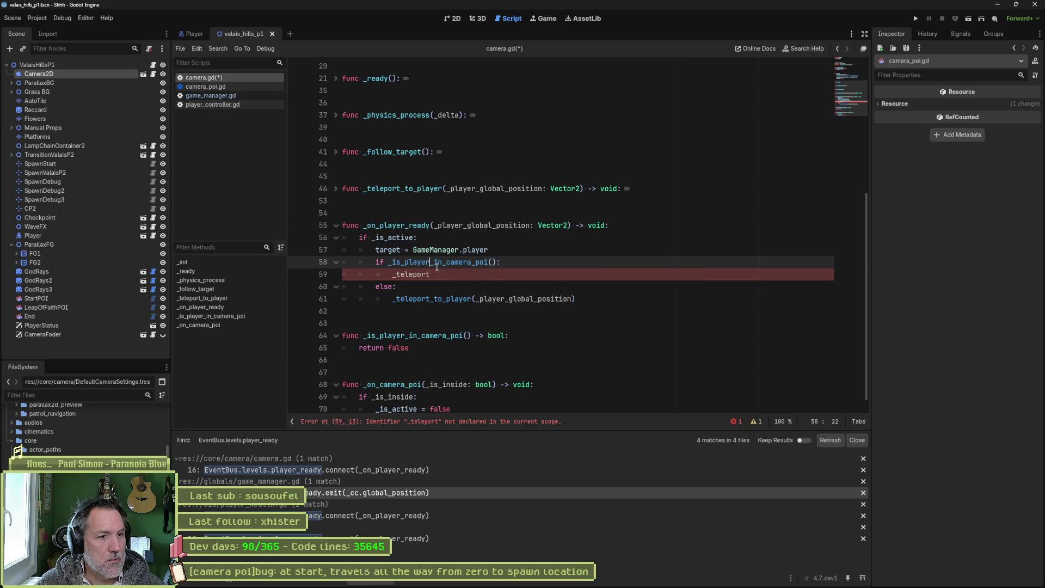
pyautogui.moveTo(437, 267)
pyautogui.hotkey('ctrl', 'Left')
pyautogui.write('not')
pyautogui.hotkey('ctrl', 'shift', 'k')
pyautogui.hotkey('ctrl', 'shift', 'k')
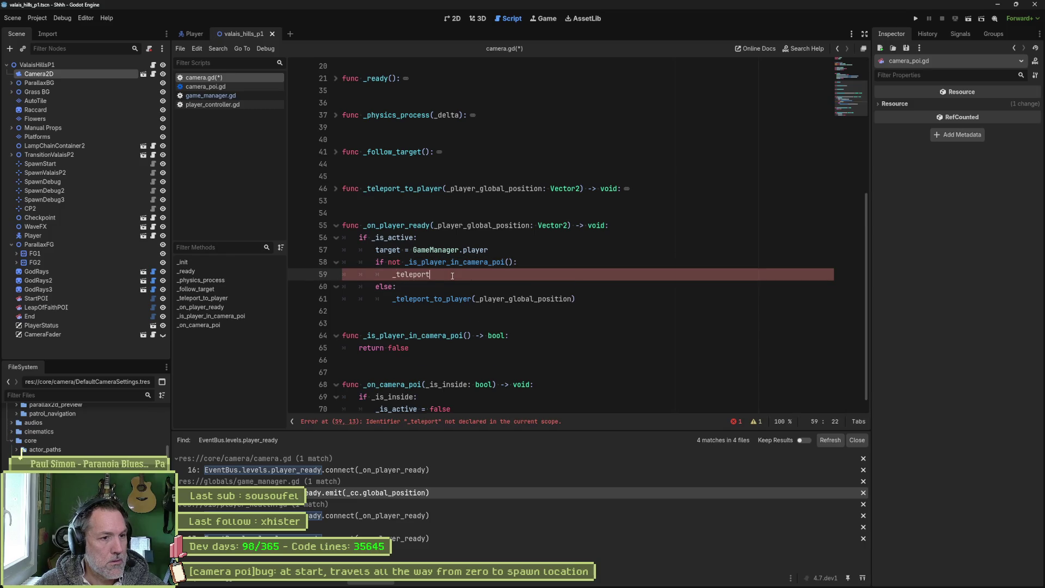
pyautogui.hotkey('ctrl', 's')
pyautogui.click(546, 304)
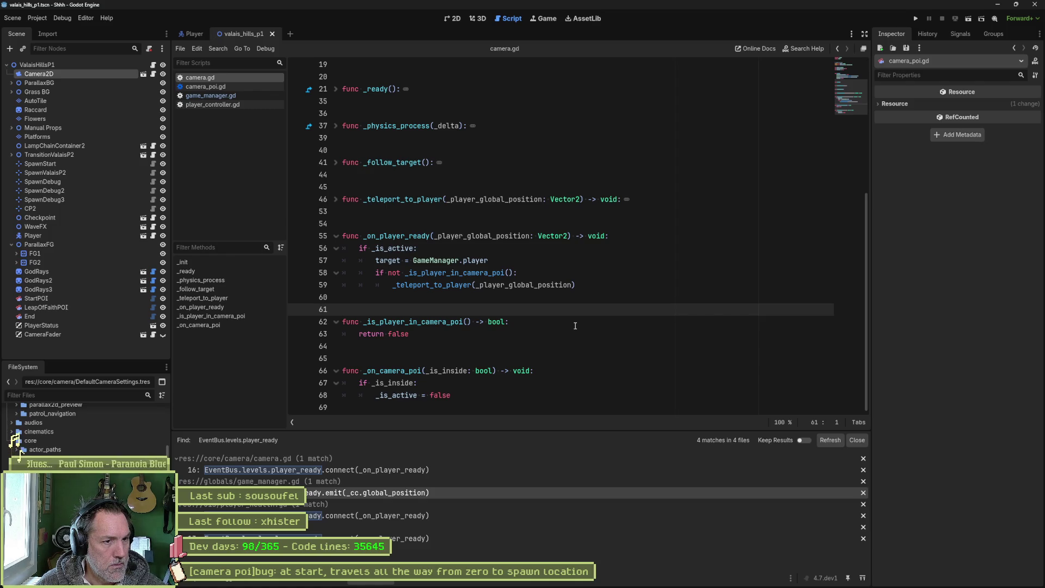
# Step: Add '#TODO check if player is in a POI' inside the _is_player_in_camera_poi stub and save
pyautogui.click(538, 325)
pyautogui.press('Return')
pyautogui.write('~')
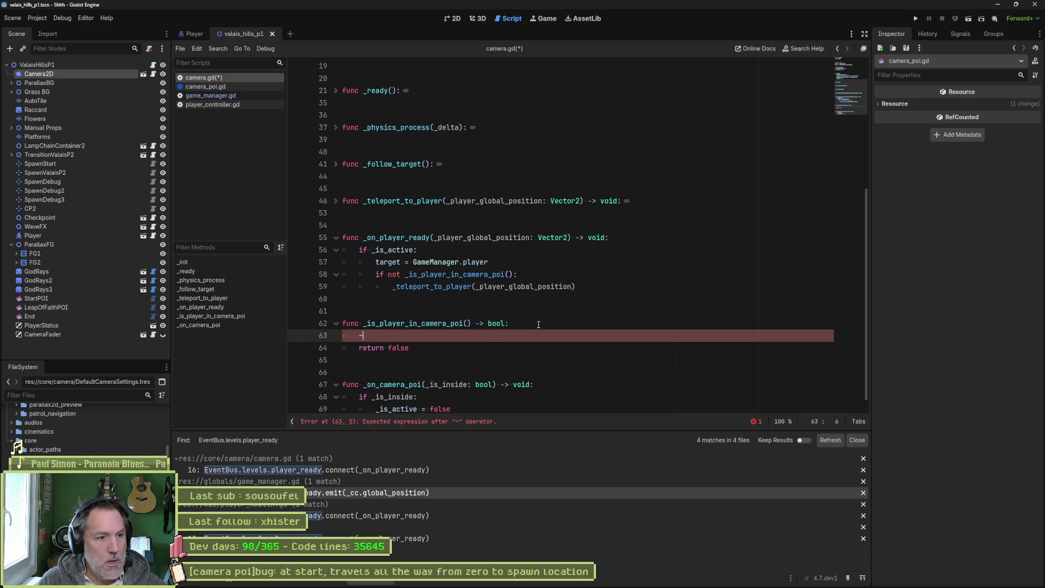
pyautogui.write('TODO che')
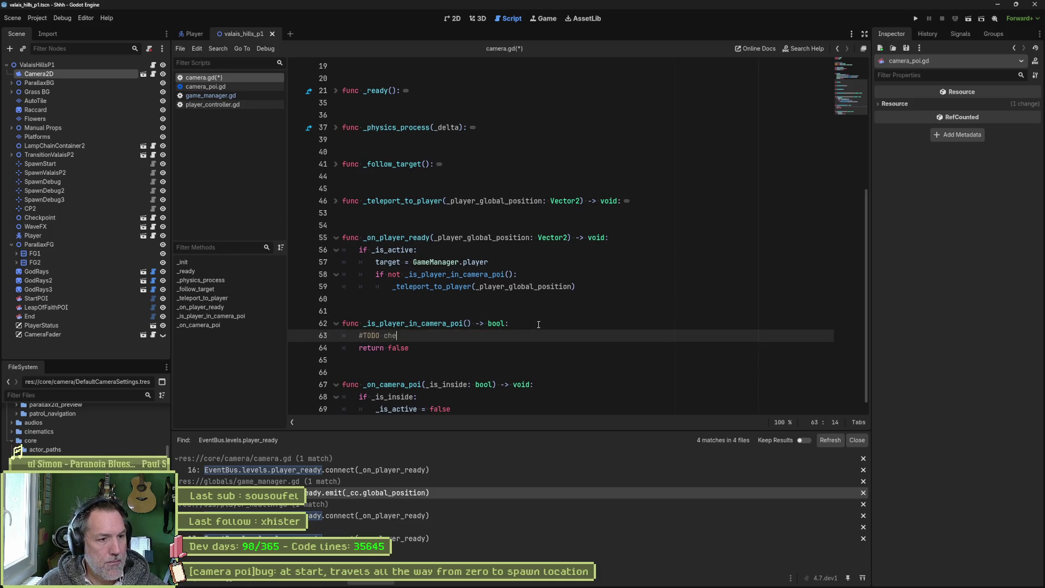
pyautogui.write('ck if player is in ')
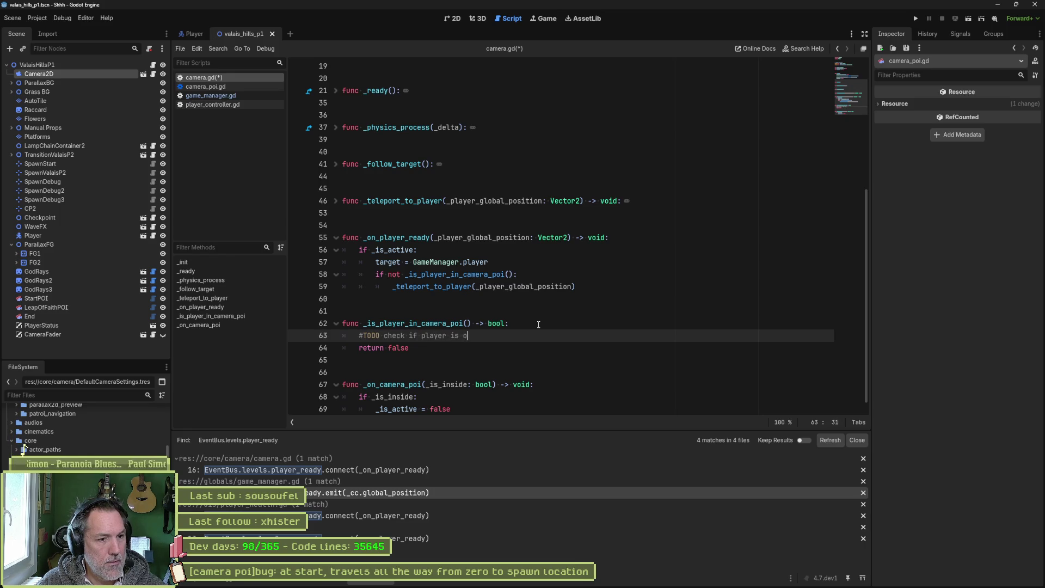
pyautogui.write('a POI')
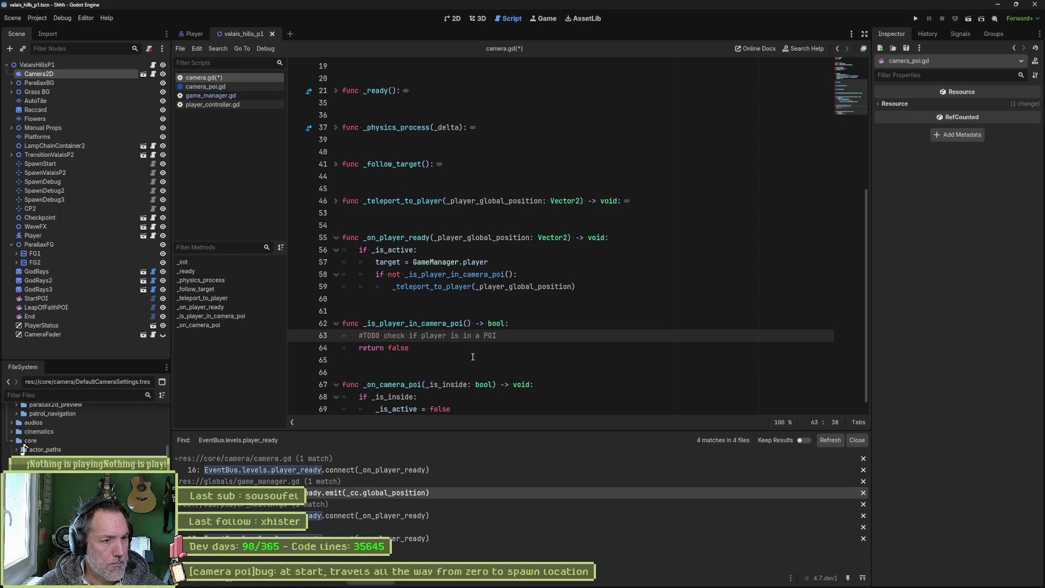
pyautogui.hotkey('ctrl', 's')
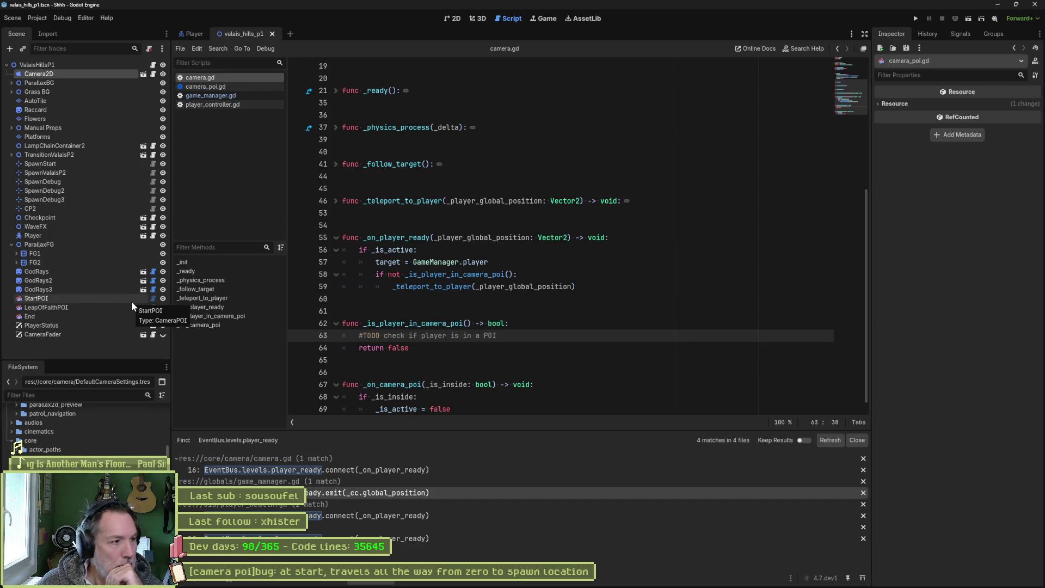
# Step: Open camera_poi.gd at on_body_entered and review its _is_player_ready-guarded camera_poi signal emission
pyautogui.click(256, 90)
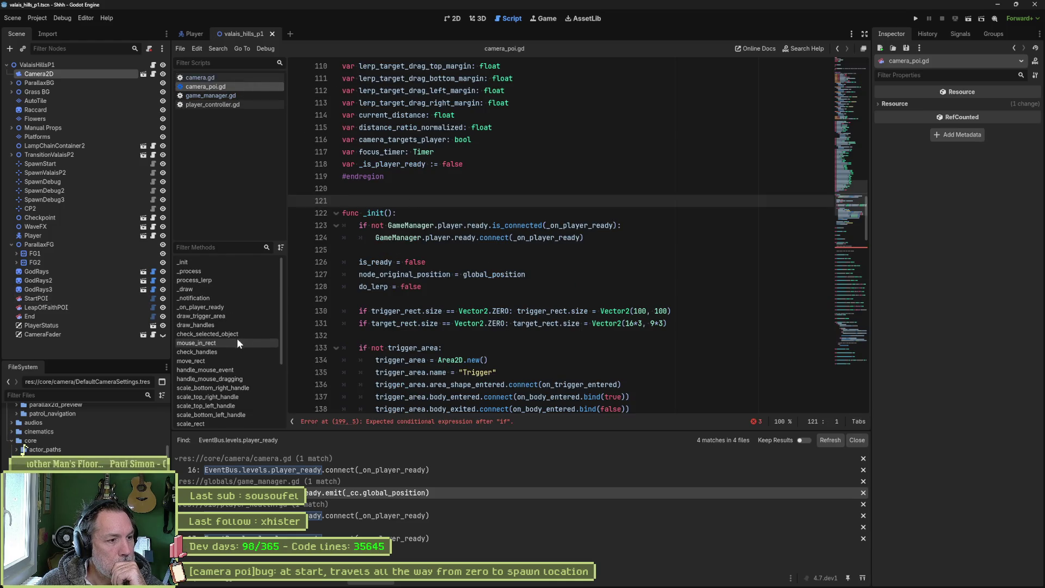
pyautogui.scroll(-3, 224, 386)
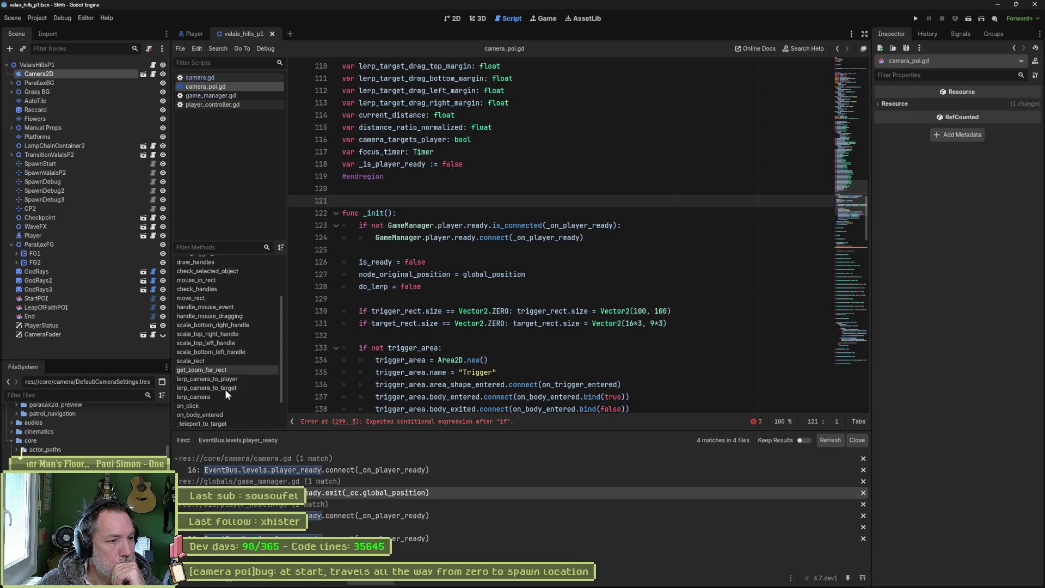
pyautogui.click(226, 392)
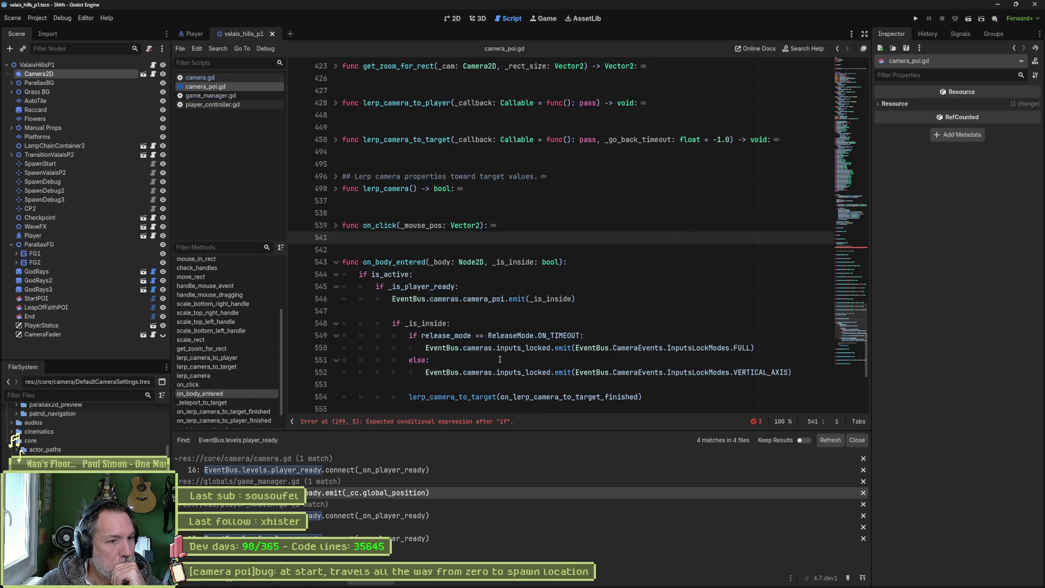
pyautogui.scroll(-1, 651, 345)
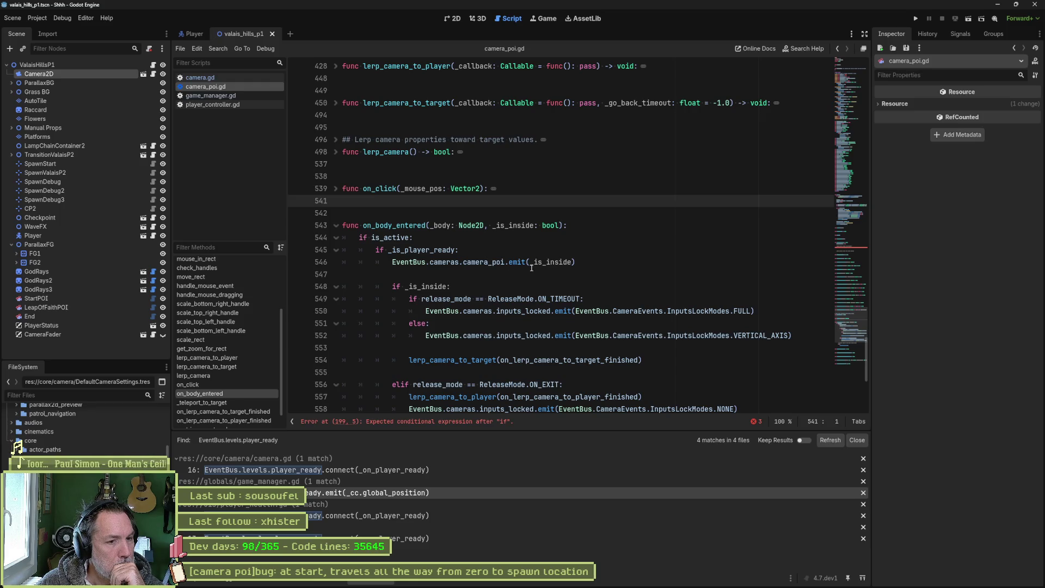
pyautogui.moveTo(585, 262); pyautogui.dragTo(589, 248)
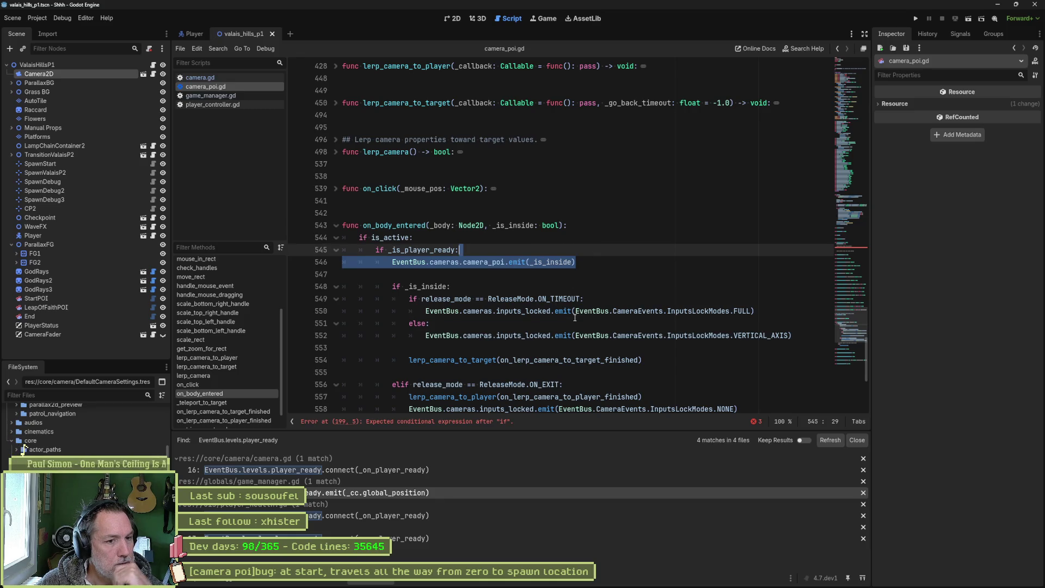
pyautogui.scroll(-4, 615, 330)
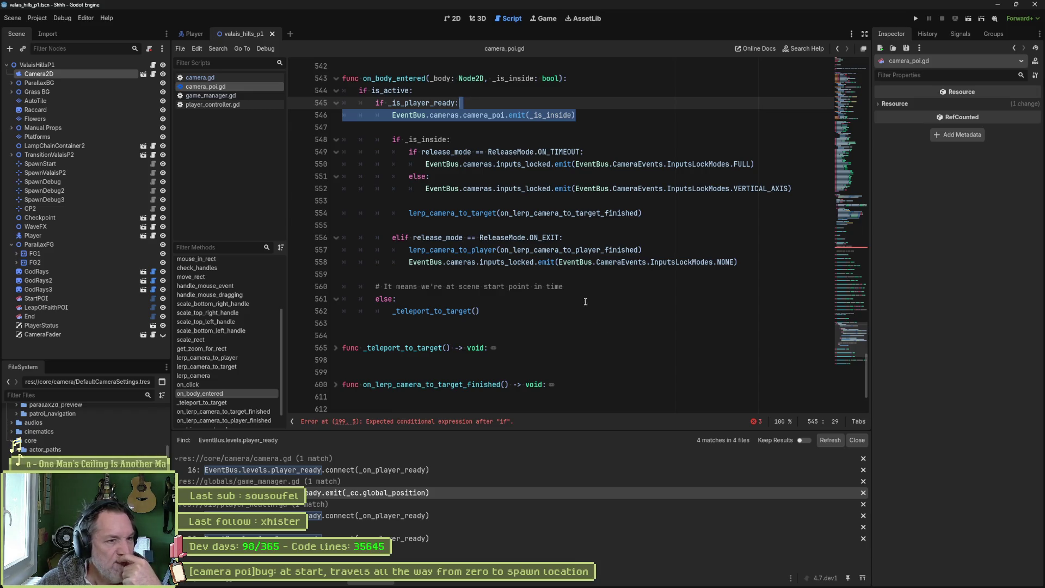
# Step: In camera.gd, delete the 'if not _is_player_in_camera_poi()' line and unindent the teleport call
pyautogui.click(240, 77)
pyautogui.click(243, 323)
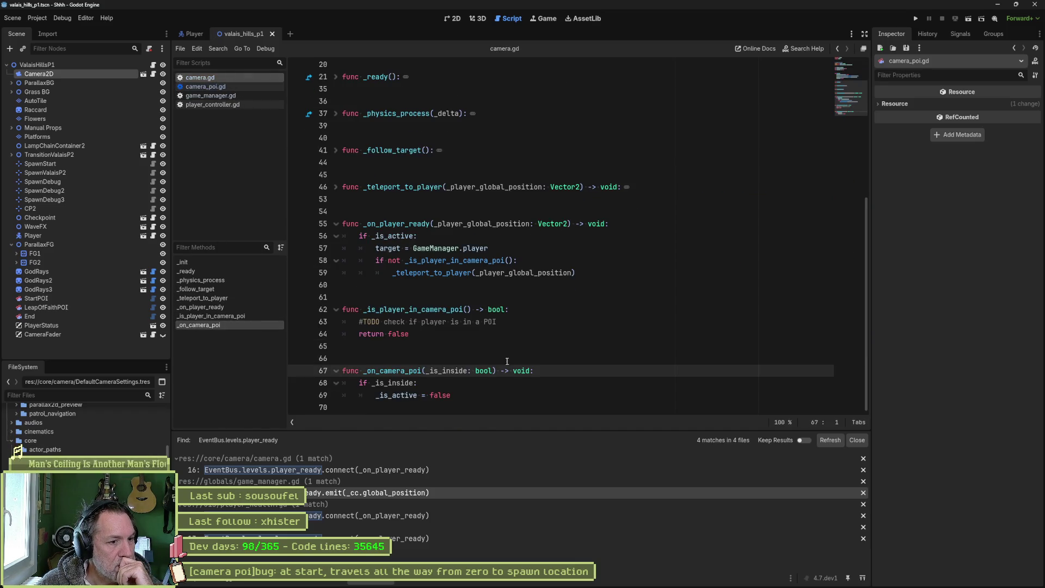
pyautogui.moveTo(452, 397); pyautogui.dragTo(481, 372)
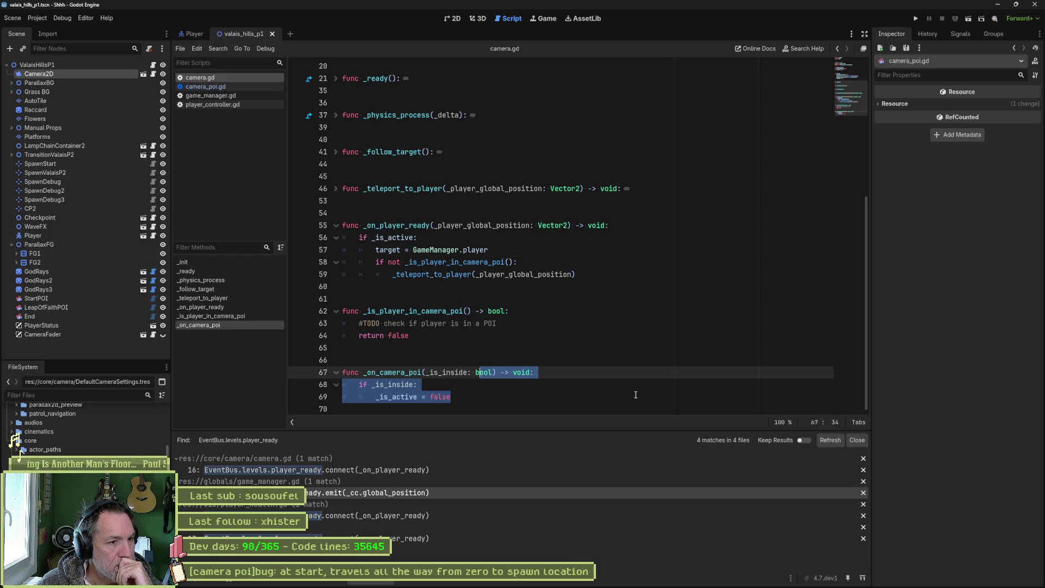
pyautogui.click(605, 264)
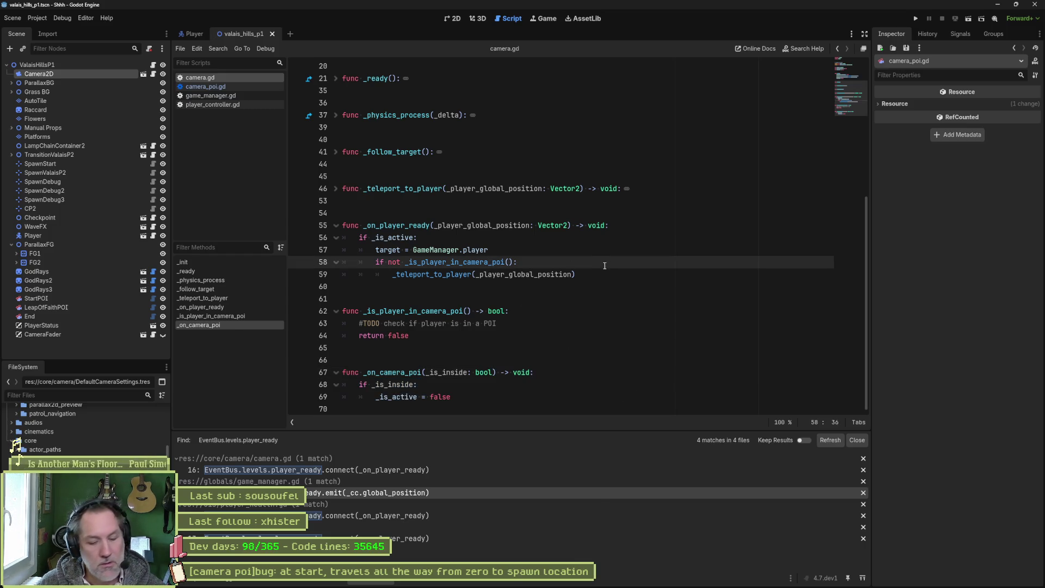
pyautogui.hotkey('ctrl', 'shift', 'k')
pyautogui.hotkey('shift', 'Tab')
# Step: Remove the _is_player_in_camera_poi helper function and save camera.gd
pyautogui.click(417, 310)
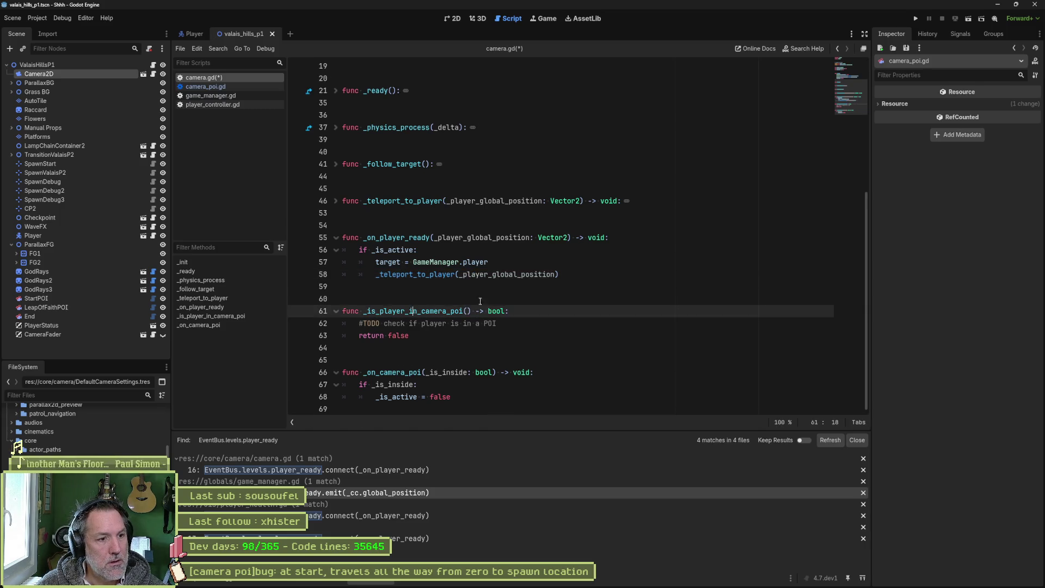
pyautogui.hotkey('ctrl', 'shift', 'k')
pyautogui.hotkey('ctrl', 'shift', 'k')
pyautogui.hotkey('ctrl', 'shift', 'k')
pyautogui.hotkey('ctrl', 'shift', 'k')
pyautogui.hotkey('ctrl', 's')
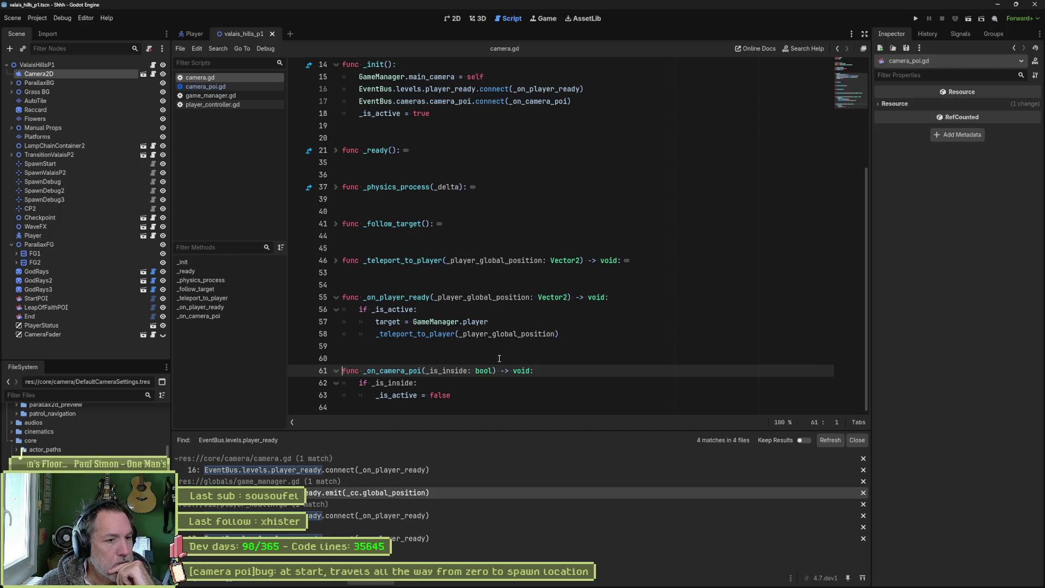
# Step: Move 'target = GameManager.player' above 'if _is_active:', unindent it, add a blank line and save
pyautogui.doubleClick(396, 395)
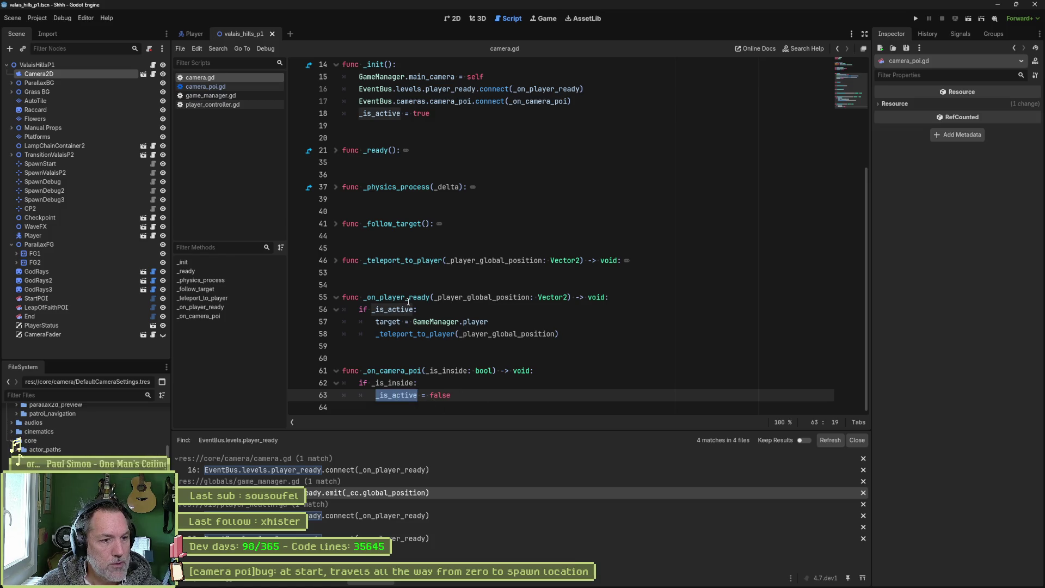
pyautogui.click(457, 321)
pyautogui.hotkey('alt', 'Up')
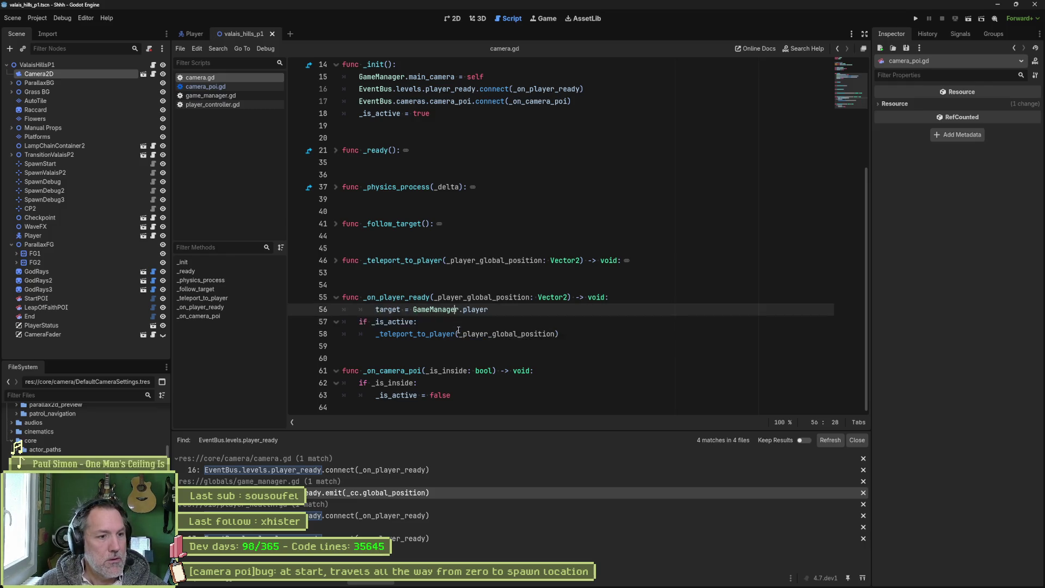
pyautogui.hotkey('shift', 'Tab')
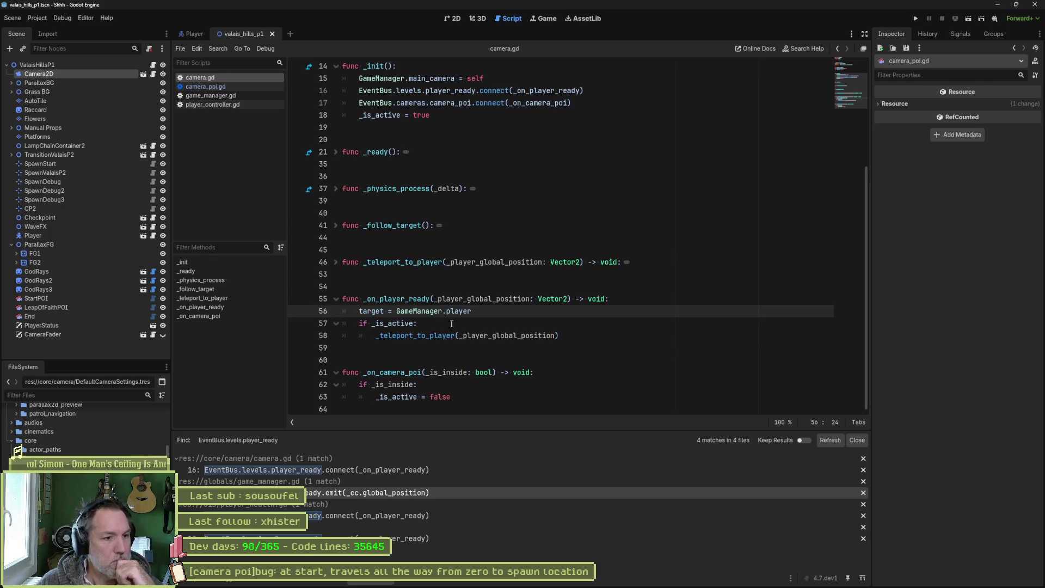
pyautogui.press('Return')
pyautogui.hotkey('ctrl', 's')
# Step: Start a new line below '_is_active = false' in _on_camera_poi
pyautogui.scroll(-1, 493, 333)
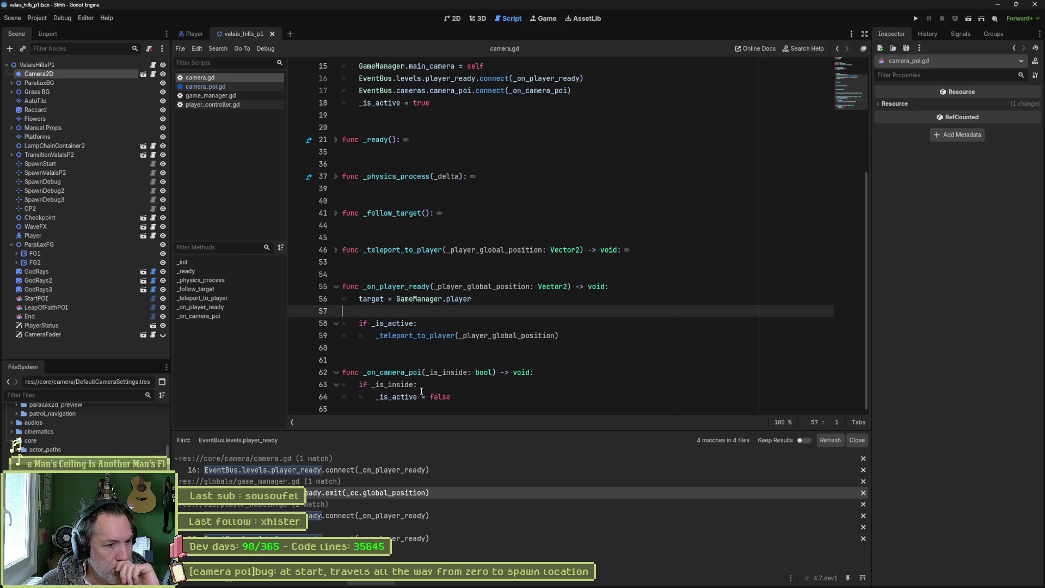
pyautogui.click(459, 395)
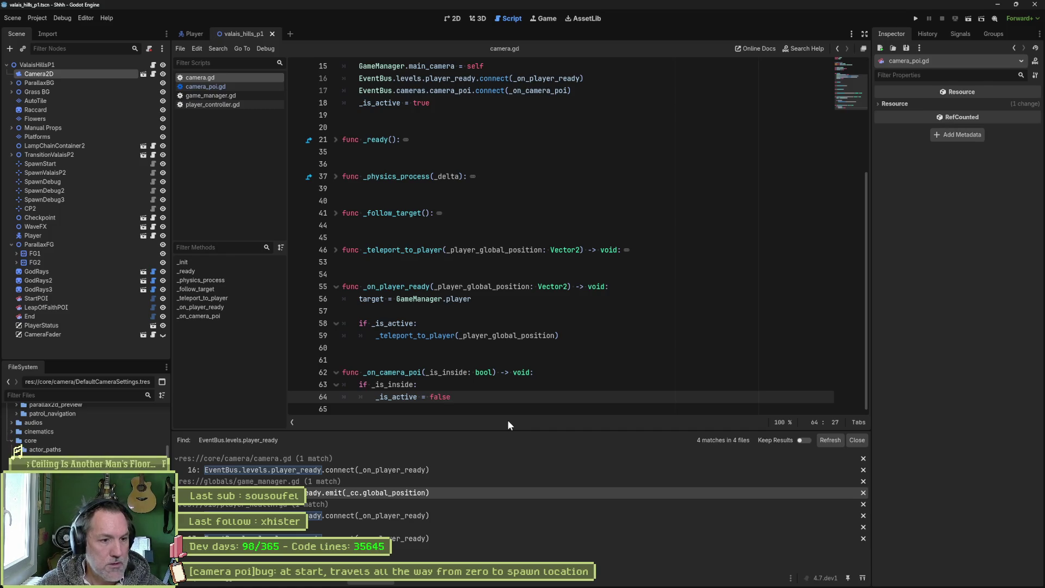
pyautogui.press('Return')
# Step: Strip the 'if _is_inside' condition and unfinished else branch from _on_camera_poi, dedenting the assignment
pyautogui.press('BackSpace')
pyautogui.write('else:')
pyautogui.click(396, 387)
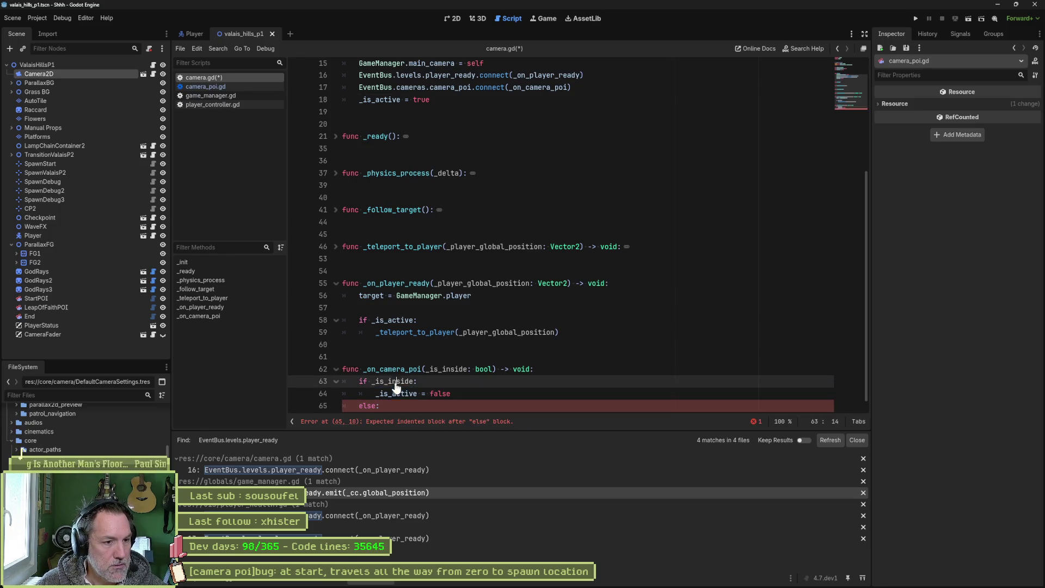
pyautogui.write('activ')
pyautogui.doubleClick(441, 393)
pyautogui.write('_is_active~')
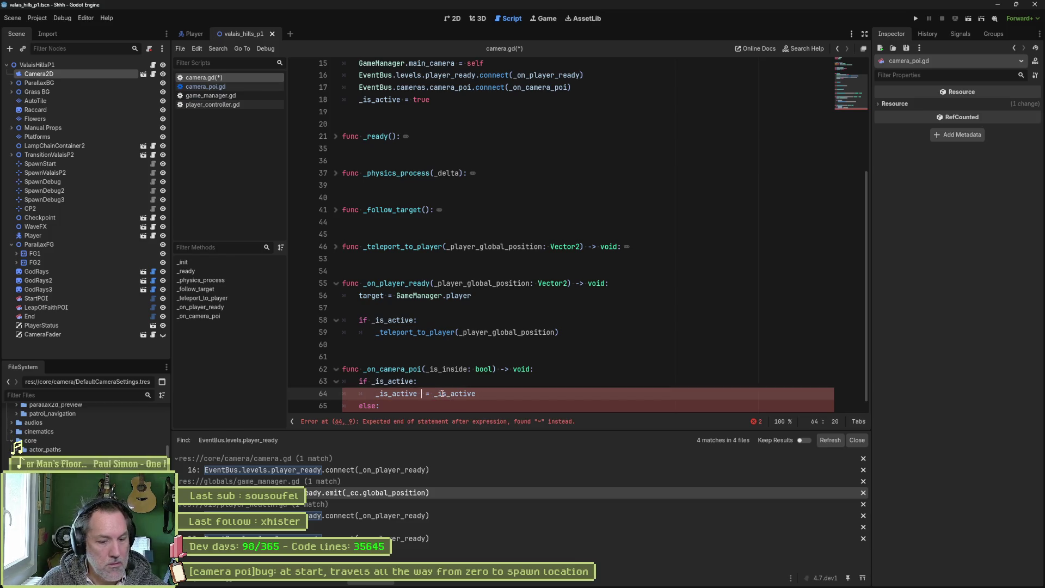
pyautogui.write('!')
pyautogui.press('Down')
pyautogui.hotkey('ctrl', 'shift', 'k')
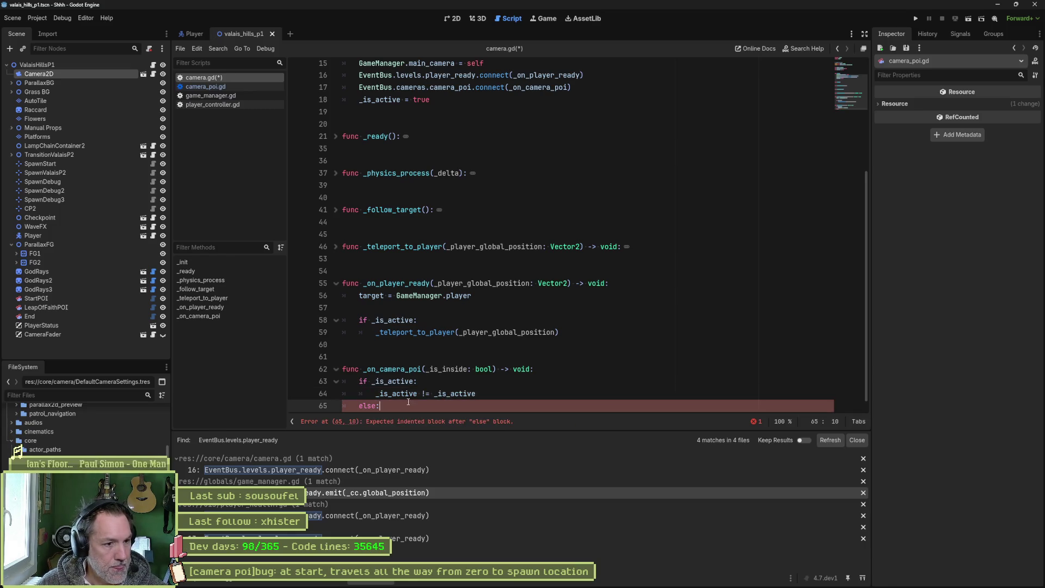
pyautogui.press('Up')
pyautogui.hotkey('ctrl', 'shift', 'k')
pyautogui.hotkey('shift', 'Tab')
pyautogui.press('Up')
pyautogui.press('End')
pyautogui.hotkey('ctrl', 's')
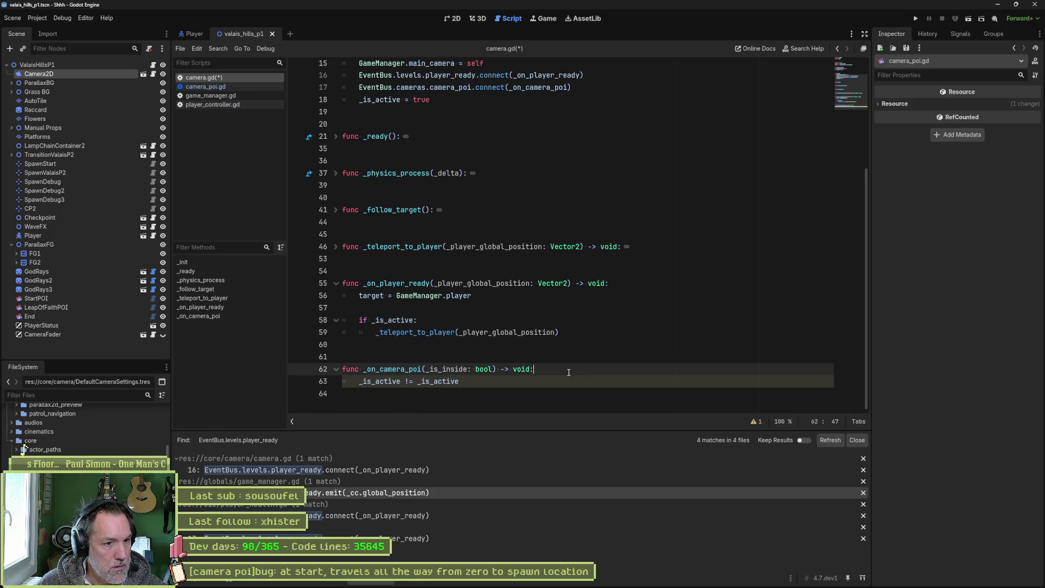
# Step: Rewrite the line as '_is_active = not _is_inside' and save camera.gd
pyautogui.doubleClick(467, 369)
pyautogui.press('Down')
pyautogui.press('End')
pyautogui.hotkey('ctrl', 'shift', 'Left')
pyautogui.write('_is_inside')
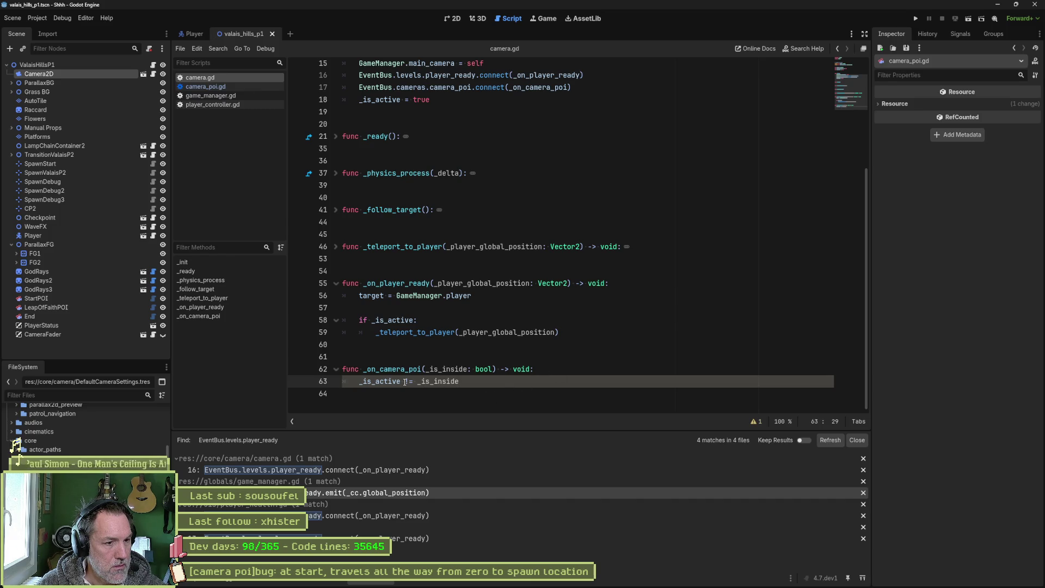
pyautogui.press('Delete')
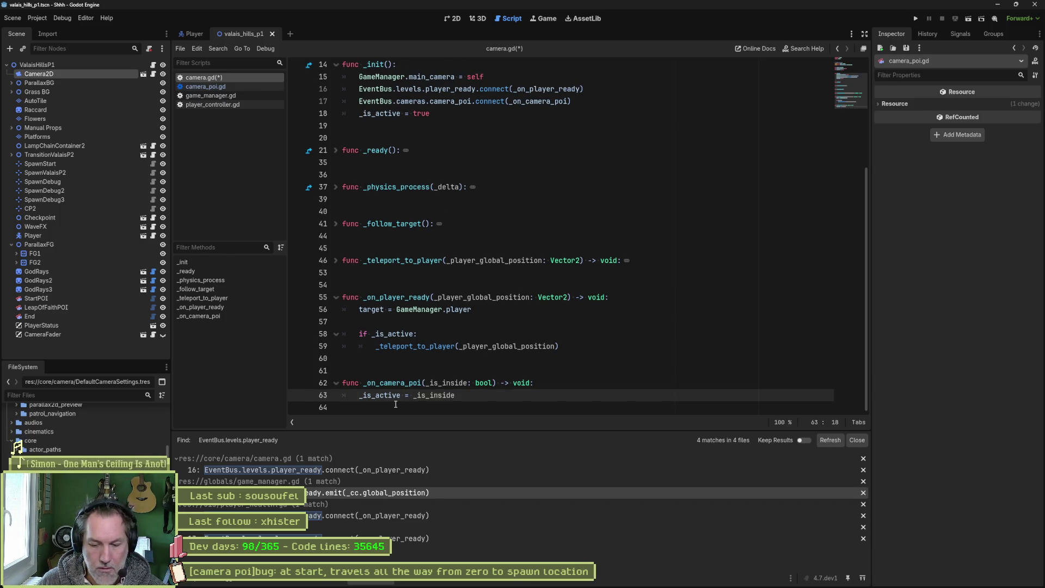
pyautogui.write('not')
pyautogui.hotkey('ctrl', 's')
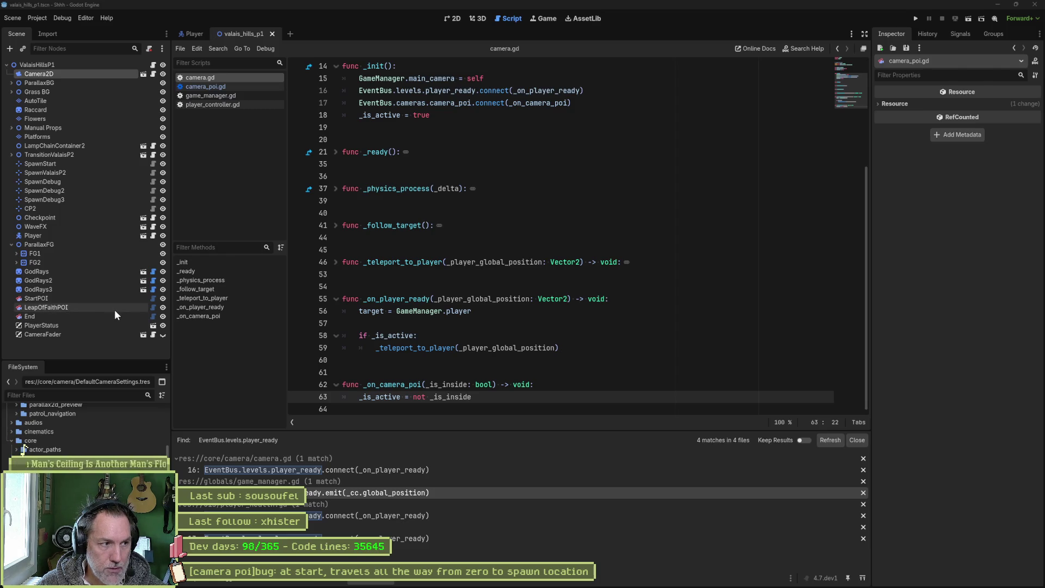
# Step: Review _on_player_ready, then expand _teleport_to_player and inspect its camera reset and is_camera_ready lines
pyautogui.click(376, 397)
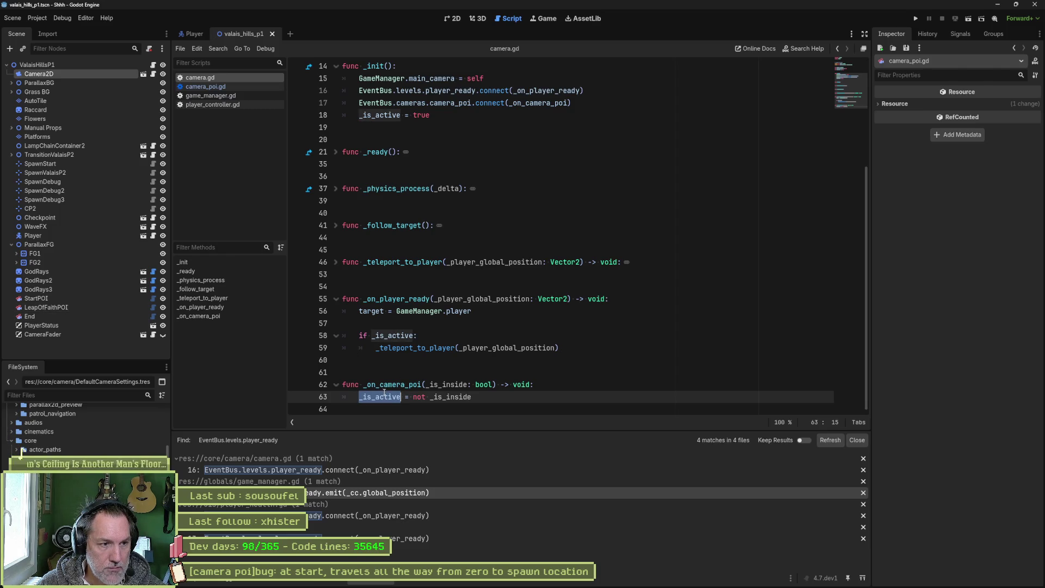
pyautogui.doubleClick(410, 299)
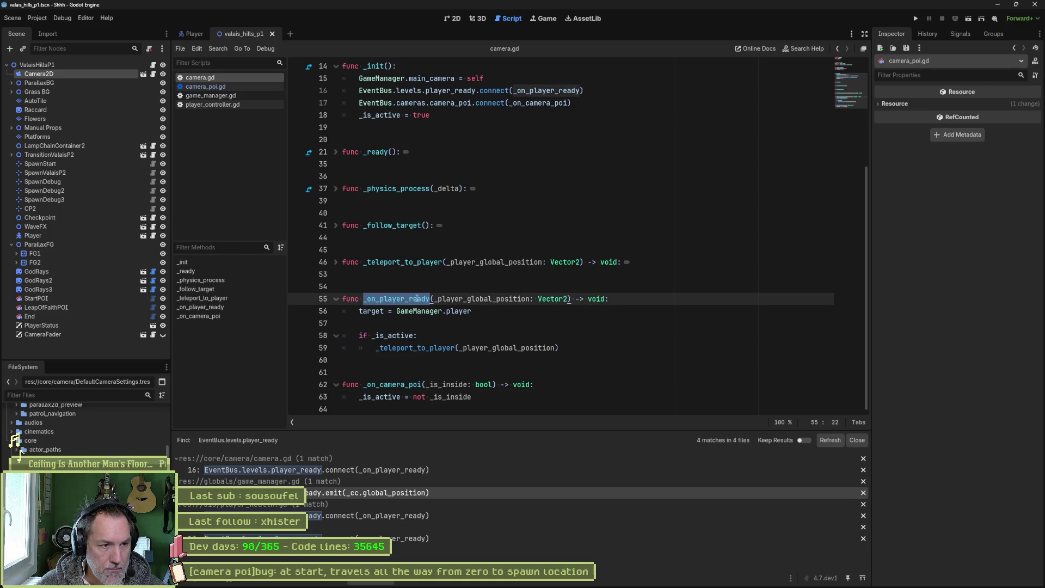
pyautogui.doubleClick(416, 348)
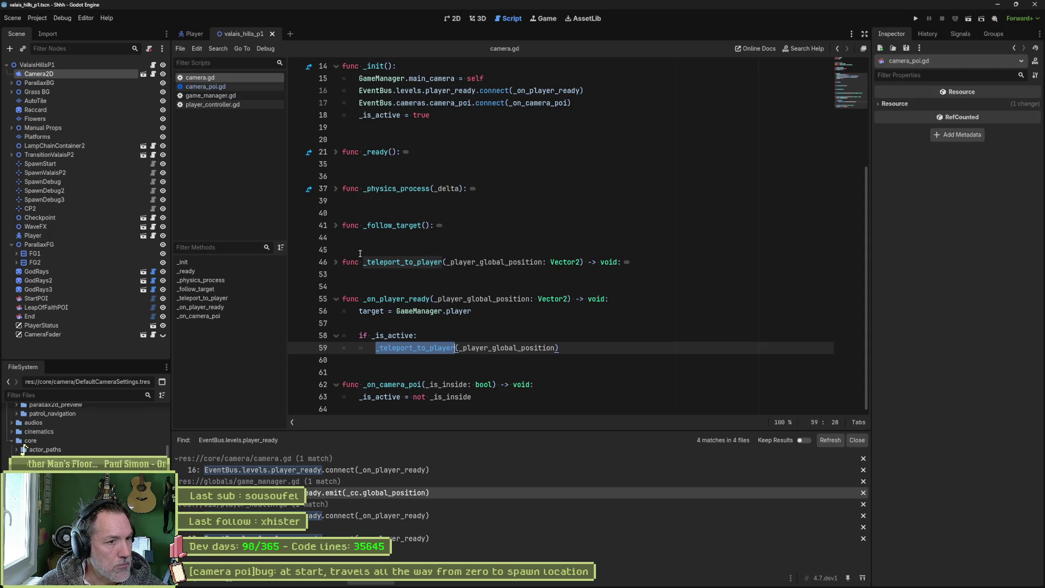
pyautogui.click(336, 262)
pyautogui.moveTo(537, 274); pyautogui.dragTo(544, 341)
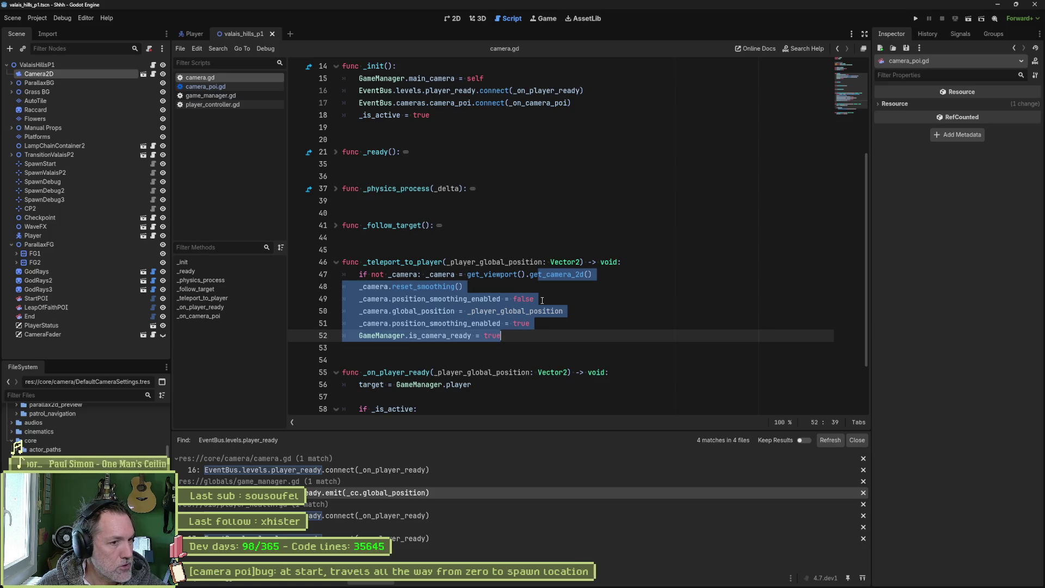
pyautogui.doubleClick(440, 335)
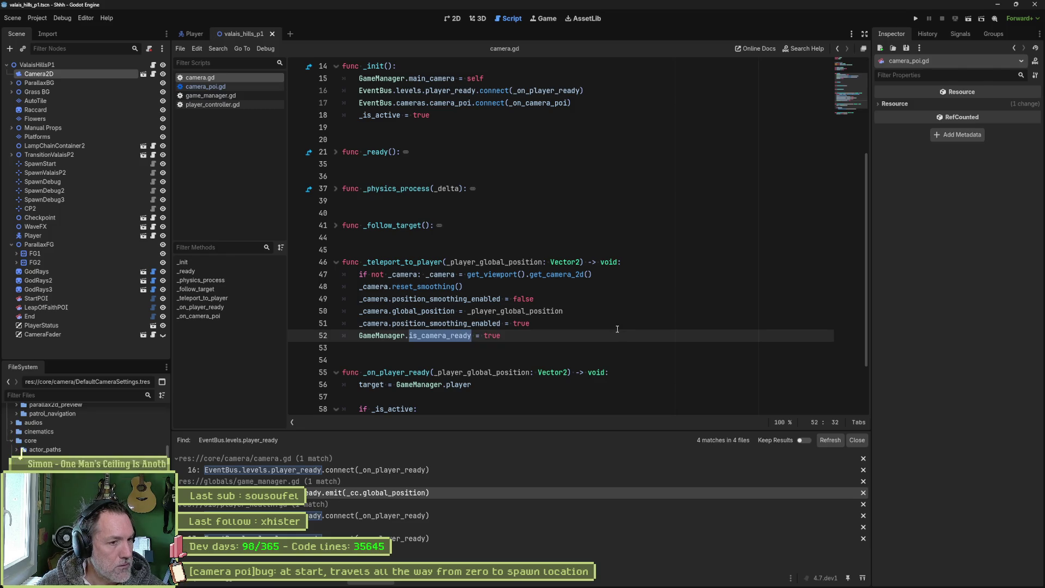
pyautogui.scroll(-2, 521, 340)
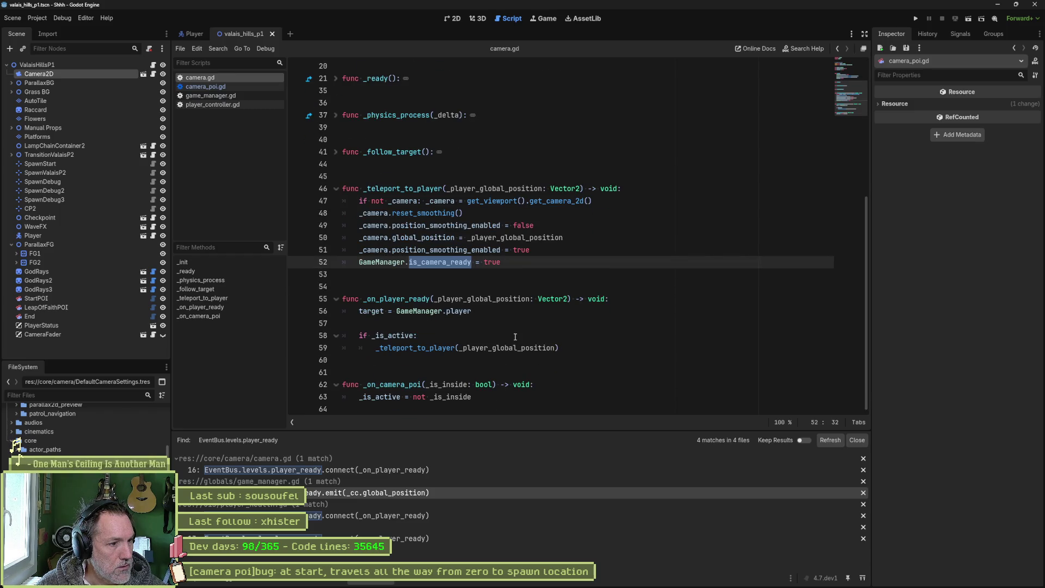
pyautogui.click(444, 263)
# Step: Search the whole project for GameManager.is_camera_ready
pyautogui.moveTo(362, 263); pyautogui.dragTo(472, 263)
pyautogui.hotkey('ctrl', 'shift', 'f')
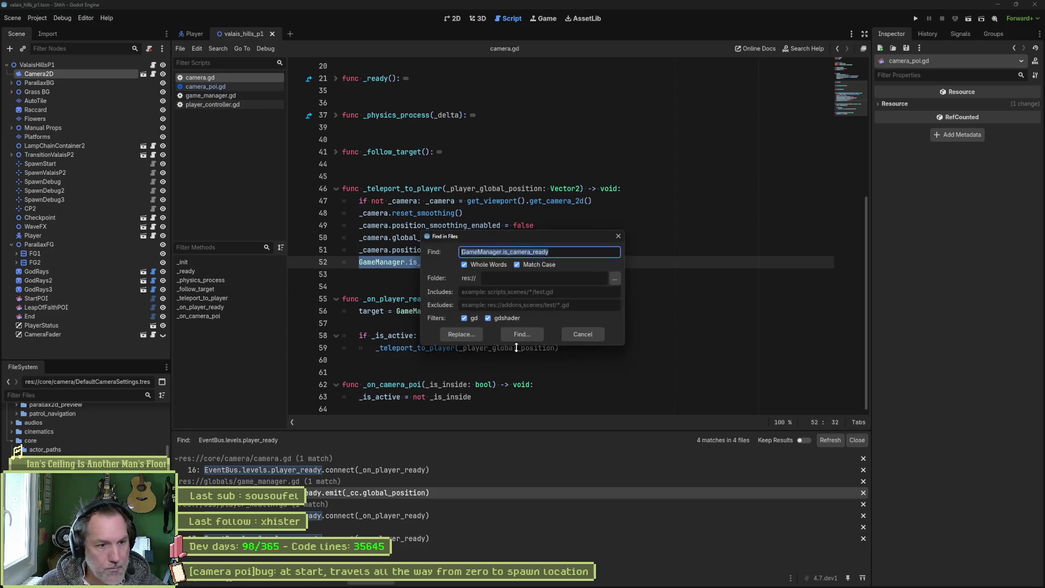
pyautogui.click(520, 334)
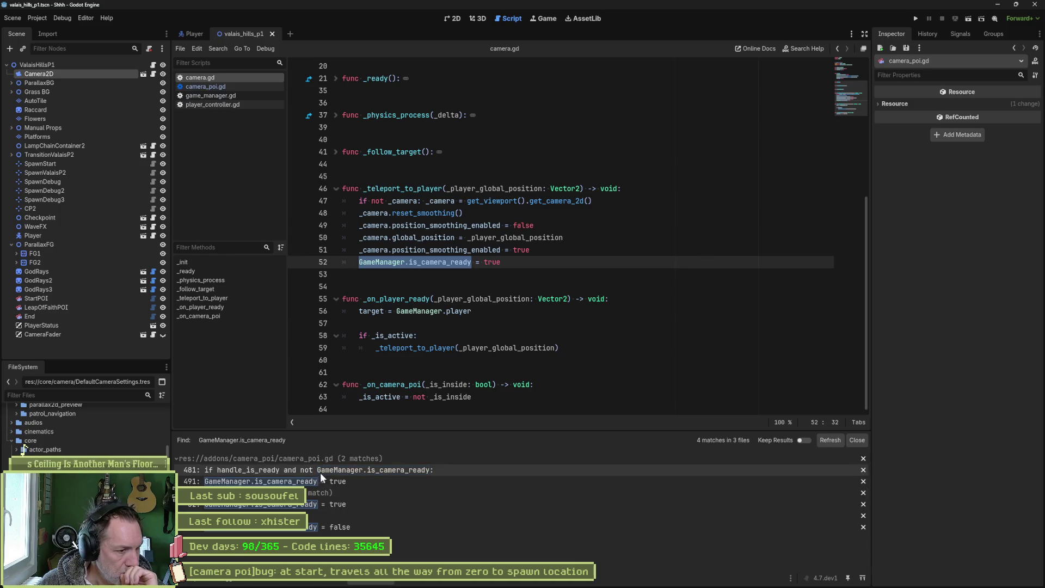
# Step: Inspect the camera_poi.gd matches at lines 481 and 491 and the line-199 parse error
pyautogui.click(355, 471)
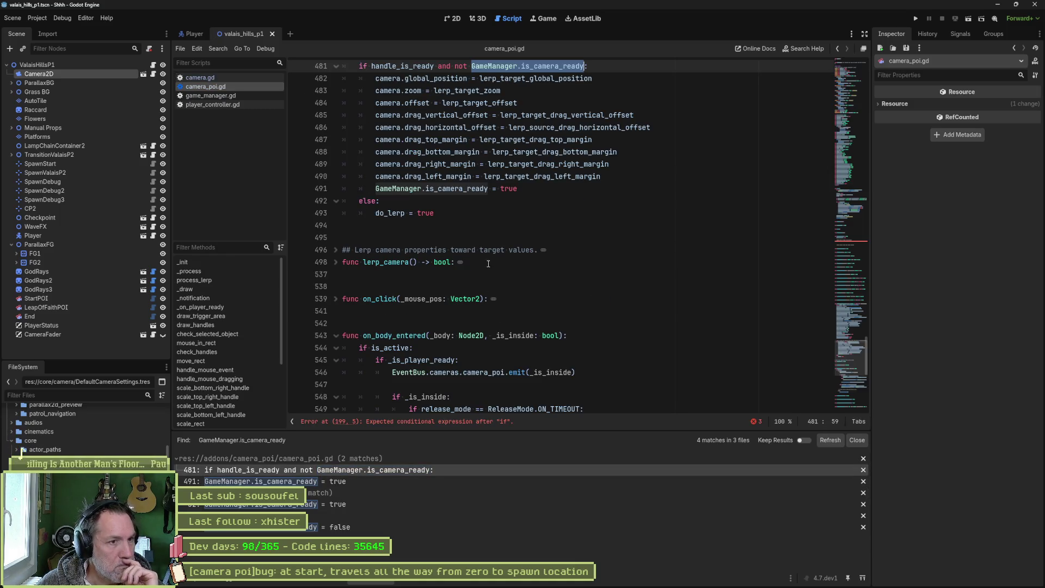
pyautogui.scroll(10, 489, 264)
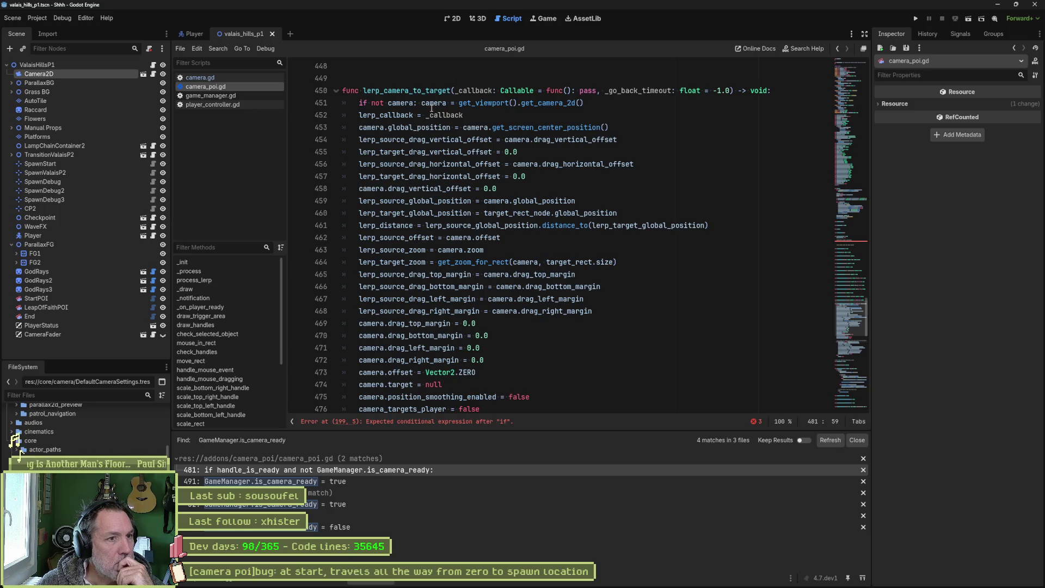
pyautogui.scroll(-5, 432, 109)
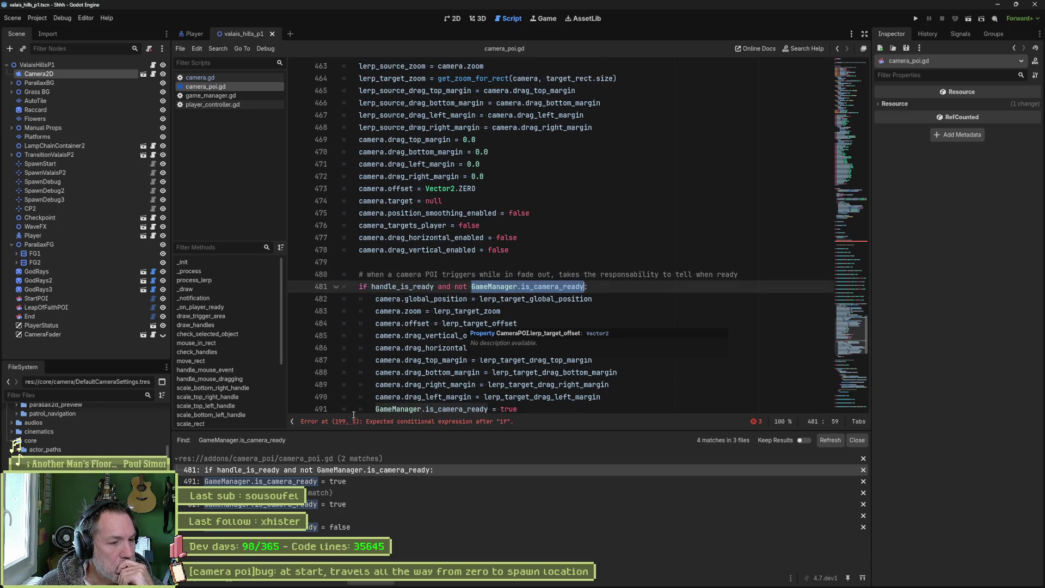
pyautogui.click(332, 477)
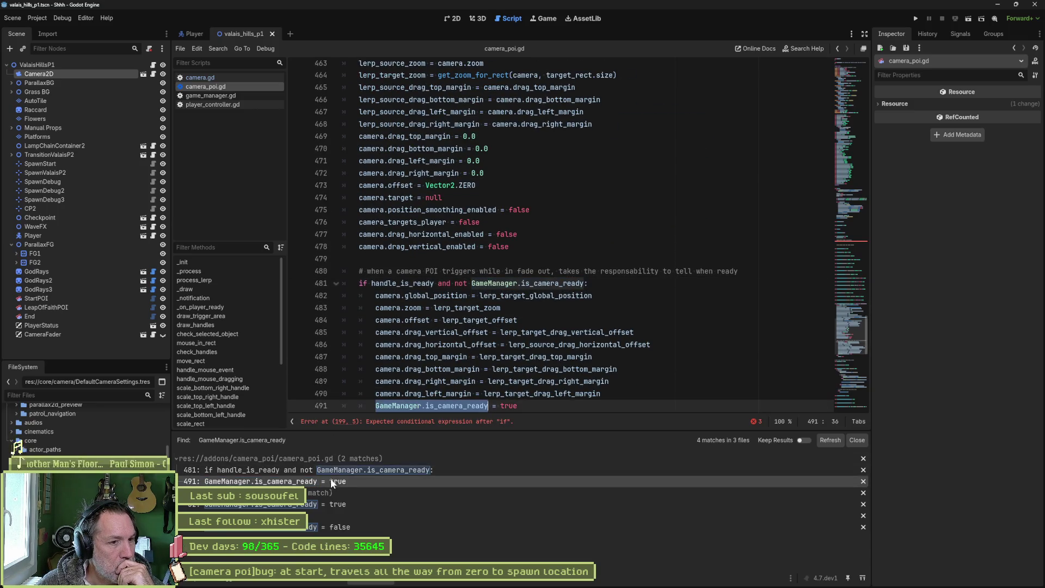
pyautogui.scroll(5, 452, 333)
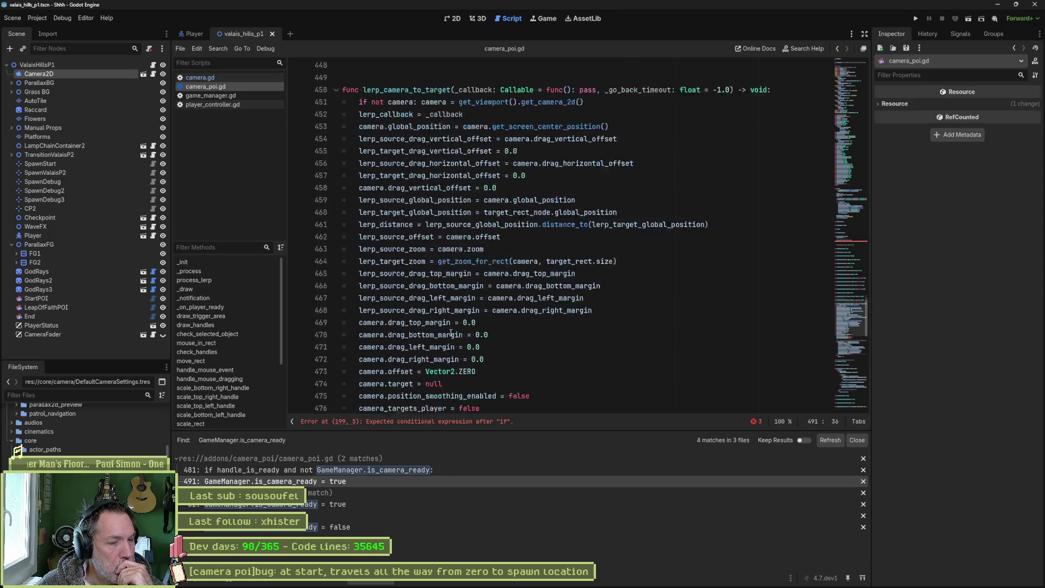
pyautogui.scroll(-7, 451, 333)
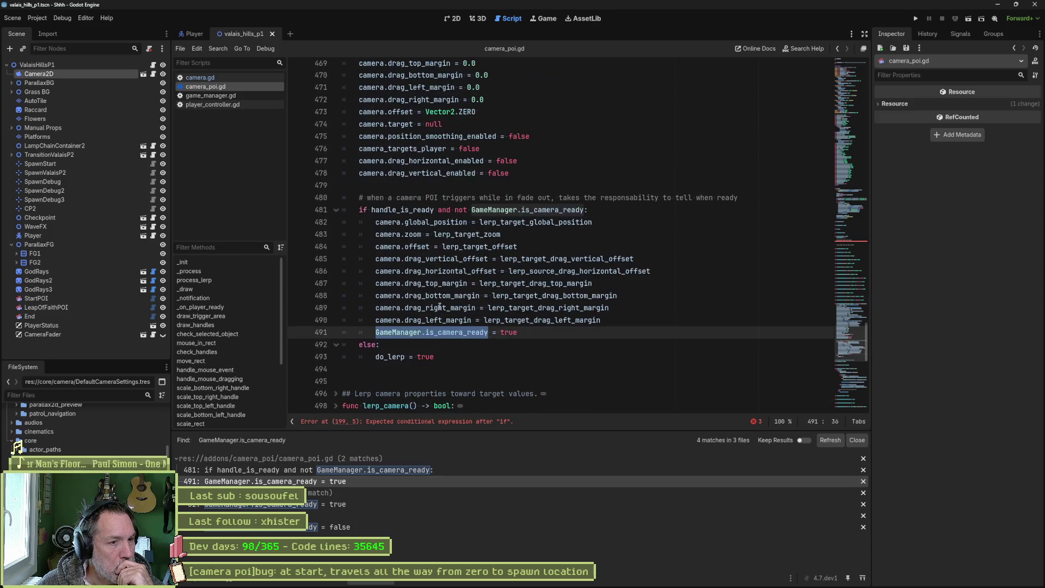
pyautogui.click(476, 423)
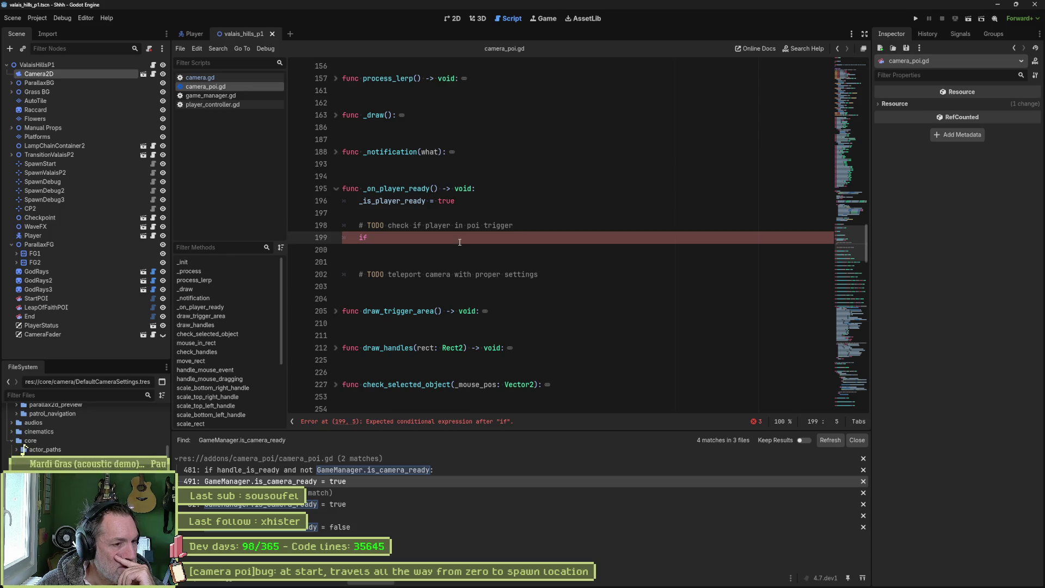
pyautogui.click(657, 579)
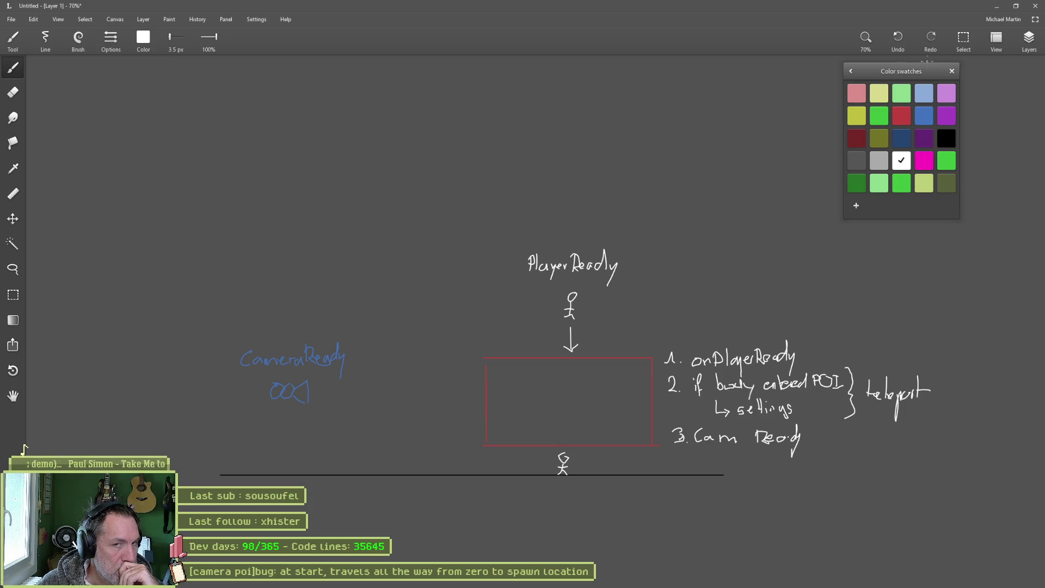
# Step: Minimise Leonardo after reviewing the onPlayerReady, POI teleport and Cam Ready sketch
pyautogui.click(1003, 9)
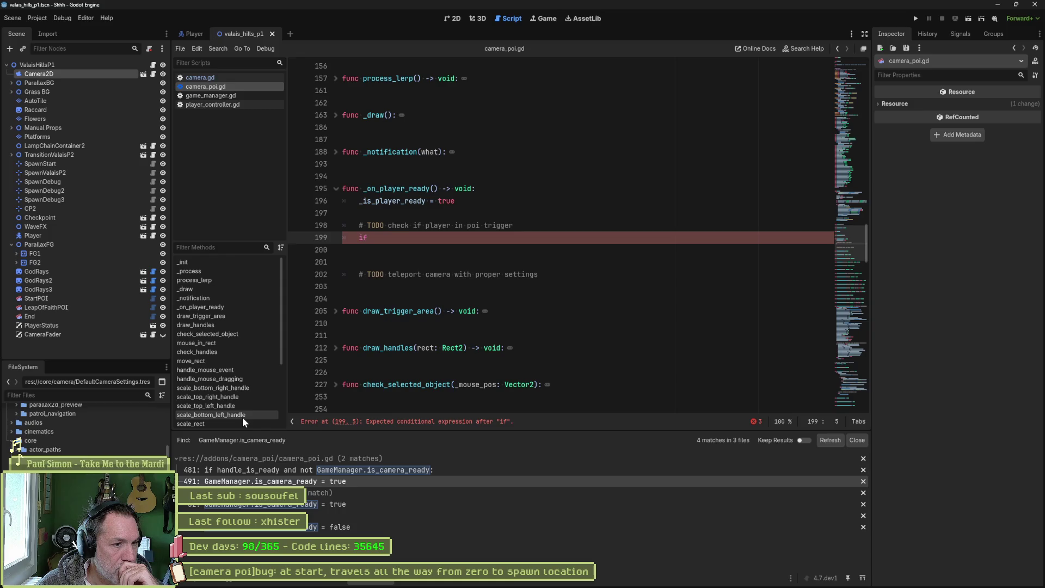
pyautogui.scroll(-3, 238, 417)
pyautogui.click(231, 394)
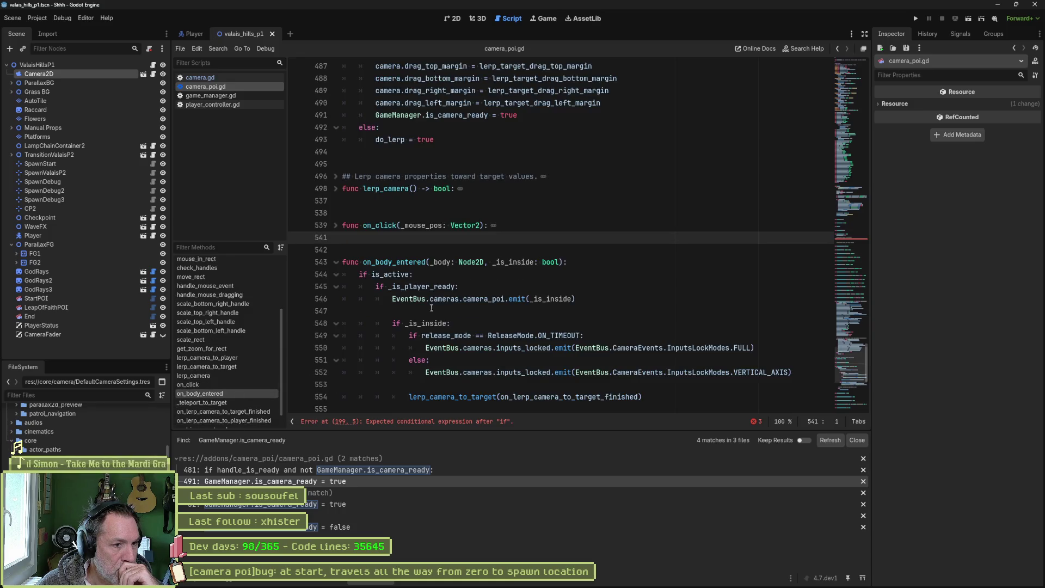
pyautogui.doubleClick(513, 262)
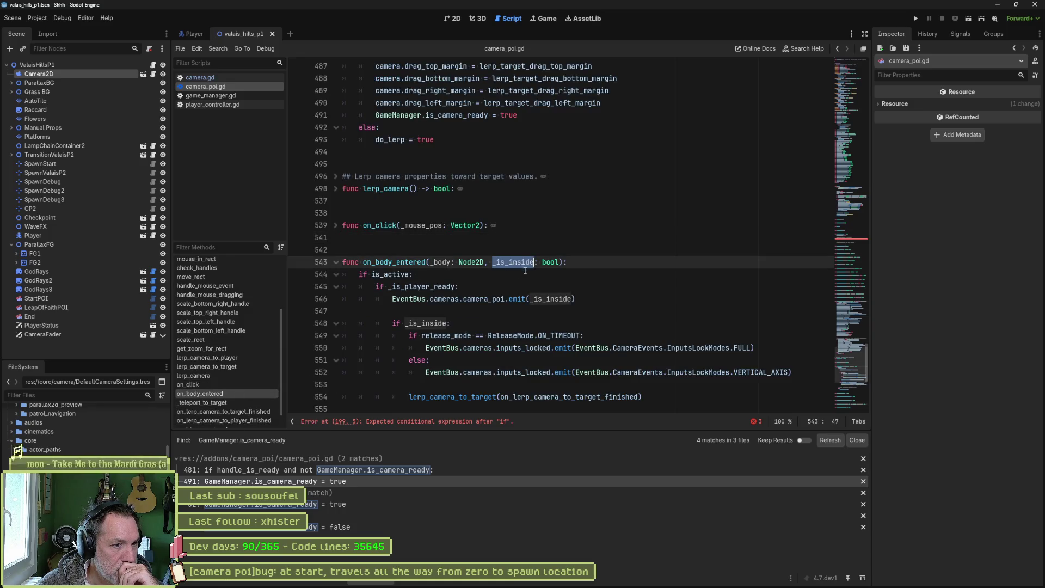
pyautogui.scroll(-2, 547, 282)
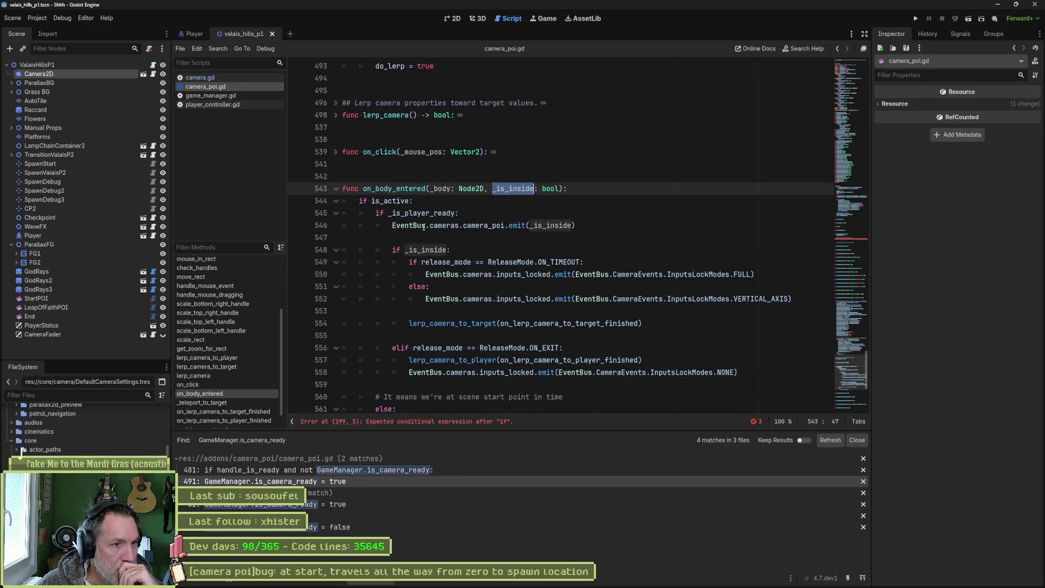
pyautogui.moveTo(483, 231)
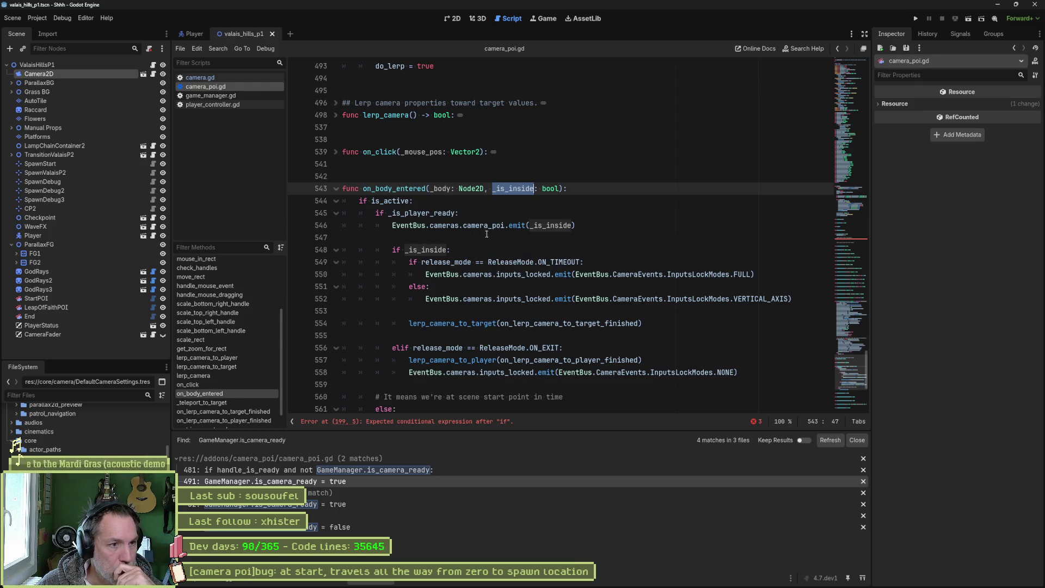
pyautogui.scroll(-5, 463, 255)
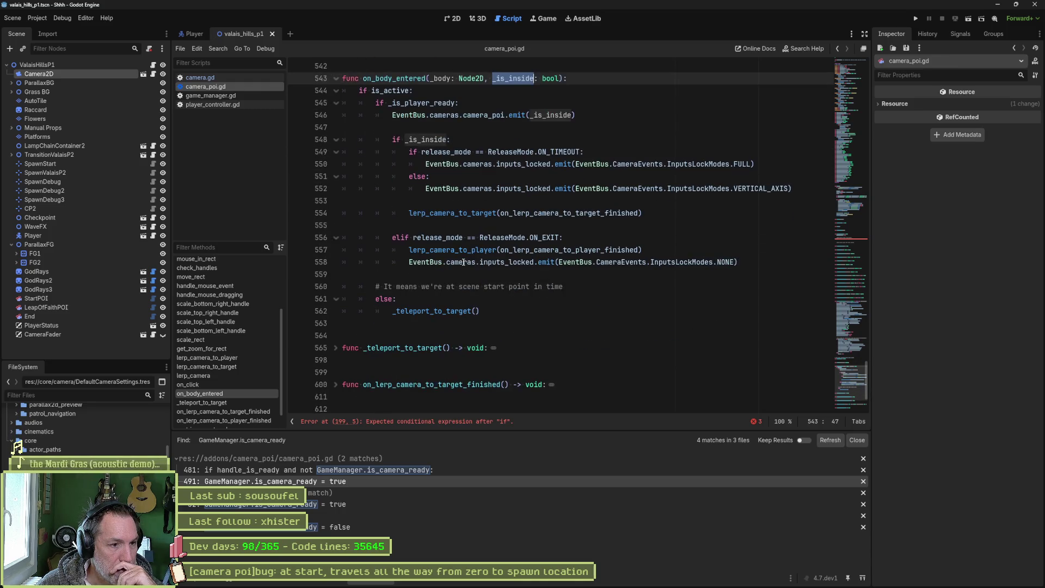
pyautogui.scroll(-1, 464, 264)
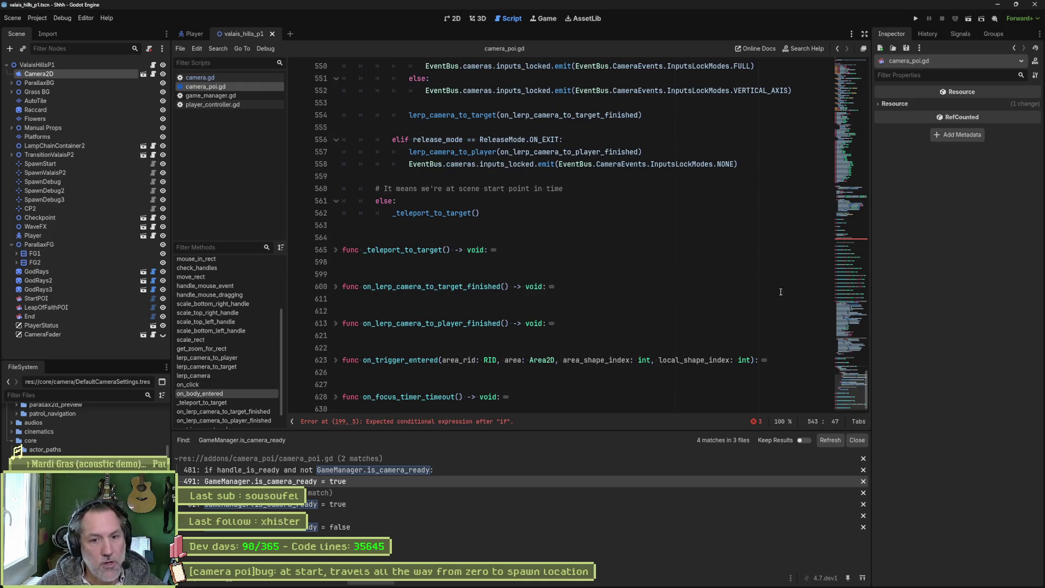
pyautogui.moveTo(846, 397)
pyautogui.mouseDown()
pyautogui.moveTo(841, 106)
pyautogui.moveTo(841, 121)
pyautogui.mouseUp()
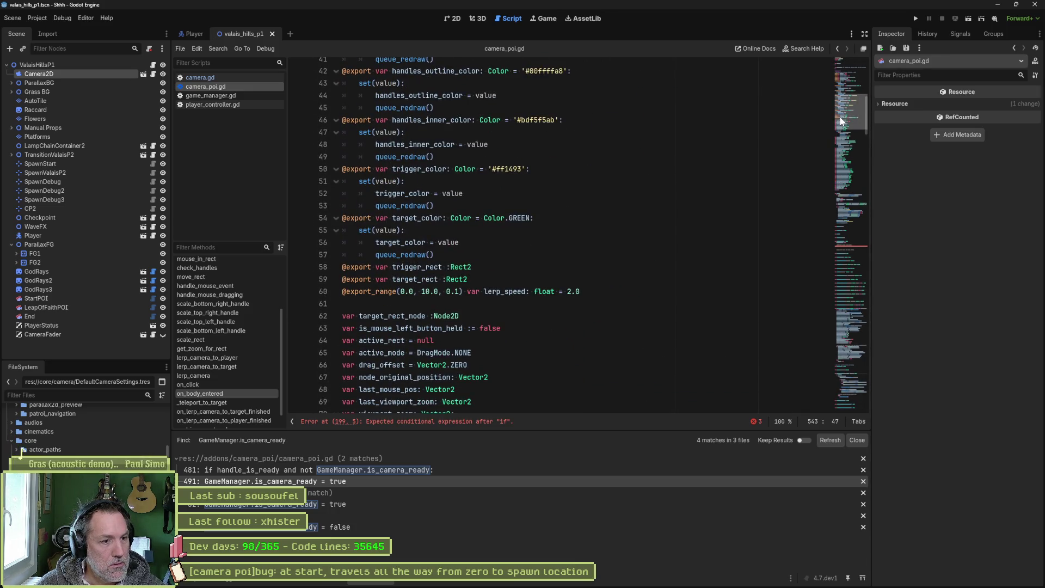
pyautogui.scroll(-4, 427, 266)
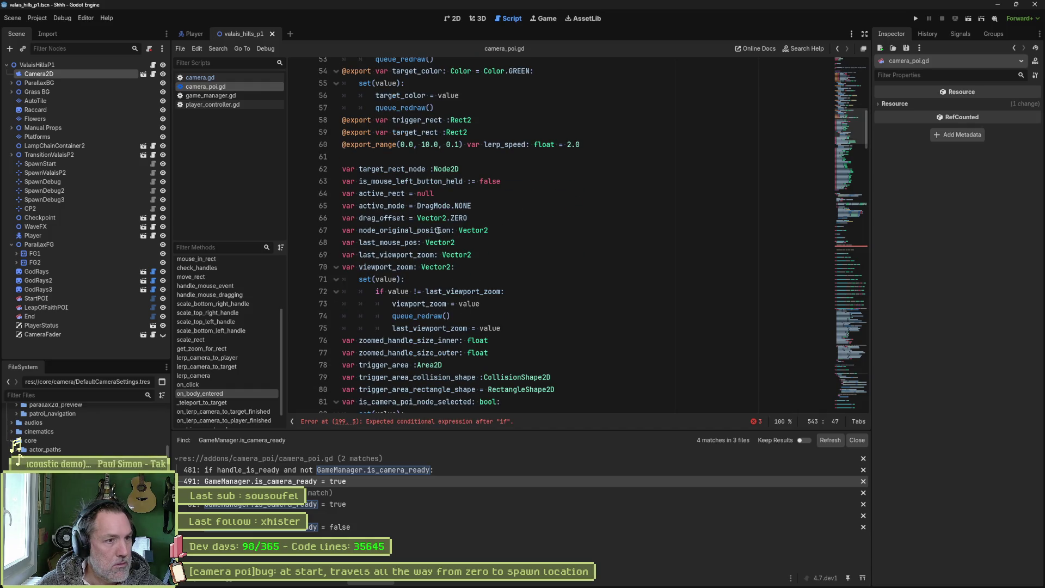
pyautogui.scroll(-4, 417, 272)
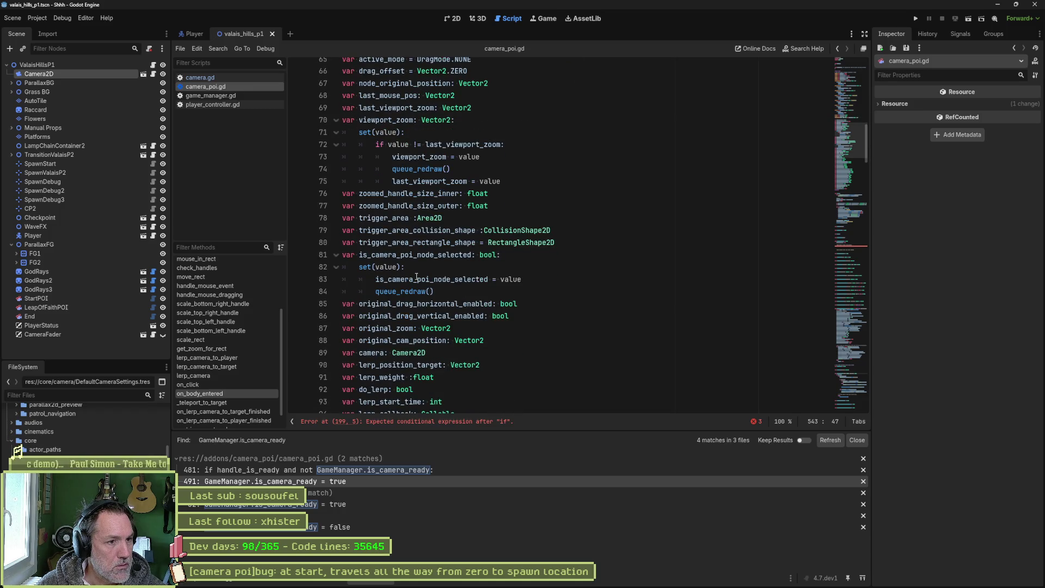
pyautogui.scroll(-2, 417, 278)
pyautogui.scroll(-2, 434, 271)
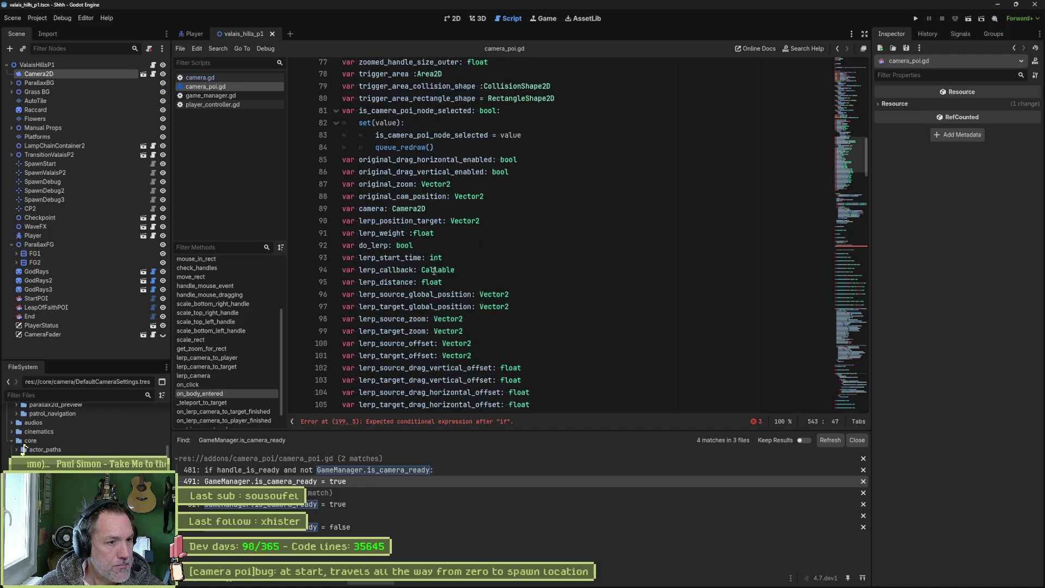
pyautogui.scroll(-6, 437, 277)
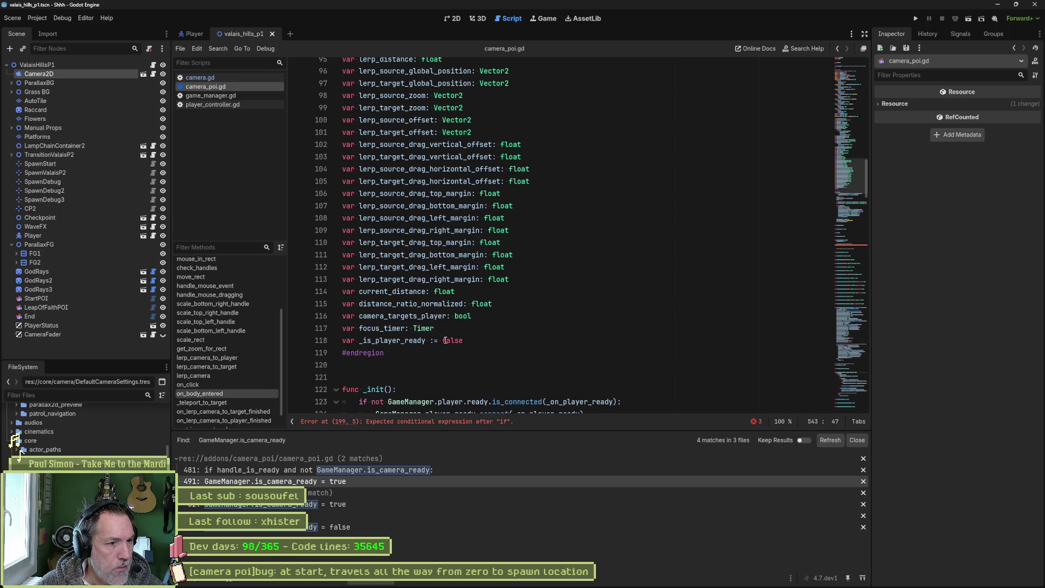
pyautogui.doubleClick(408, 341)
pyautogui.scroll(20, 435, 327)
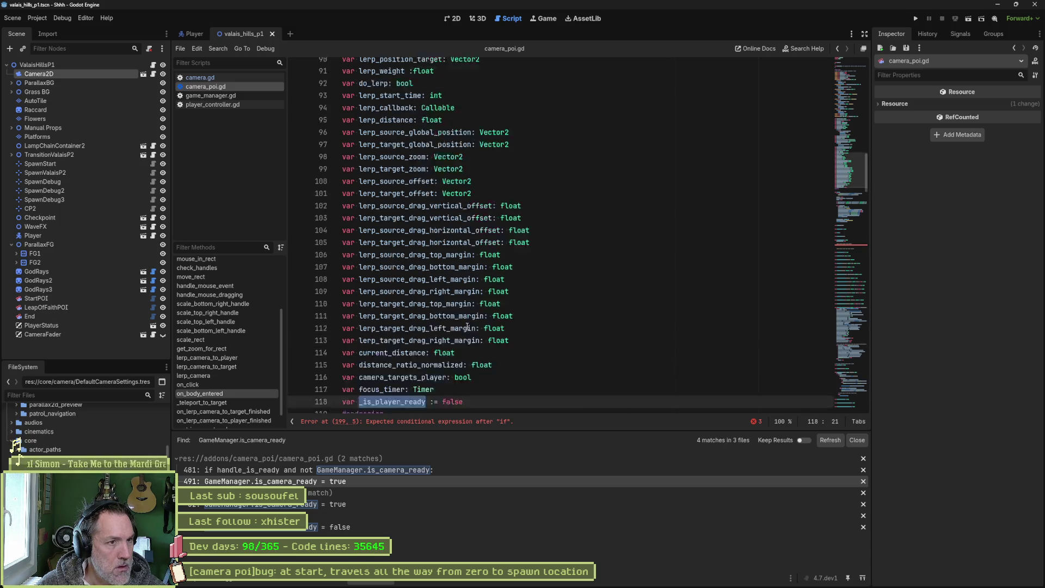
pyautogui.scroll(-2, 456, 323)
# Step: Add 'var _is_player_inside := false' as a new line 62 in camera_poi.gd
pyautogui.click(433, 308)
pyautogui.press('Return')
pyautogui.write('var _is')
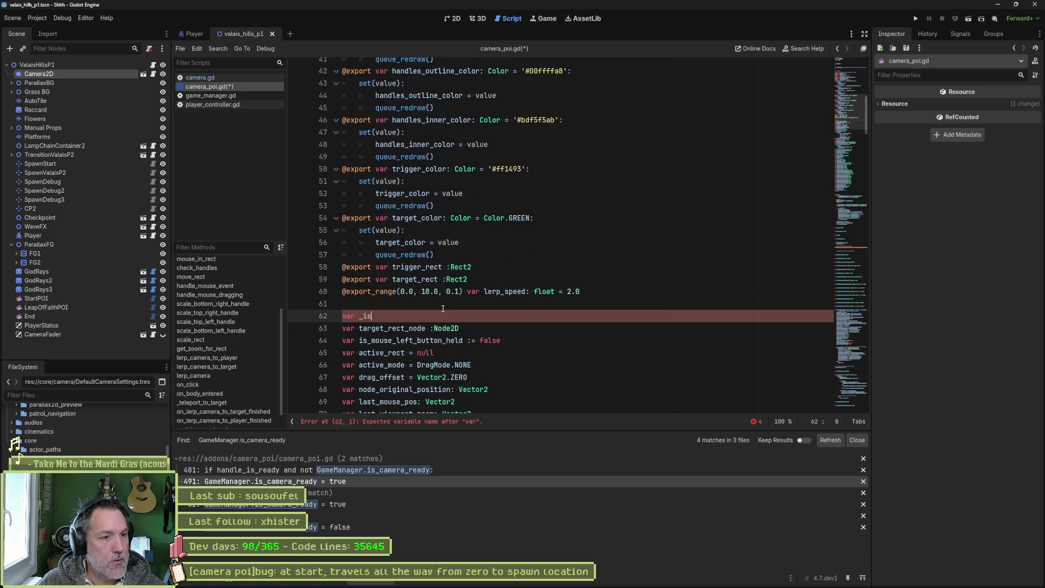
pyautogui.write('_player_')
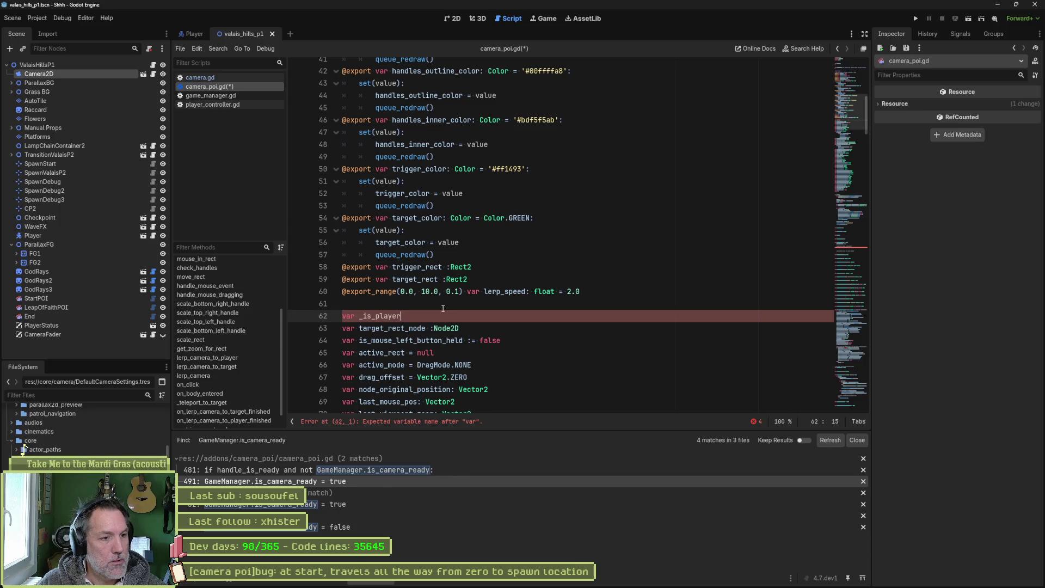
pyautogui.write('inside')
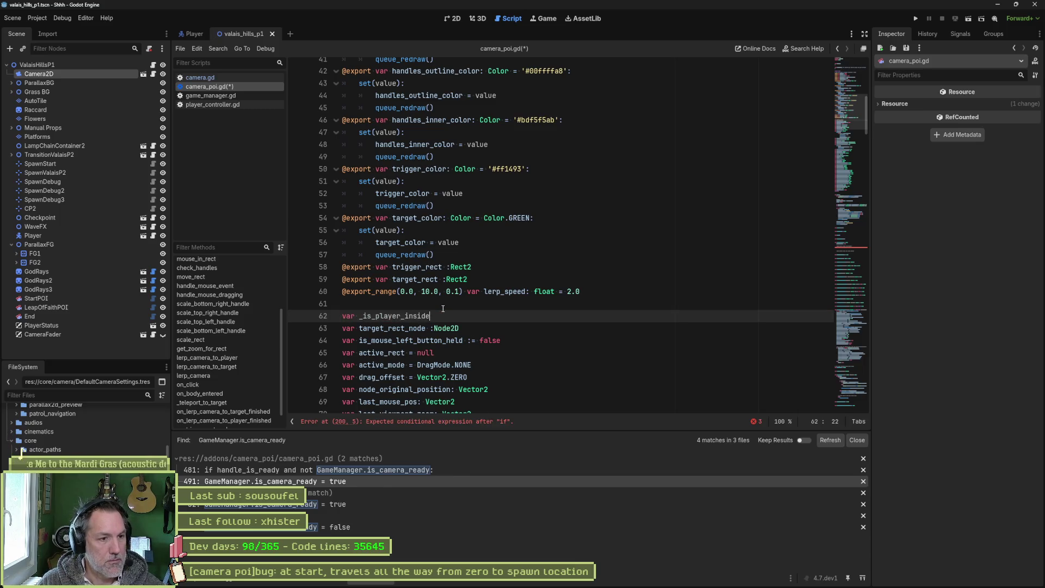
pyautogui.write(' := false')
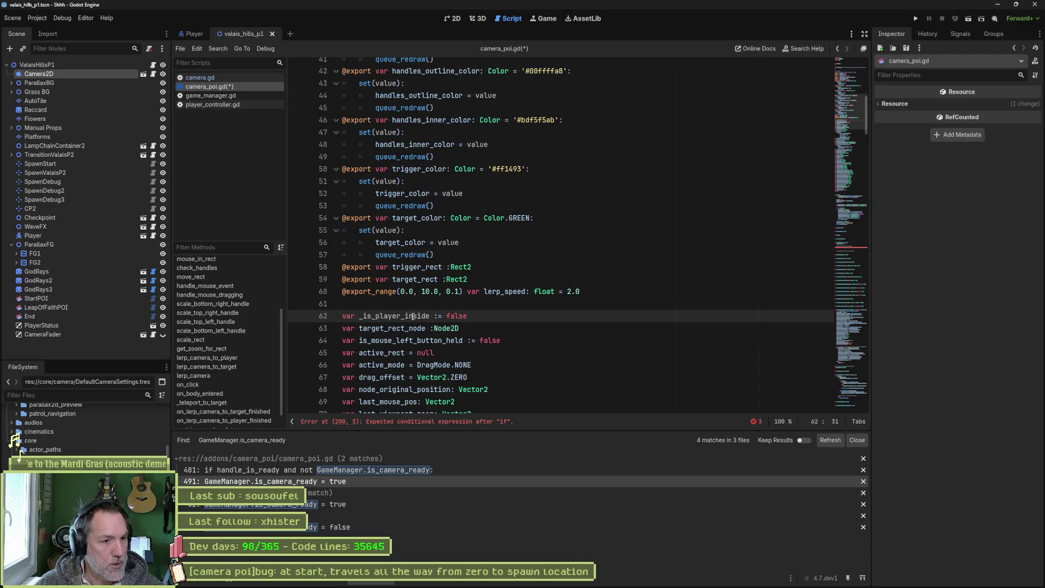
pyautogui.doubleClick(406, 318)
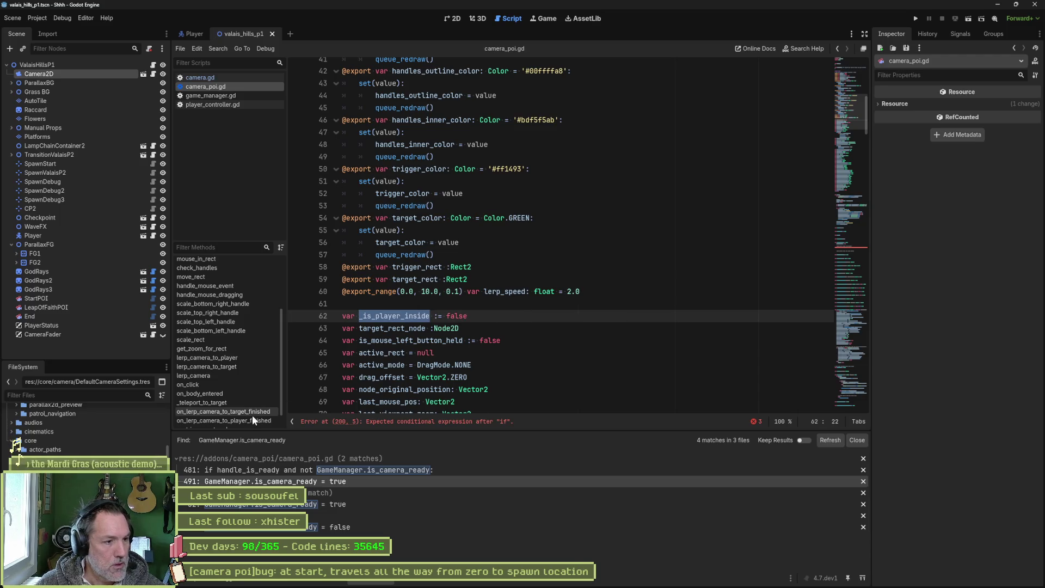
pyautogui.click(266, 384)
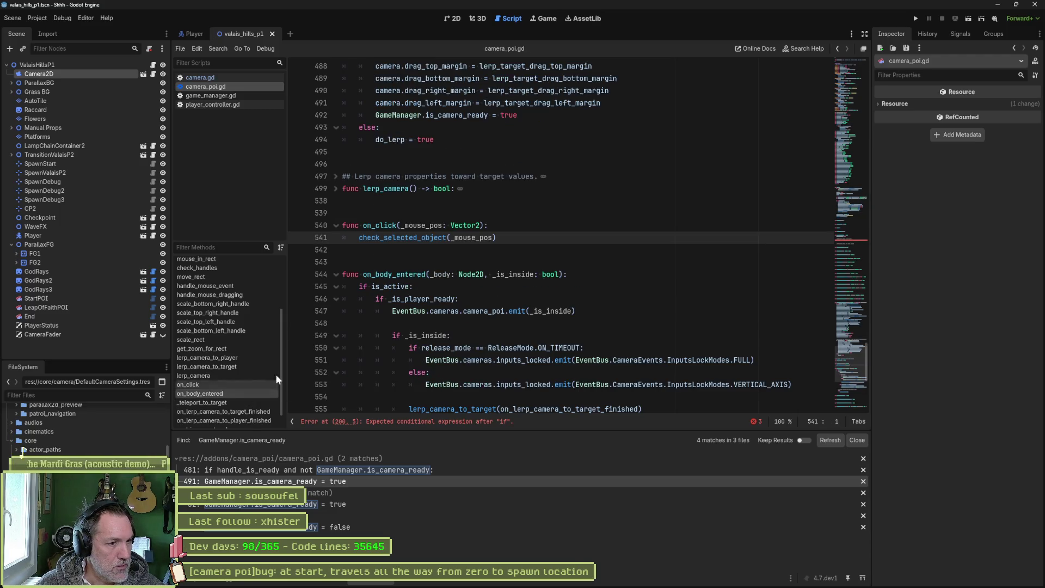
# Step: Add '_is_player_inside = _is_inside' inside on_body_entered's is_active check and save
pyautogui.click(494, 288)
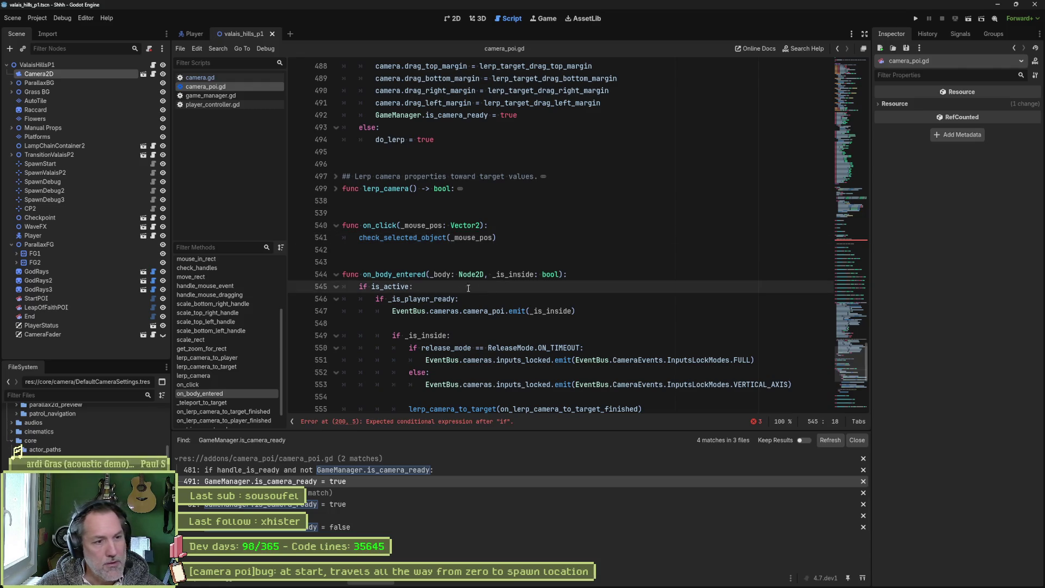
pyautogui.press('Return')
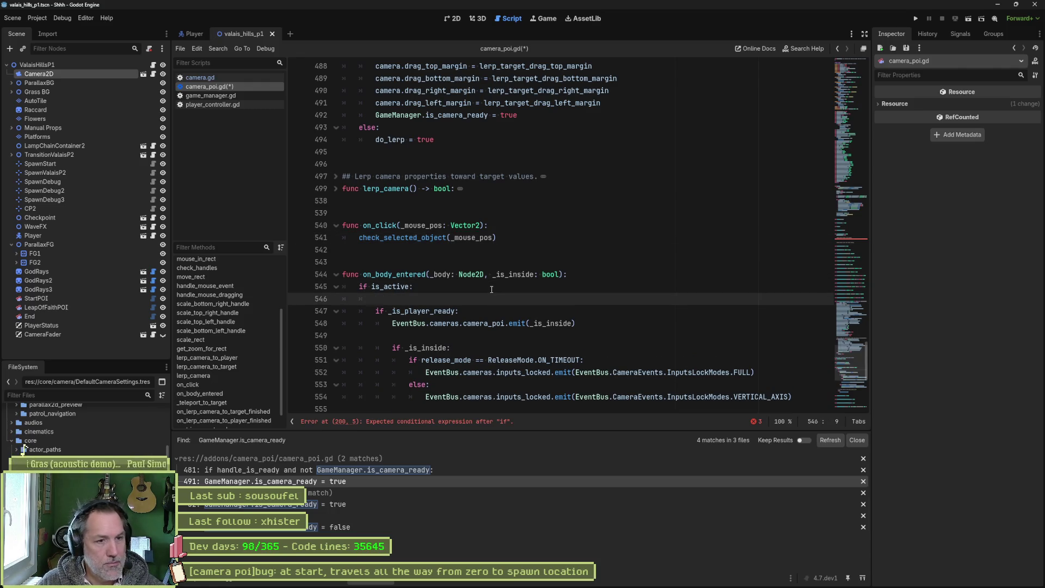
pyautogui.write('_is_player_inside = ')
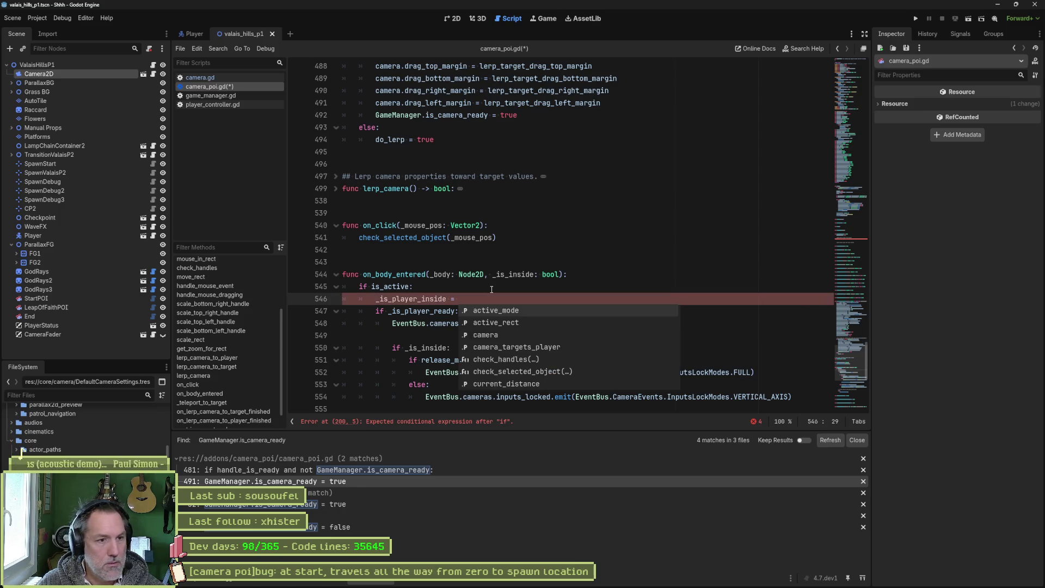
pyautogui.write('_is')
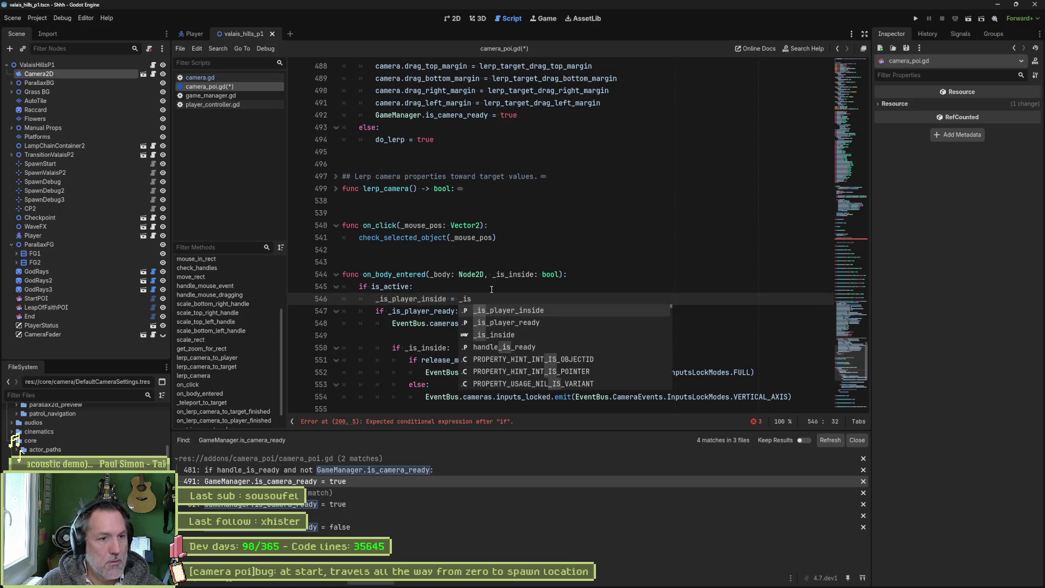
pyautogui.press('Down')
pyautogui.press('Down')
pyautogui.press('Return')
pyautogui.press('Return')
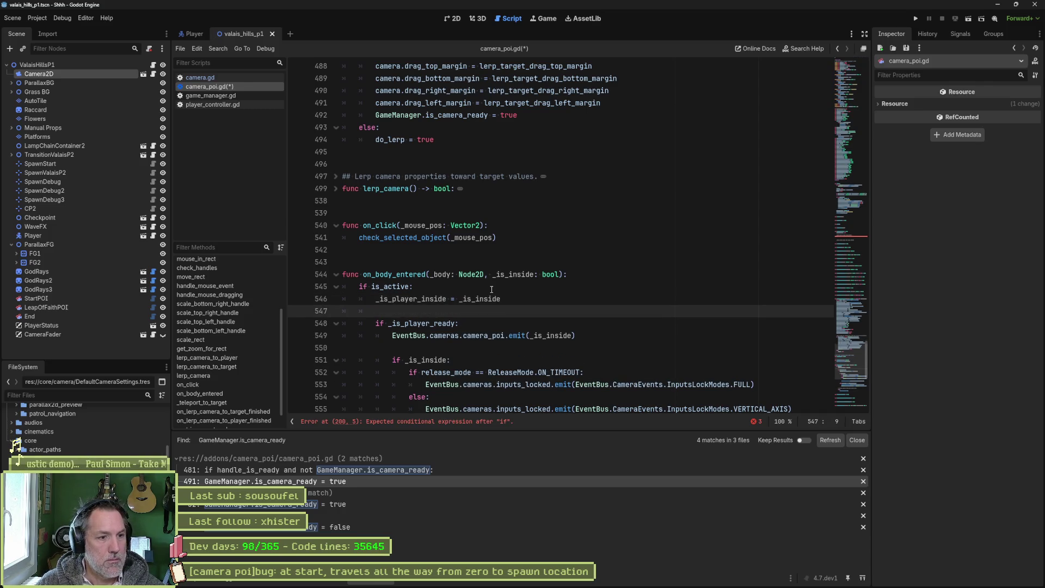
pyautogui.hotkey('ctrl', 's')
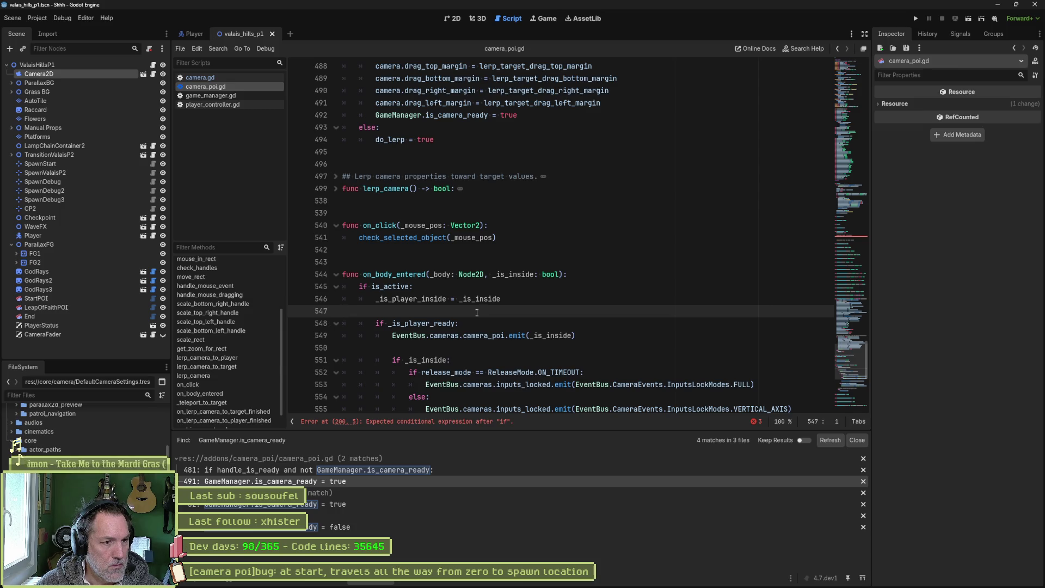
# Step: Collapse the _is_player_ready block and switch to the whiteboard sketch
pyautogui.click(336, 324)
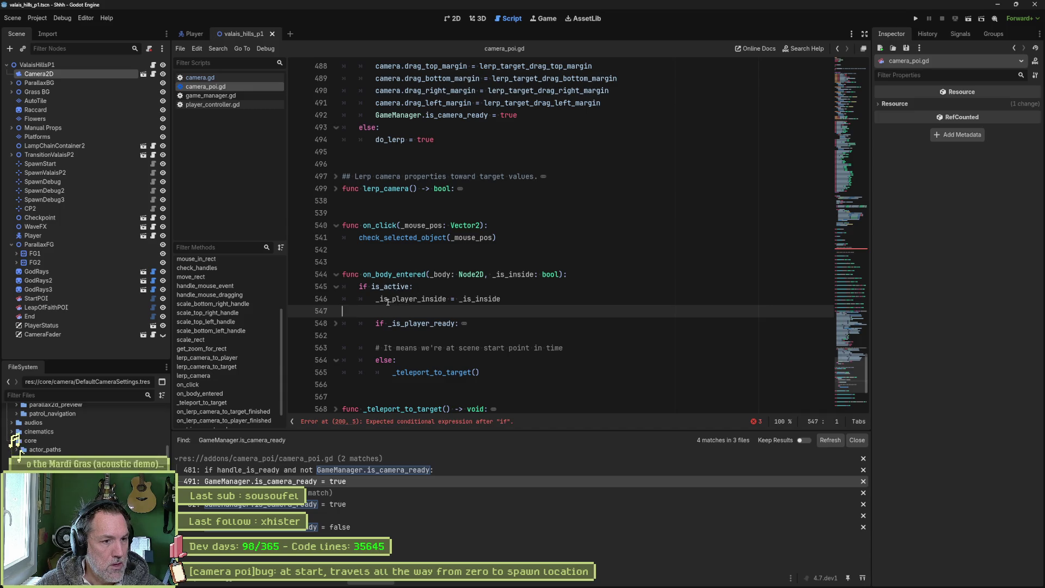
pyautogui.moveTo(376, 299); pyautogui.dragTo(444, 297)
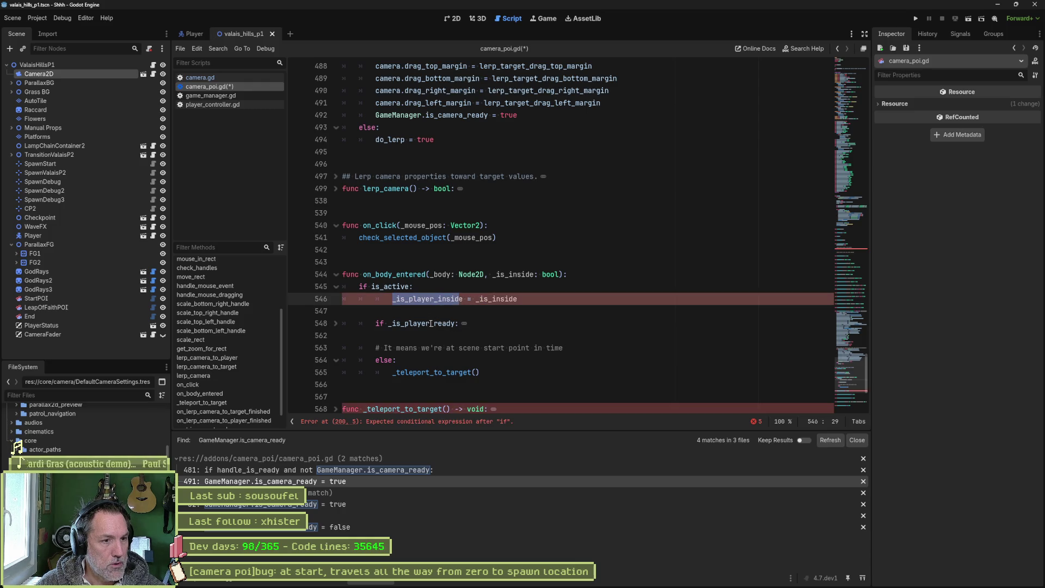
pyautogui.hotkey('alt', 'Tab')
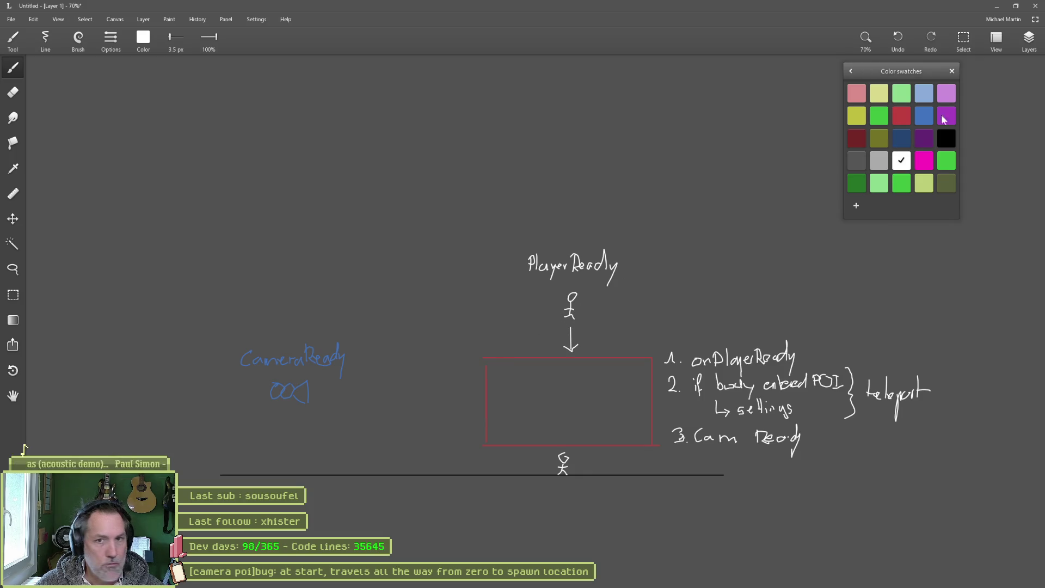
# Step: Reposition the layers panel, then cut the stick figure and erase the arrow below Player Ready
pyautogui.click(1029, 39)
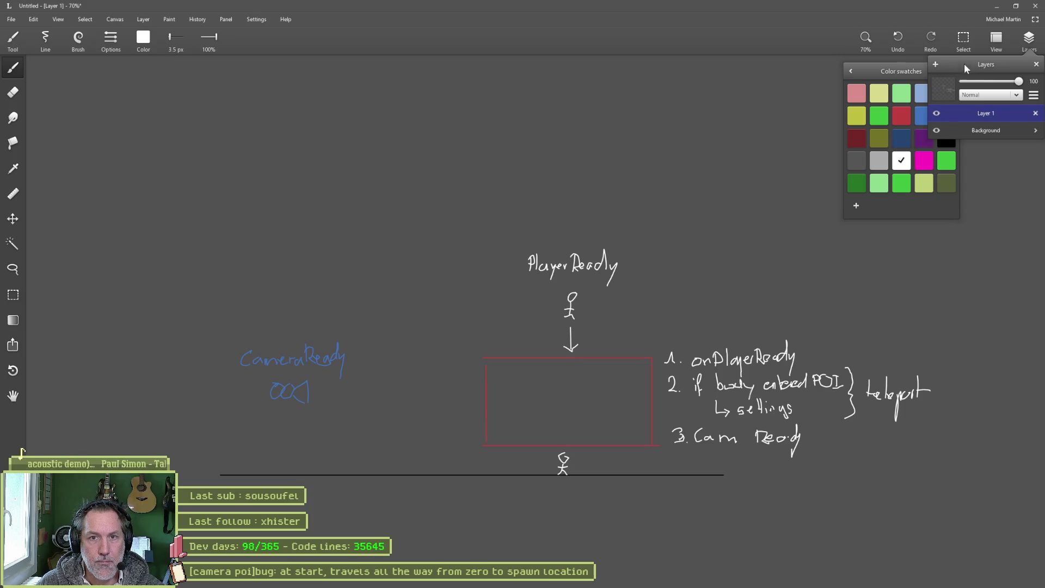
pyautogui.moveTo(965, 63); pyautogui.dragTo(913, 249)
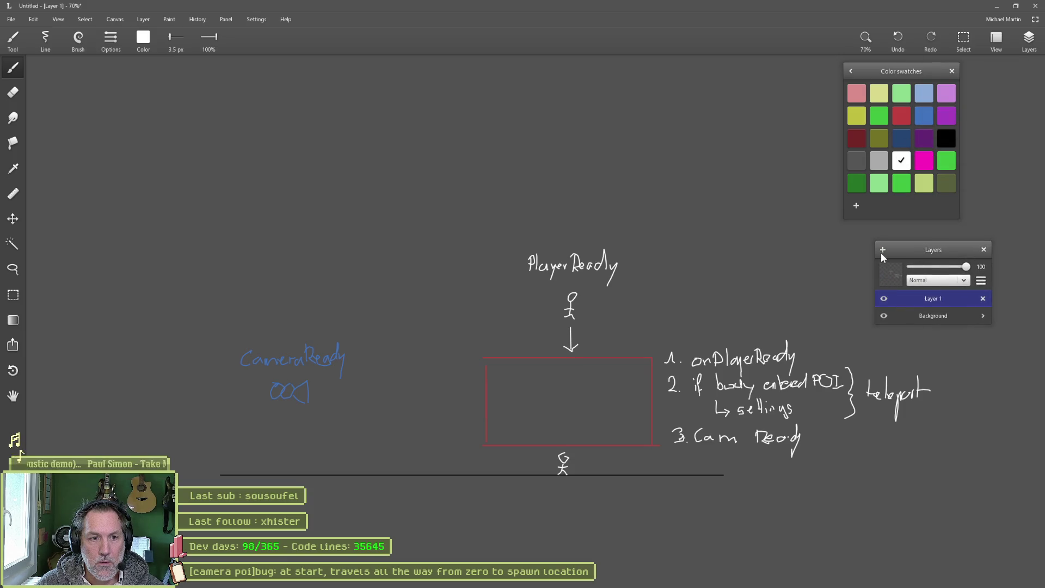
pyautogui.press('l')
pyautogui.moveTo(577, 285); pyautogui.dragTo(578, 286)
pyautogui.press('Delete')
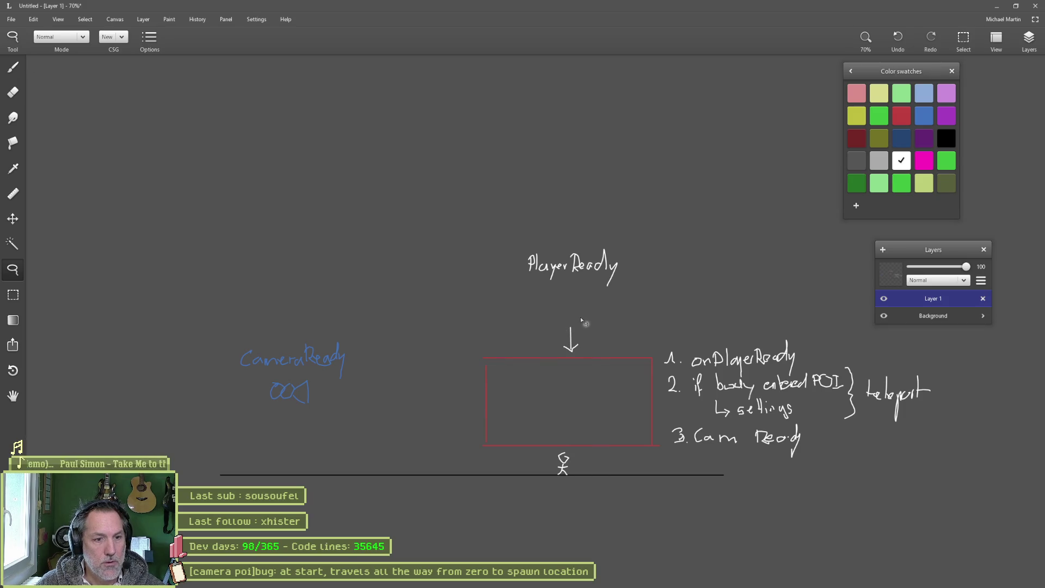
pyautogui.press('e')
pyautogui.moveTo(570, 330); pyautogui.dragTo(563, 345)
pyautogui.moveTo(564, 455); pyautogui.dragTo(562, 466)
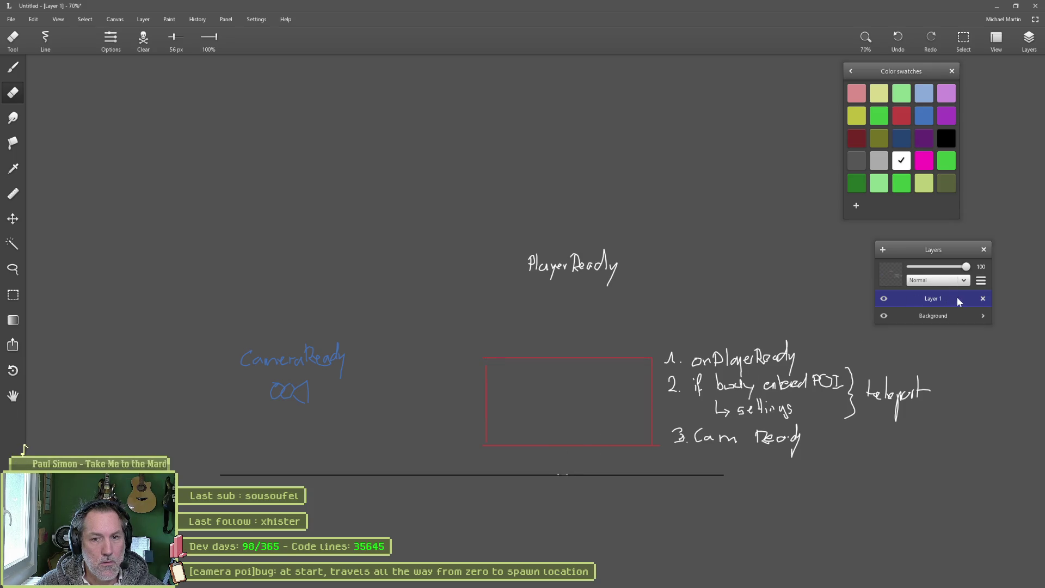
# Step: Paste the stick figure onto a new layer and return to Godot
pyautogui.click(883, 249)
pyautogui.hotkey('ctrl', 'v')
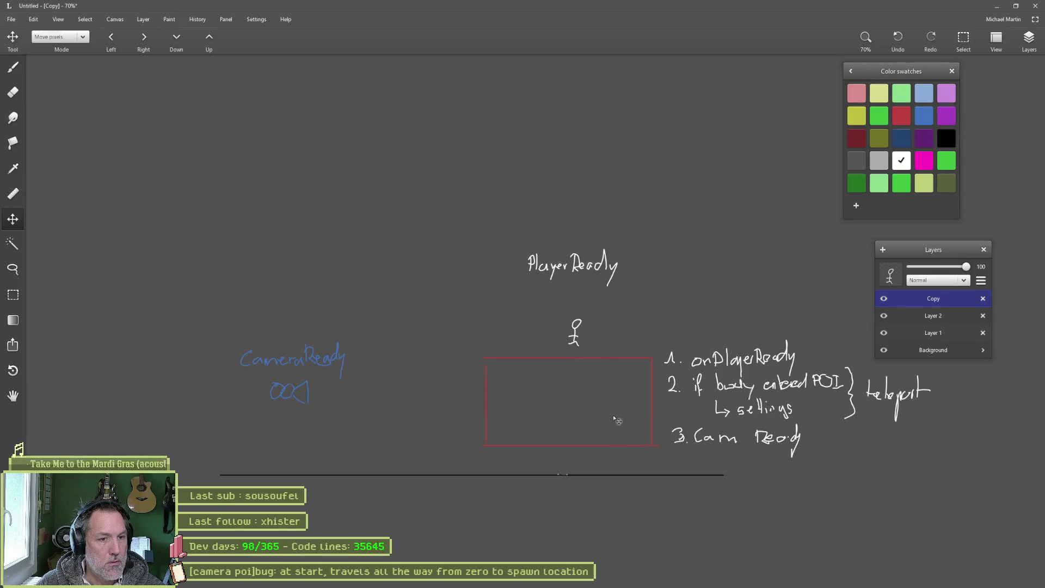
pyautogui.hotkey('alt', 'Tab')
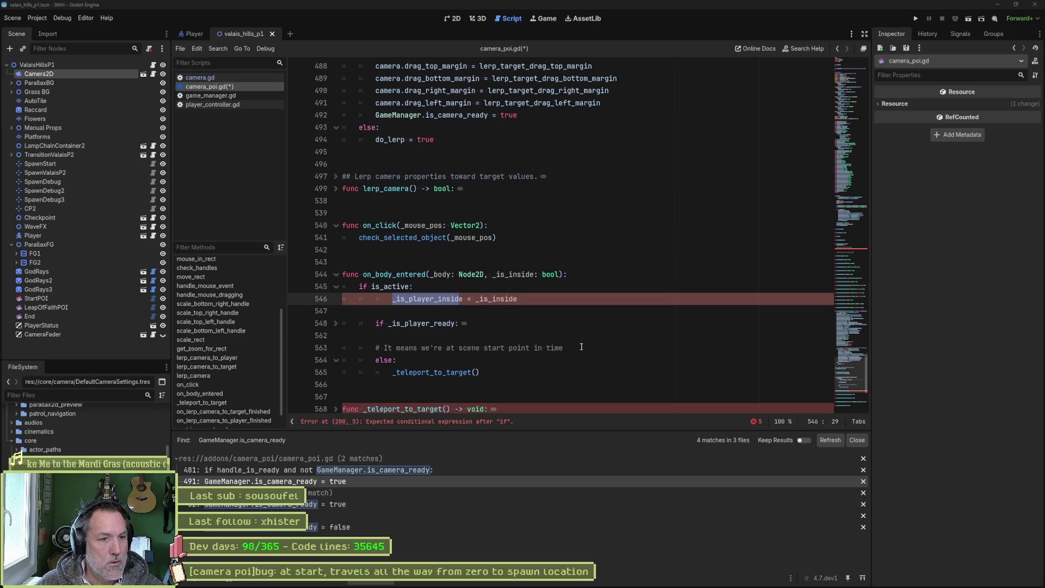
# Step: Undo the extra indent on line 546 and nudge the sketch's stick figure down
pyautogui.click(477, 306)
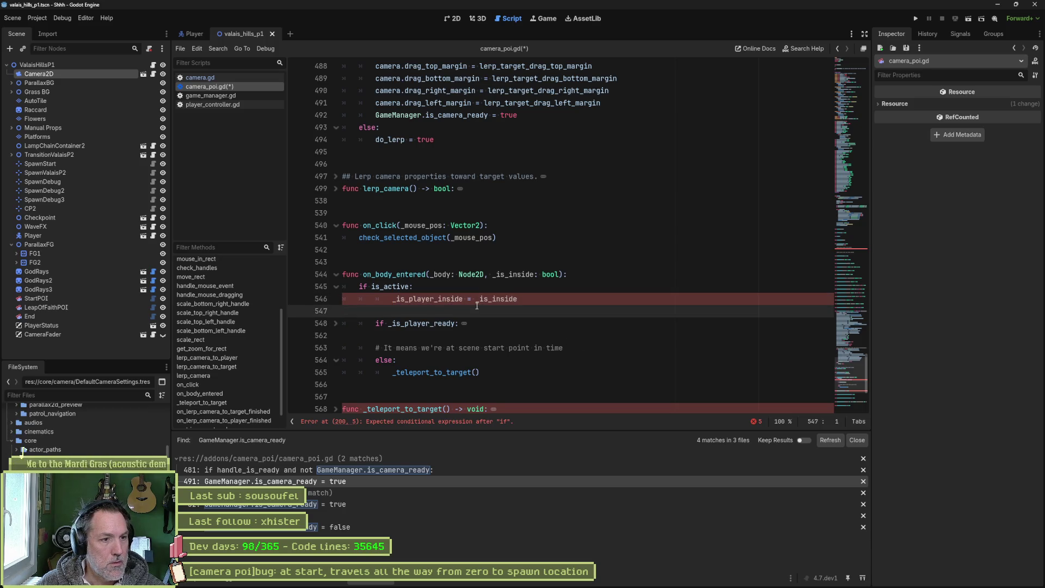
pyautogui.hotkey('ctrl', 'z')
pyautogui.click(439, 288)
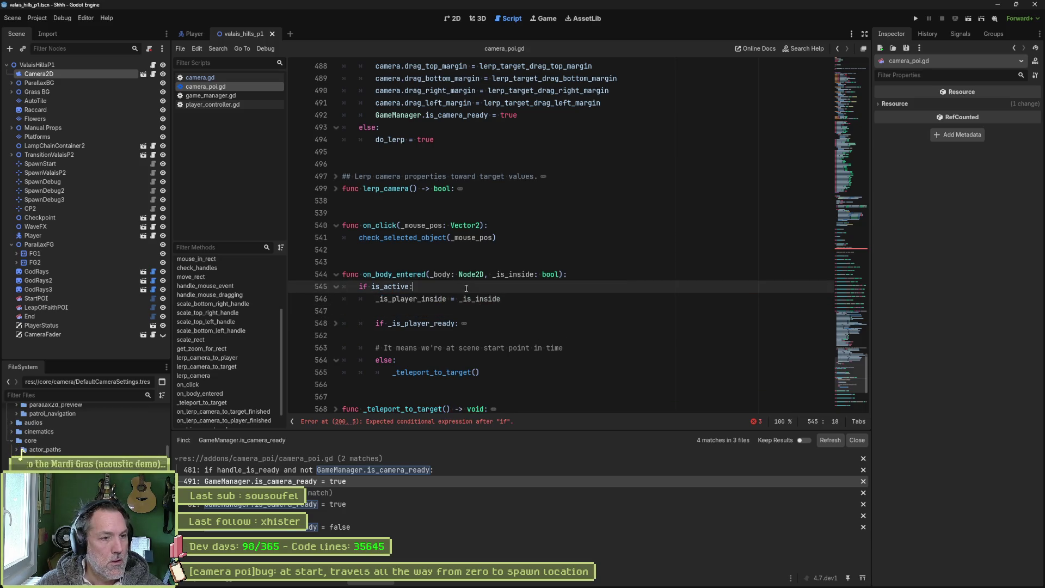
pyautogui.hotkey('alt', 'Tab')
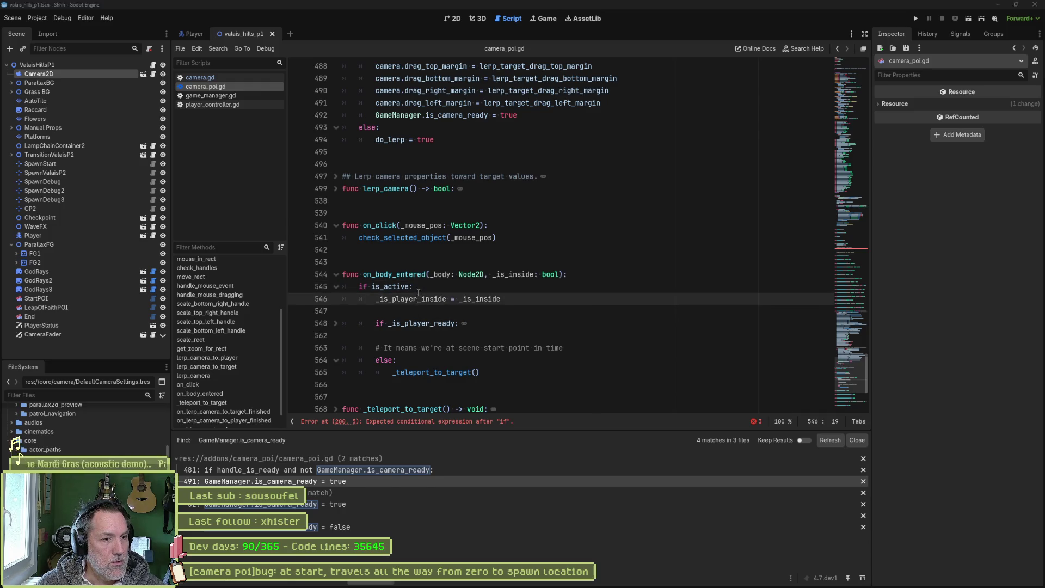
pyautogui.moveTo(497, 314); pyautogui.dragTo(493, 358)
pyautogui.hotkey('alt', 'Tab')
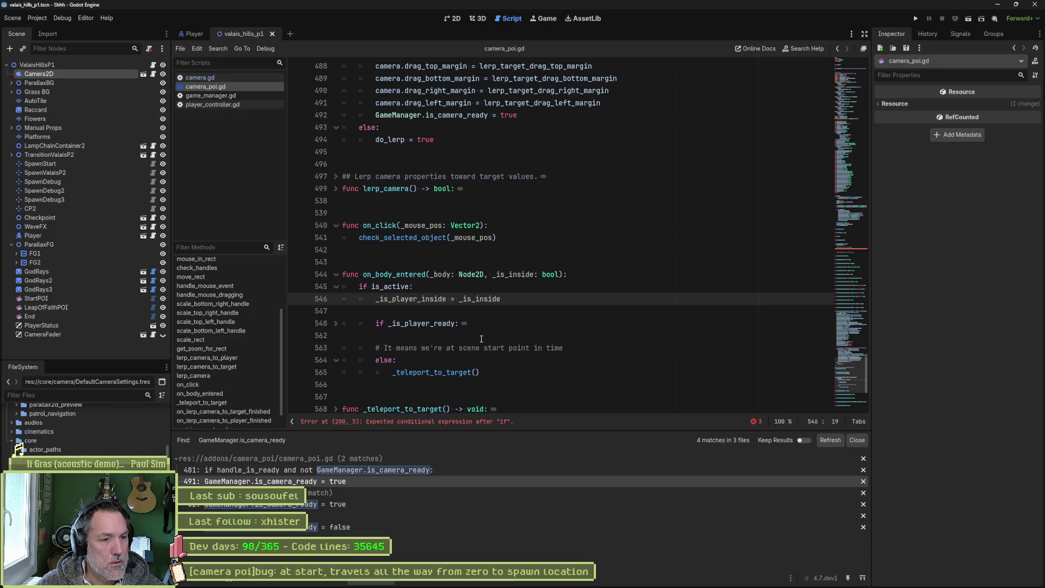
# Step: Compare the _is_player_inside line and _teleport_to_target call against the PlayerReady sketch
pyautogui.doubleClick(419, 299)
pyautogui.scroll(-1, 423, 328)
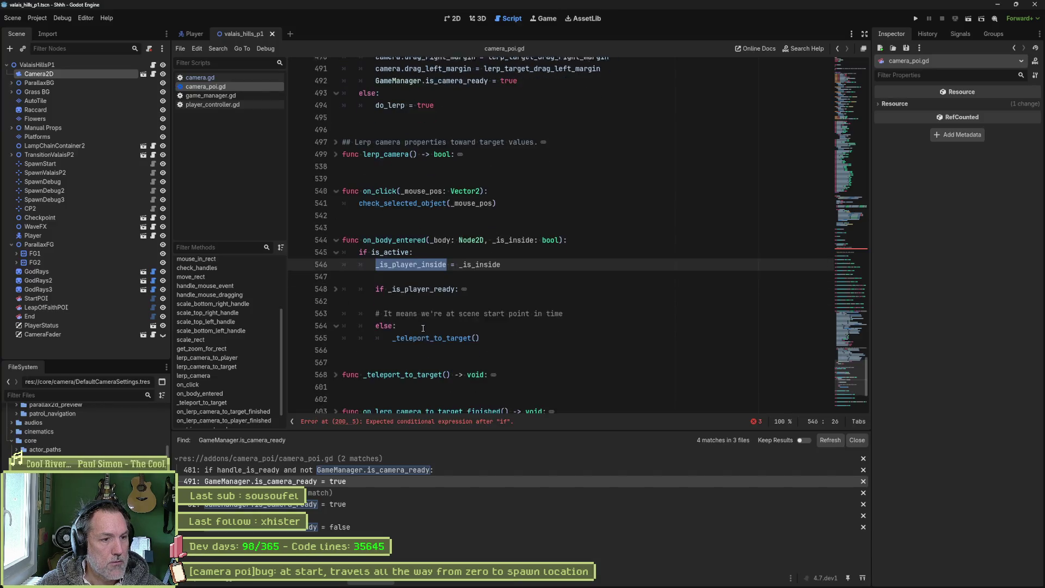
pyautogui.scroll(-1, 423, 329)
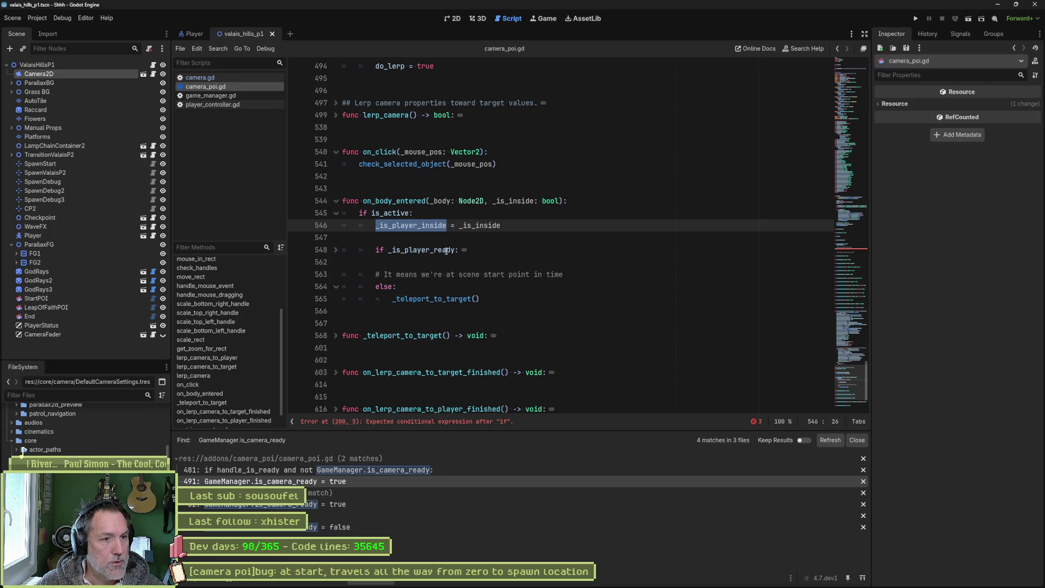
pyautogui.moveTo(447, 251)
pyautogui.hotkey('alt', 'Tab')
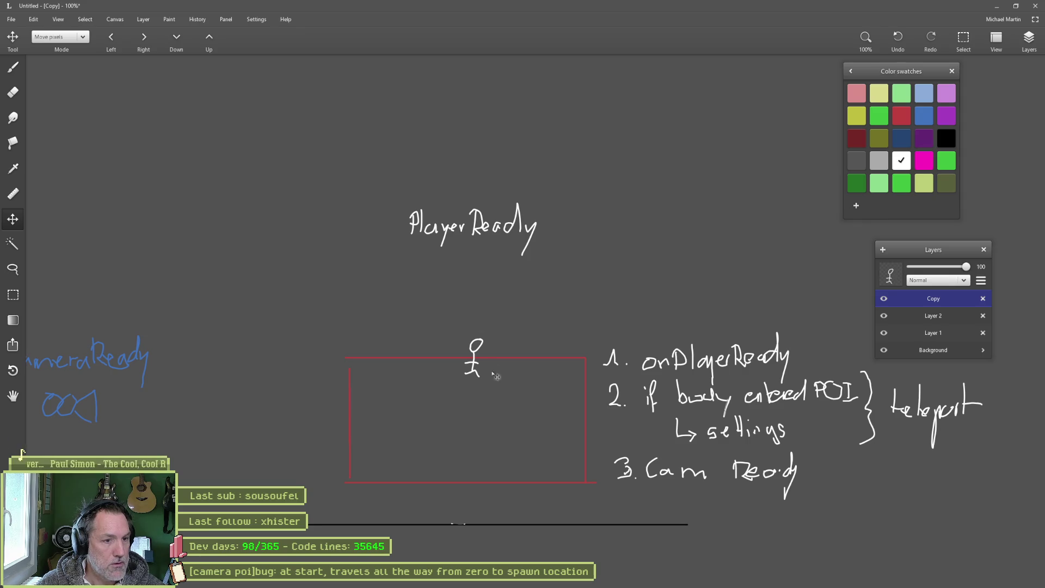
pyautogui.hotkey('alt', 'Tab')
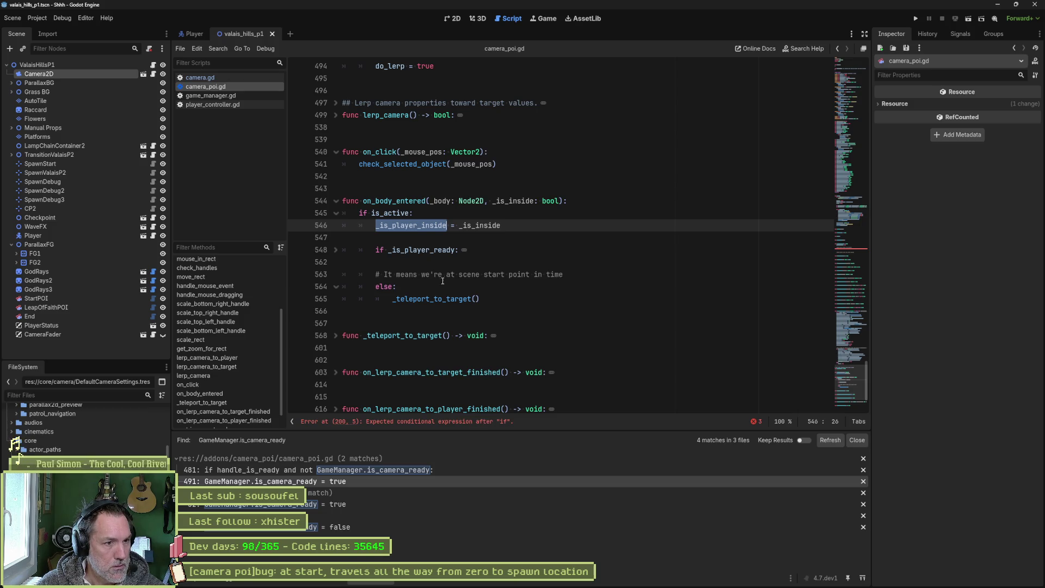
pyautogui.doubleClick(445, 300)
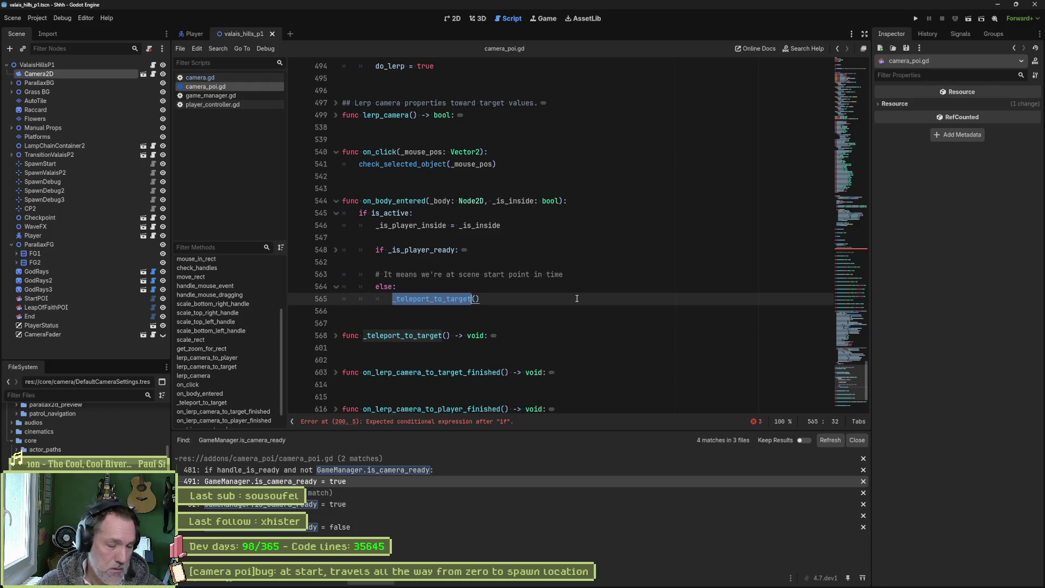
pyautogui.hotkey('alt', 'Tab')
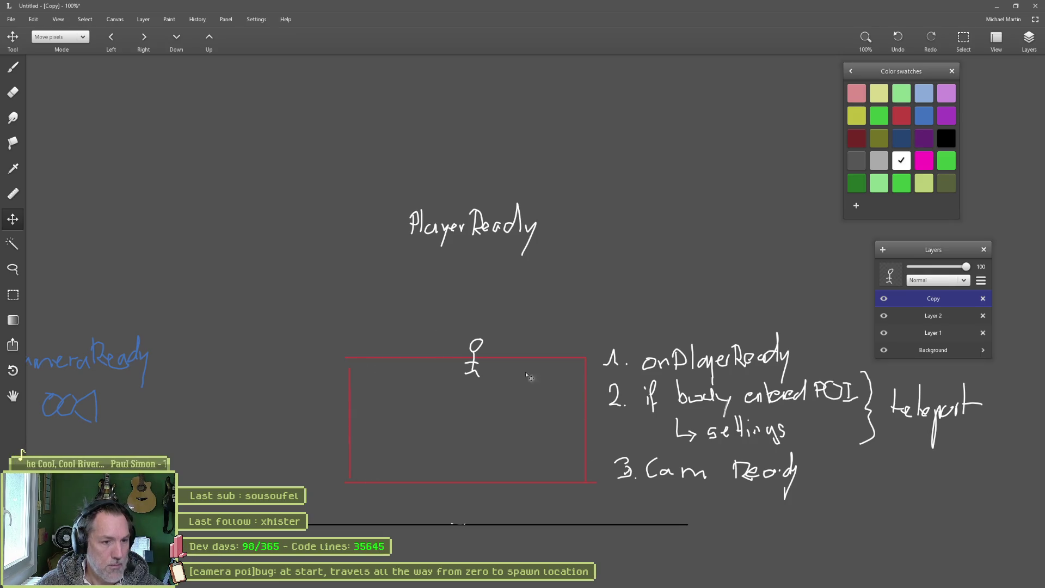
pyautogui.hotkey('alt', 'Tab')
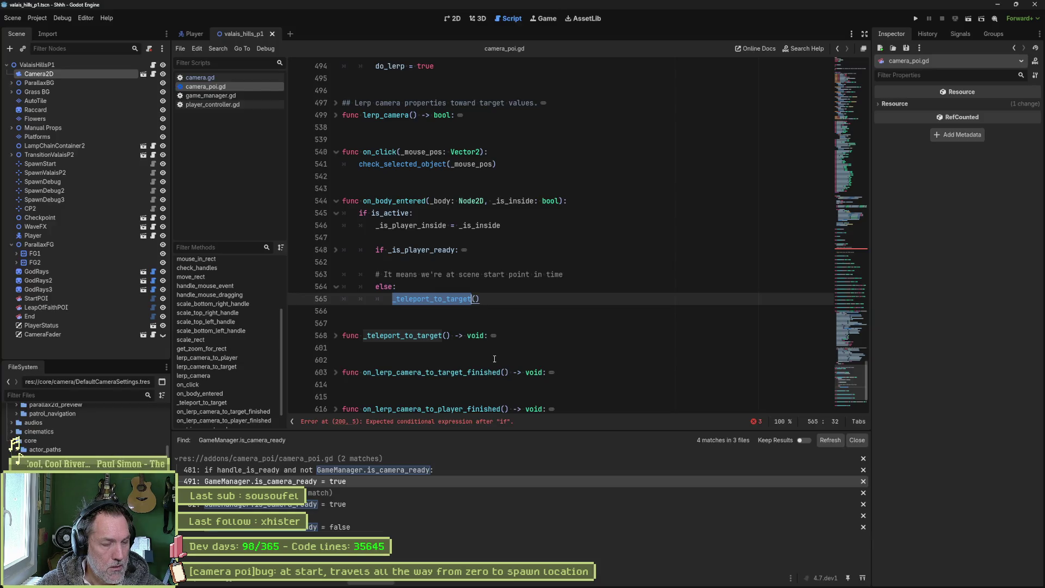
# Step: Read the unfolded _teleport_to_target body, then move the stick figure to the red box's bottom
pyautogui.click(335, 335)
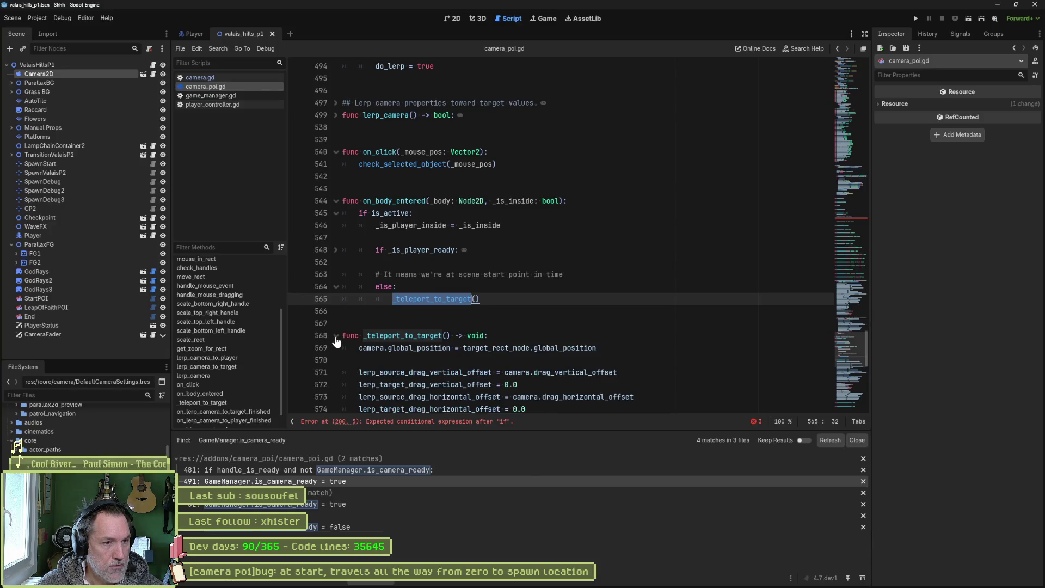
pyautogui.scroll(-8, 467, 361)
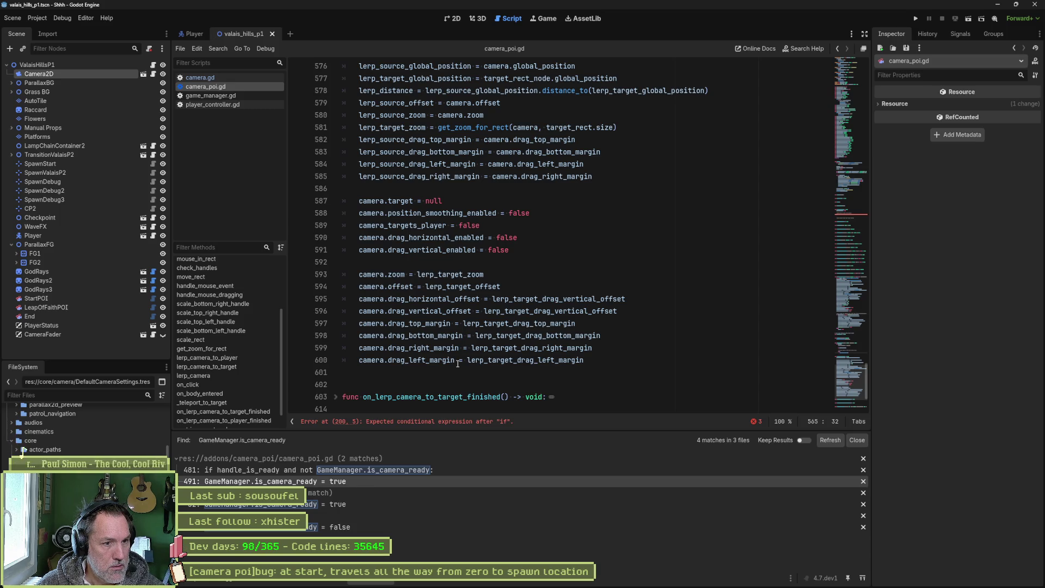
pyautogui.moveTo(457, 363)
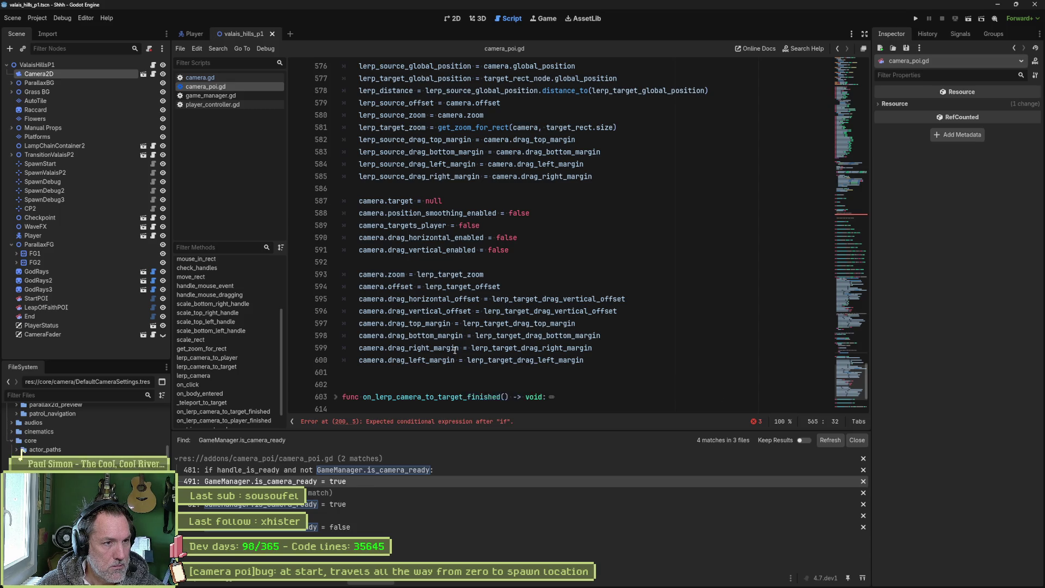
pyautogui.scroll(6, 457, 360)
pyautogui.moveTo(455, 344)
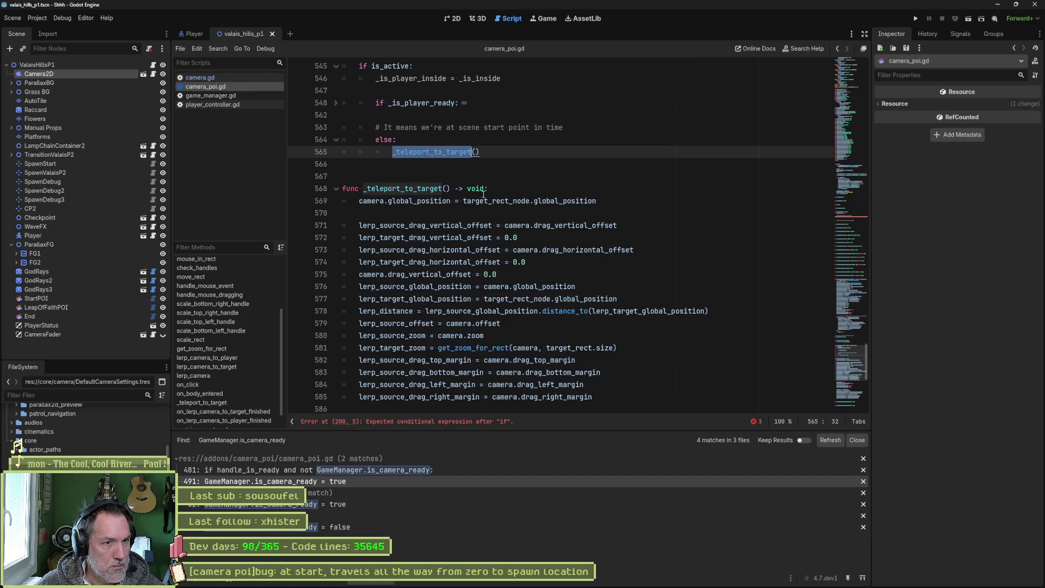
pyautogui.click(336, 188)
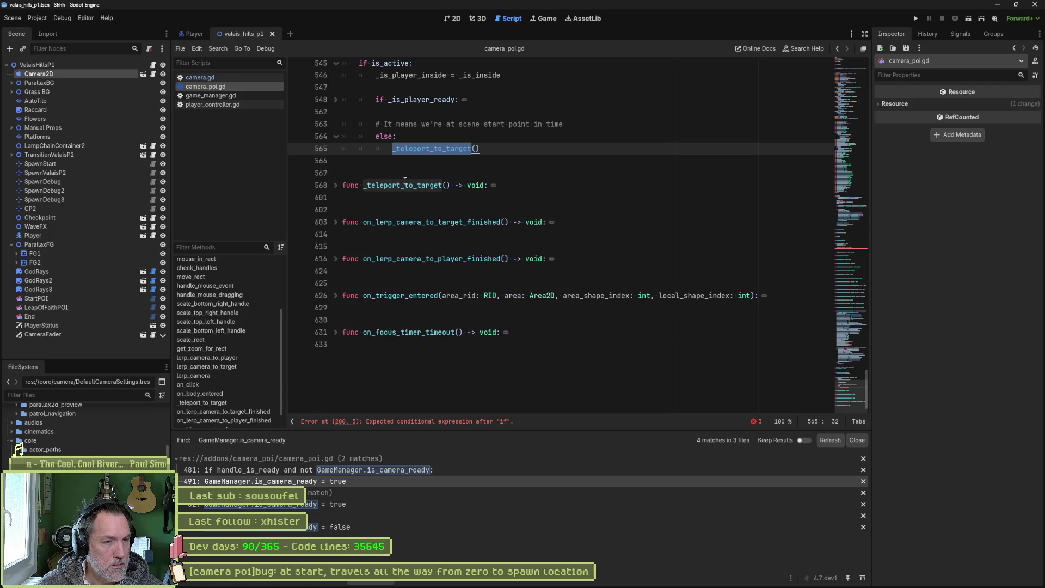
pyautogui.hotkey('alt', 'Tab')
pyautogui.moveTo(489, 358); pyautogui.dragTo(480, 473)
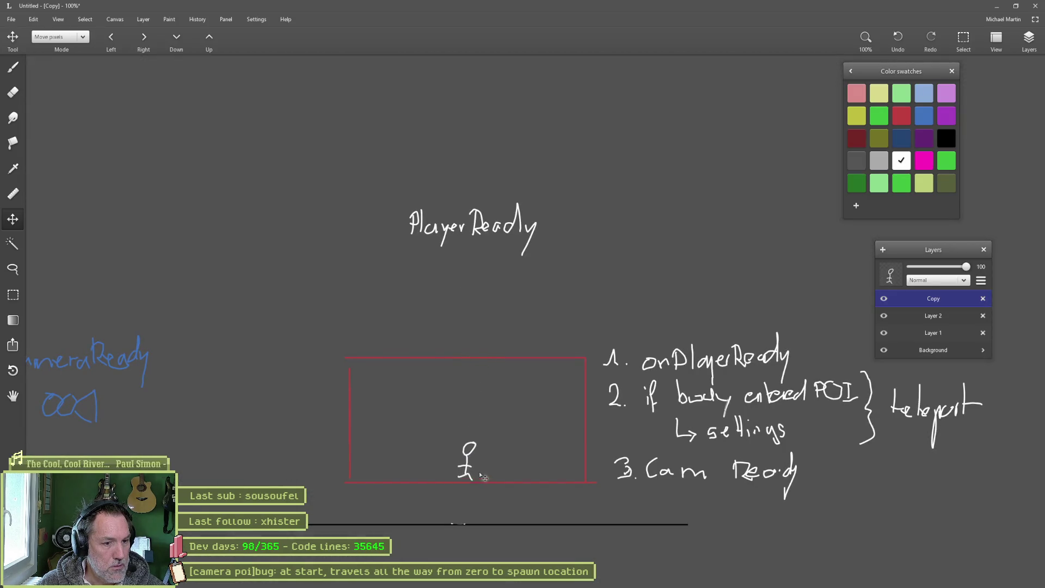
# Step: Nudge the stick figure down, then lasso the red rectangle on Layer 1 and raise it slightly
pyautogui.moveTo(483, 512); pyautogui.dragTo(483, 516)
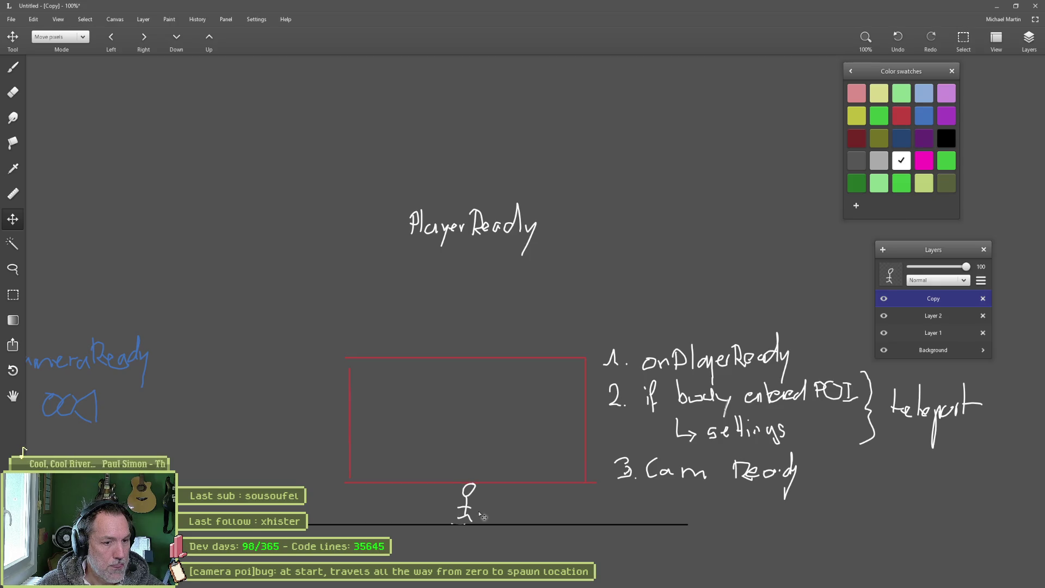
pyautogui.click(933, 316)
pyautogui.press('s')
pyautogui.moveTo(592, 355)
pyautogui.mouseDown()
pyautogui.moveTo(598, 493)
pyautogui.moveTo(406, 505)
pyautogui.moveTo(398, 308)
pyautogui.moveTo(589, 326)
pyautogui.mouseUp()
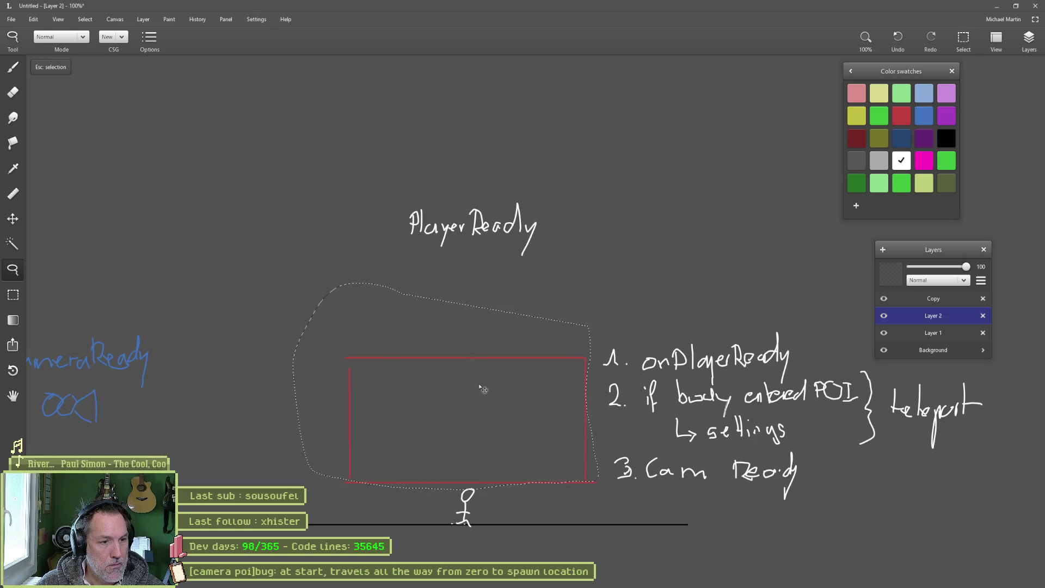
pyautogui.click(933, 333)
pyautogui.moveTo(532, 416); pyautogui.dragTo(532, 388)
pyautogui.press('Escape')
# Step: Reposition the stick figure on the Copy layer, then go back to Godot
pyautogui.click(958, 316)
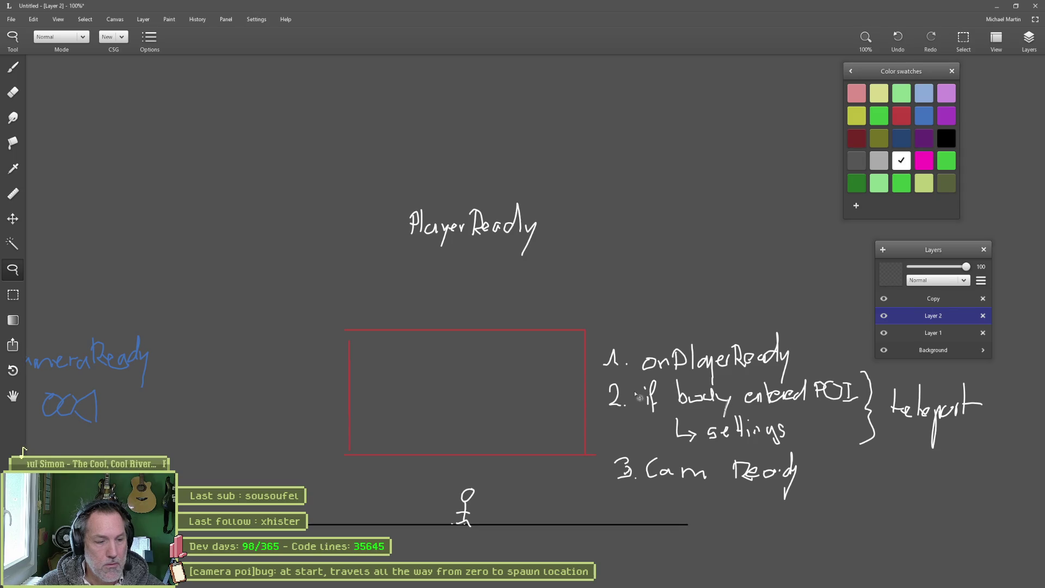
pyautogui.press('m')
pyautogui.click(937, 299)
pyautogui.moveTo(508, 496)
pyautogui.mouseDown()
pyautogui.moveTo(502, 463)
pyautogui.moveTo(514, 415)
pyautogui.moveTo(505, 478)
pyautogui.mouseUp()
pyautogui.hotkey('alt', 'Tab')
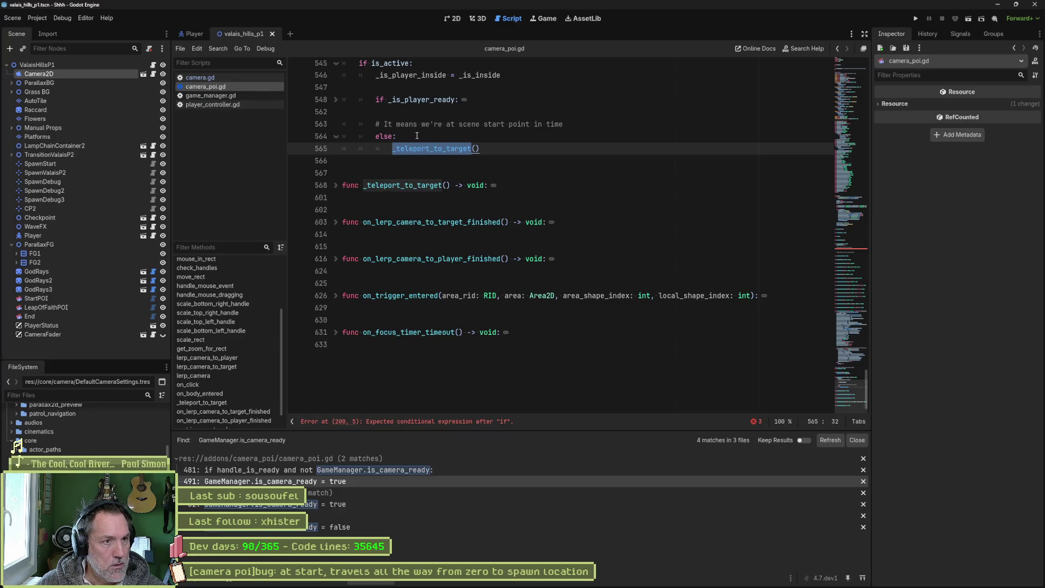
# Step: Inspect the if _is_player_ready block and the _teleport_to_target function by unfolding them
pyautogui.scroll(4, 422, 168)
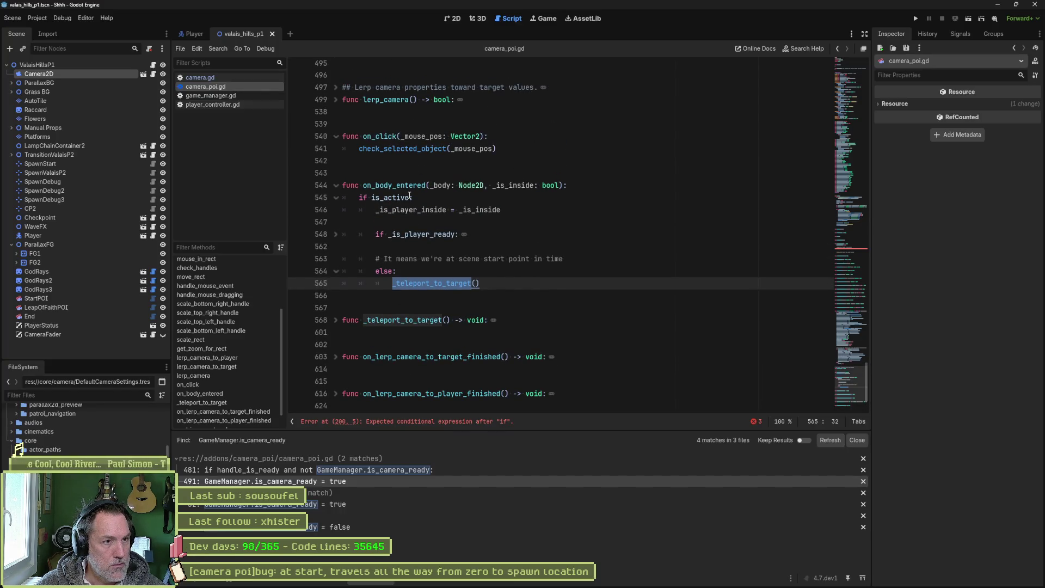
pyautogui.doubleClick(449, 208)
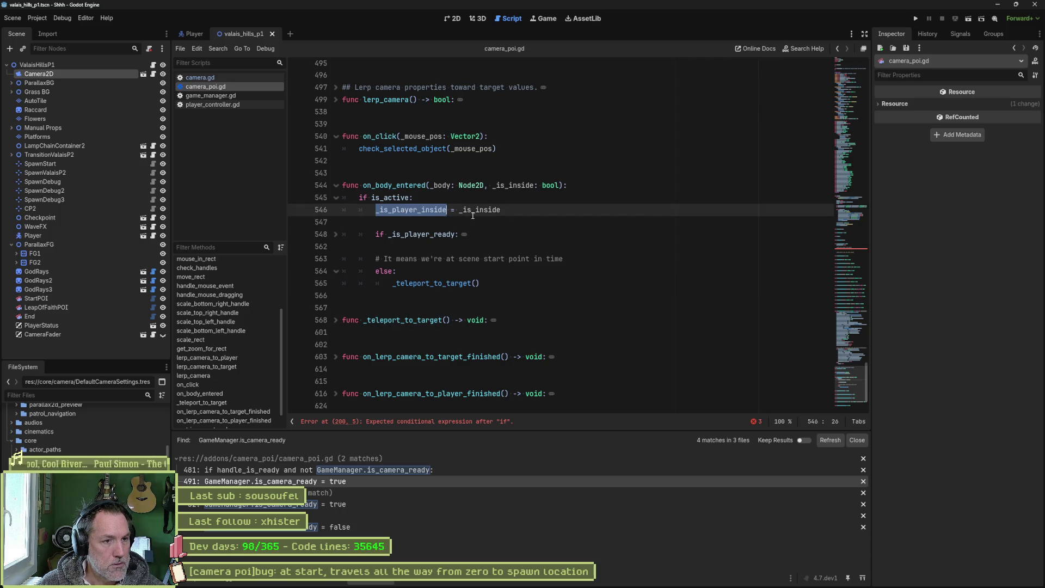
pyautogui.moveTo(435, 240)
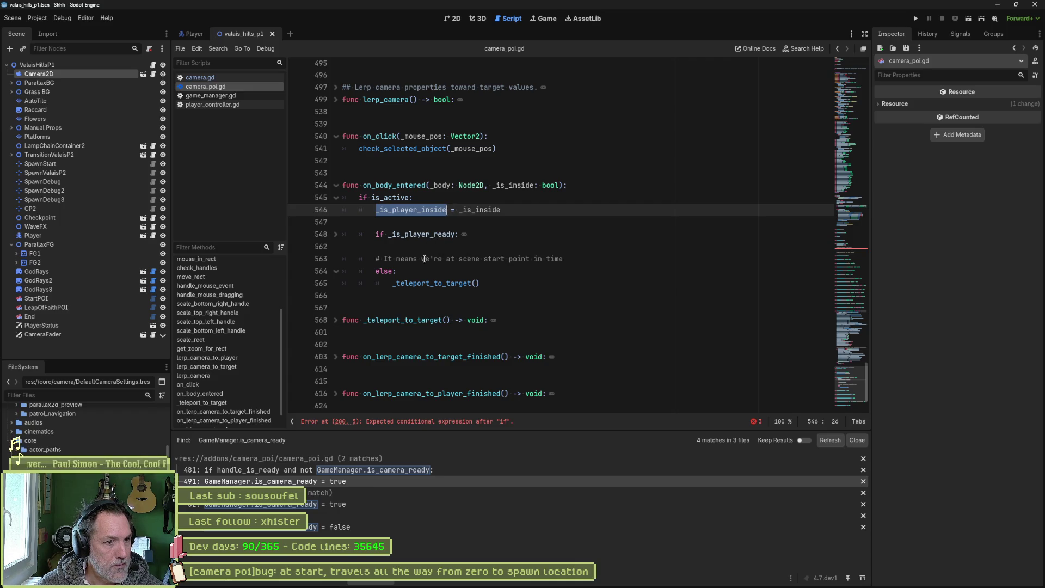
pyautogui.click(337, 235)
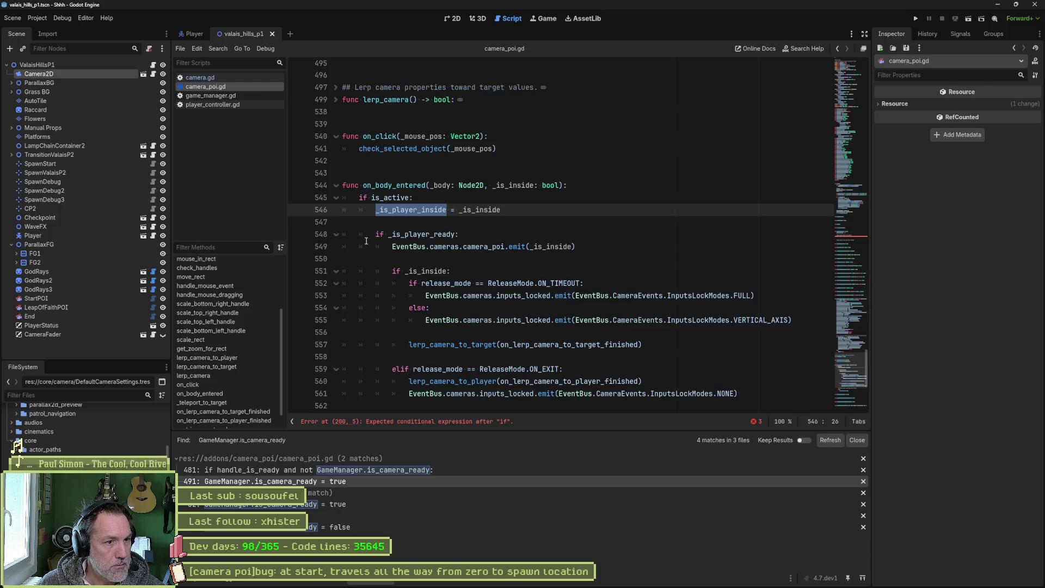
pyautogui.scroll(-5, 364, 261)
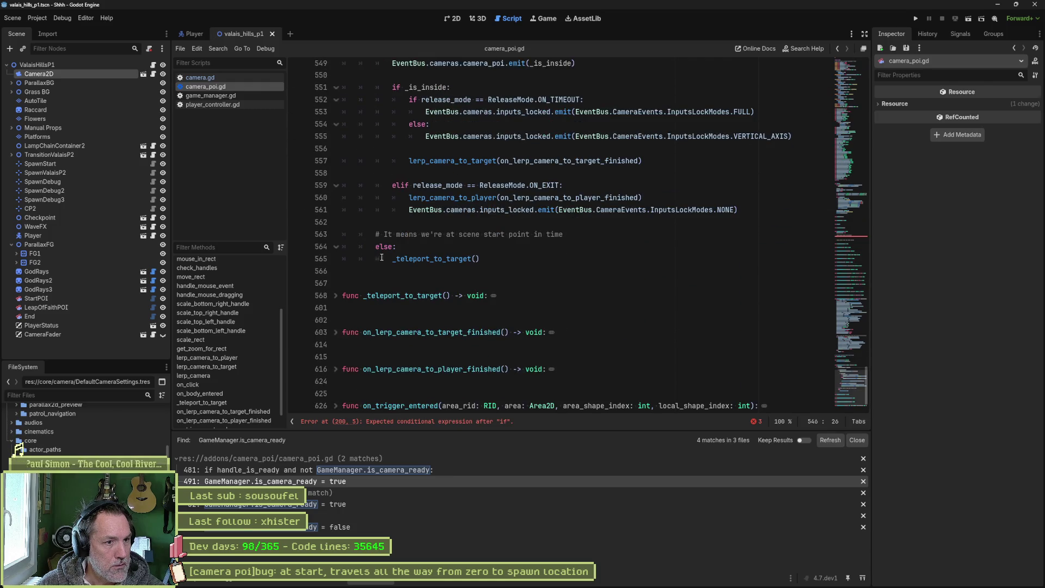
pyautogui.doubleClick(420, 258)
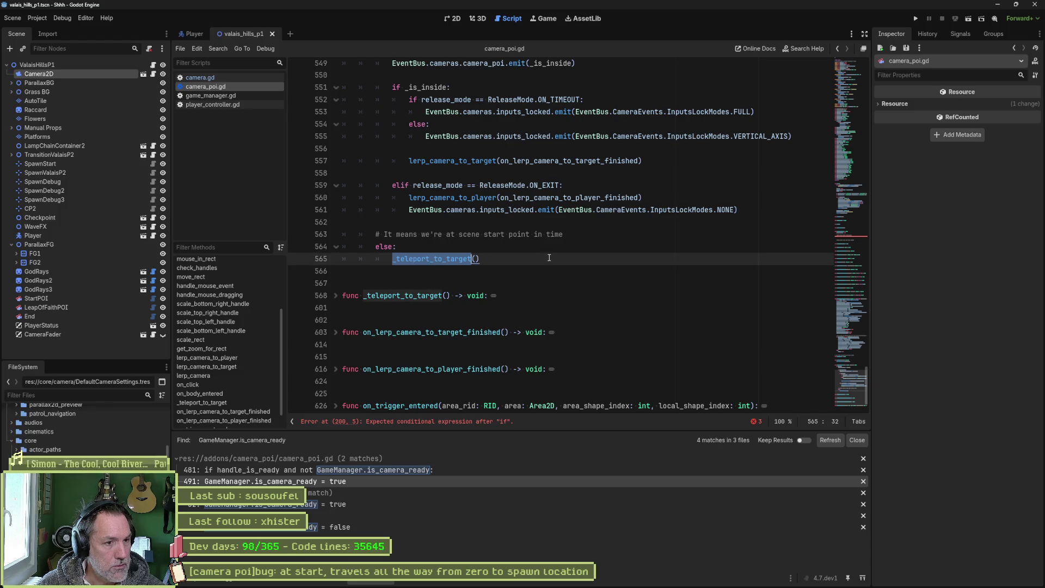
pyautogui.click(337, 296)
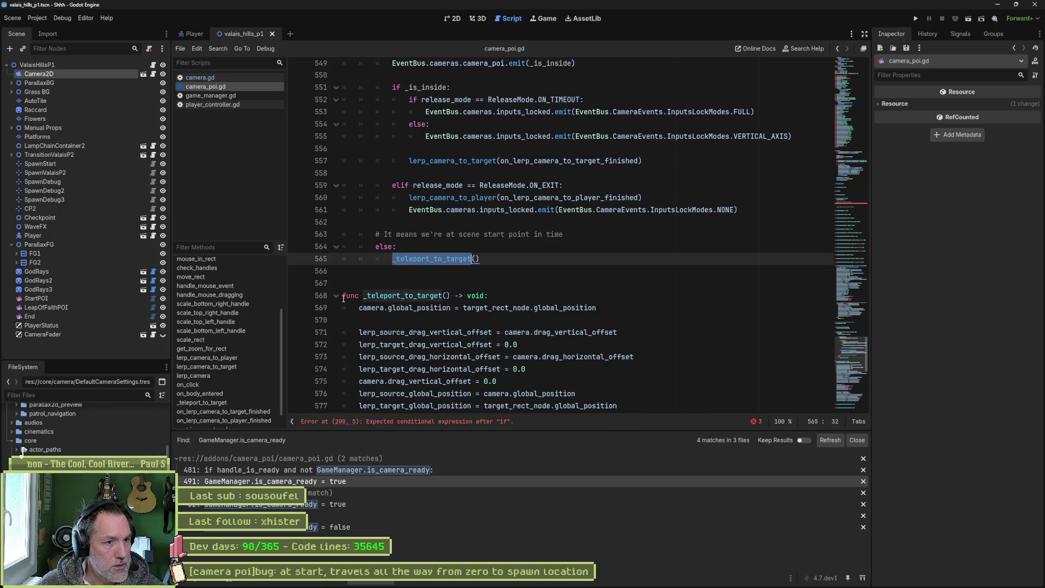
pyautogui.scroll(-3, 497, 317)
pyautogui.scroll(4, 497, 317)
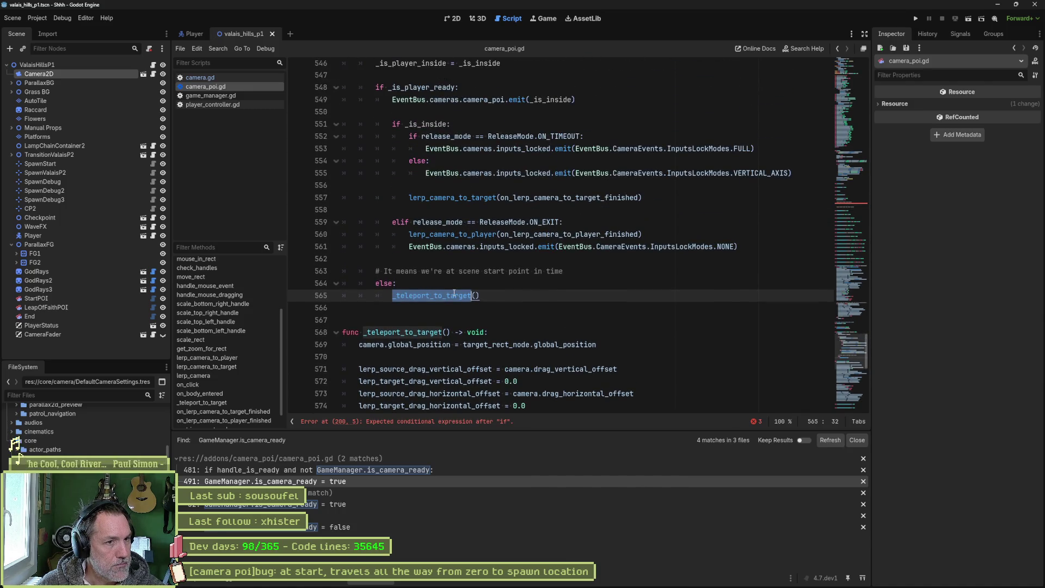
pyautogui.scroll(2, 464, 292)
pyautogui.click(336, 161)
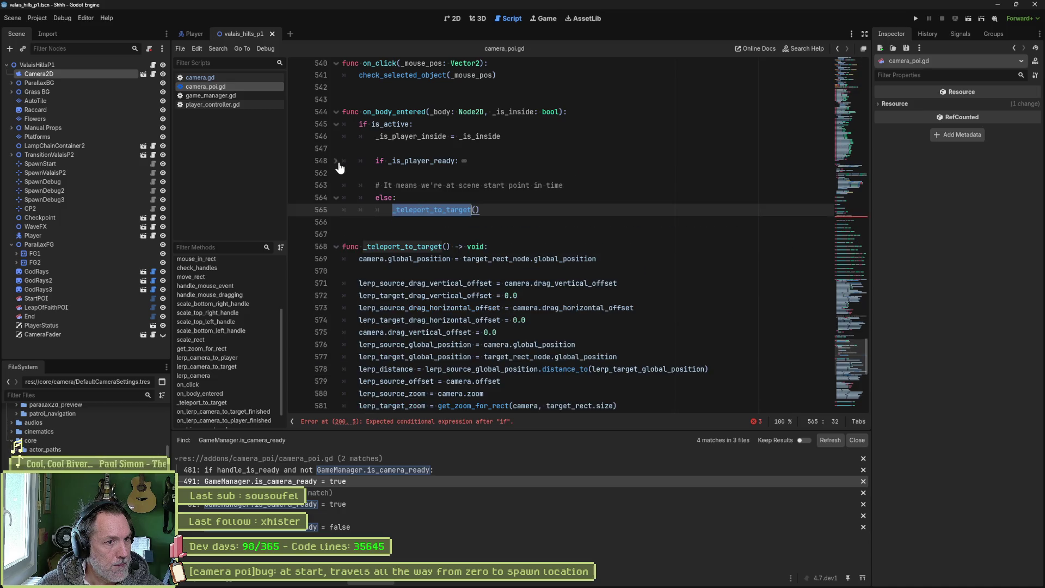
pyautogui.click(393, 198)
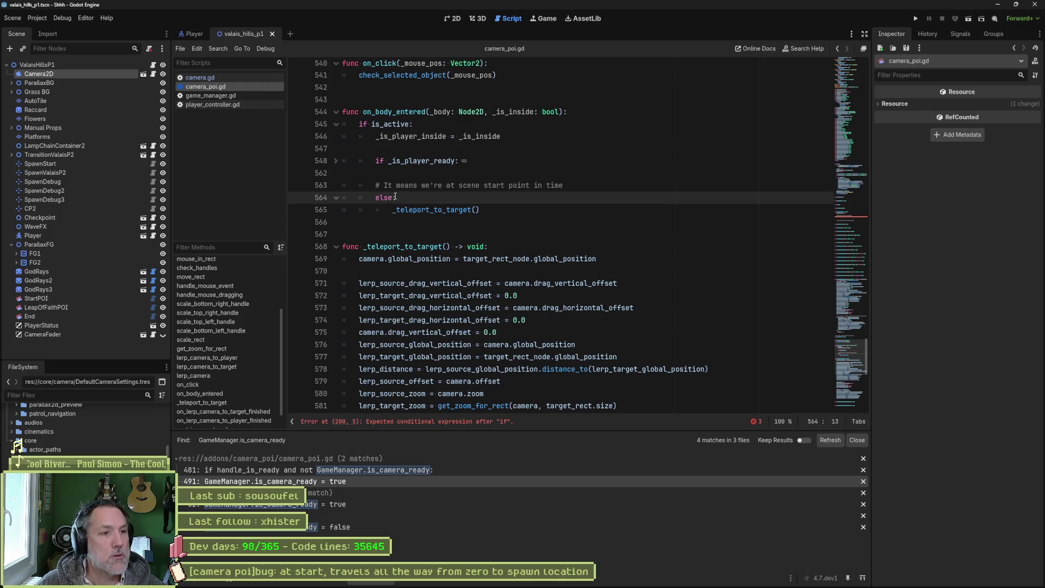
pyautogui.click(336, 162)
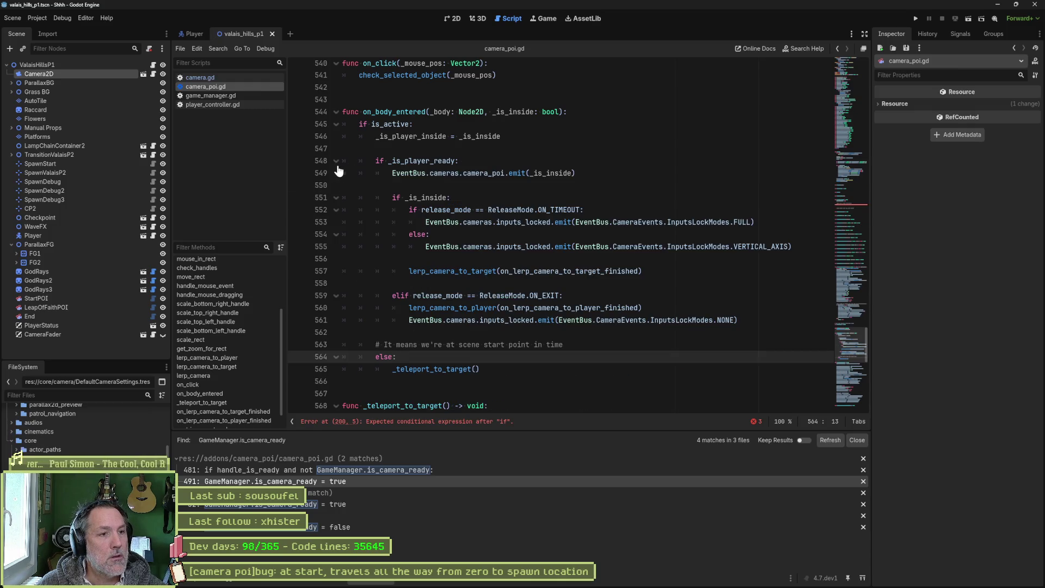
# Step: Try starting an 'if _' line under the player-ready check, then delete it again
pyautogui.moveTo(465, 180); pyautogui.dragTo(493, 332)
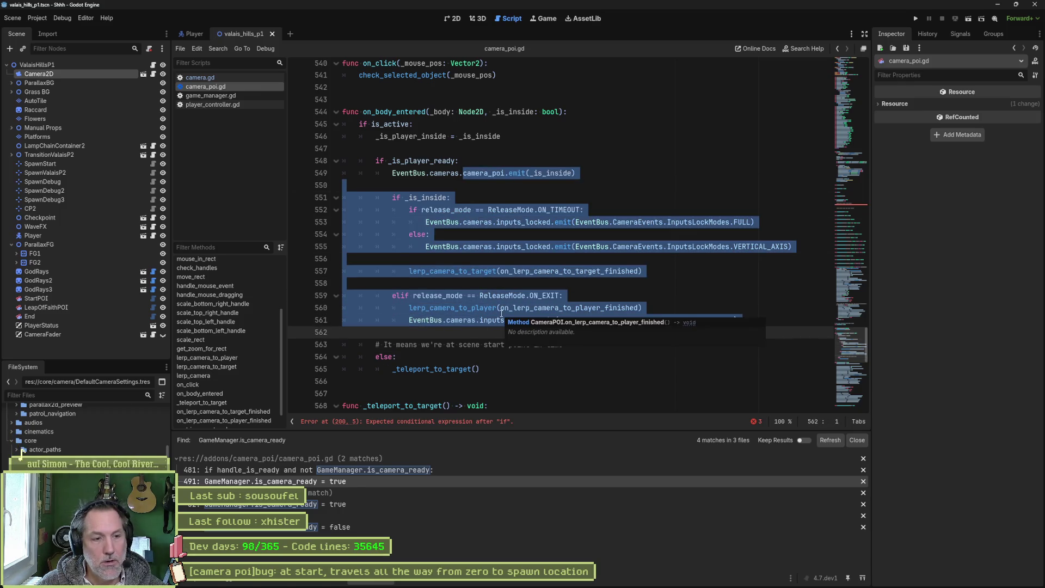
pyautogui.click(499, 369)
pyautogui.click(470, 160)
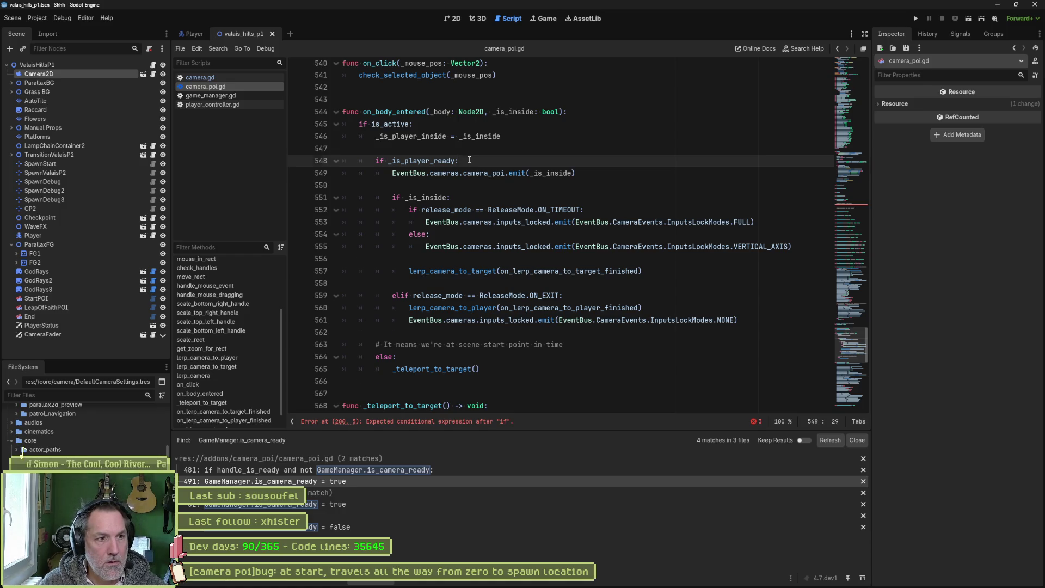
pyautogui.press('Return')
pyautogui.write('if _')
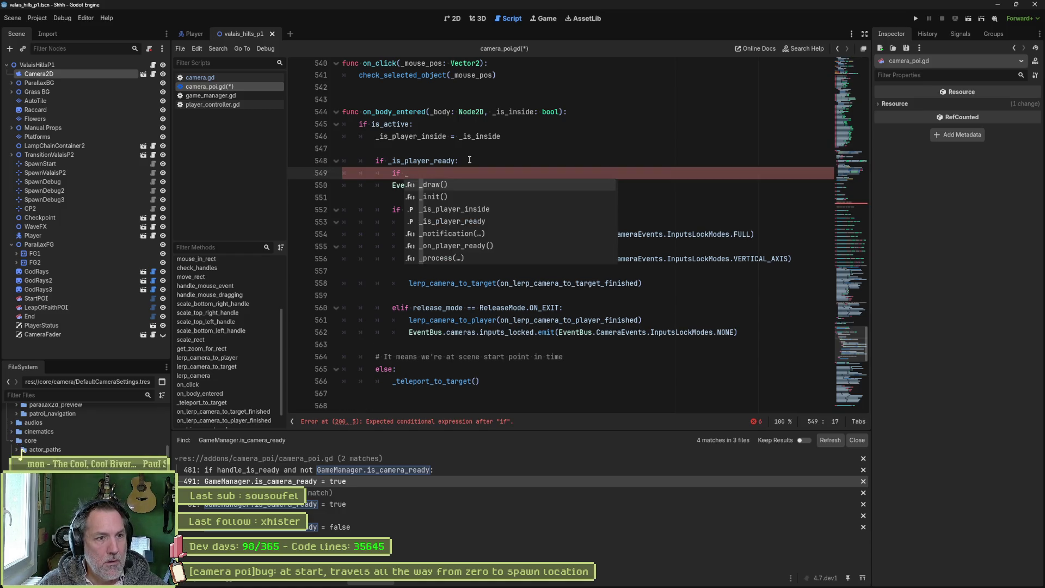
pyautogui.press('Escape')
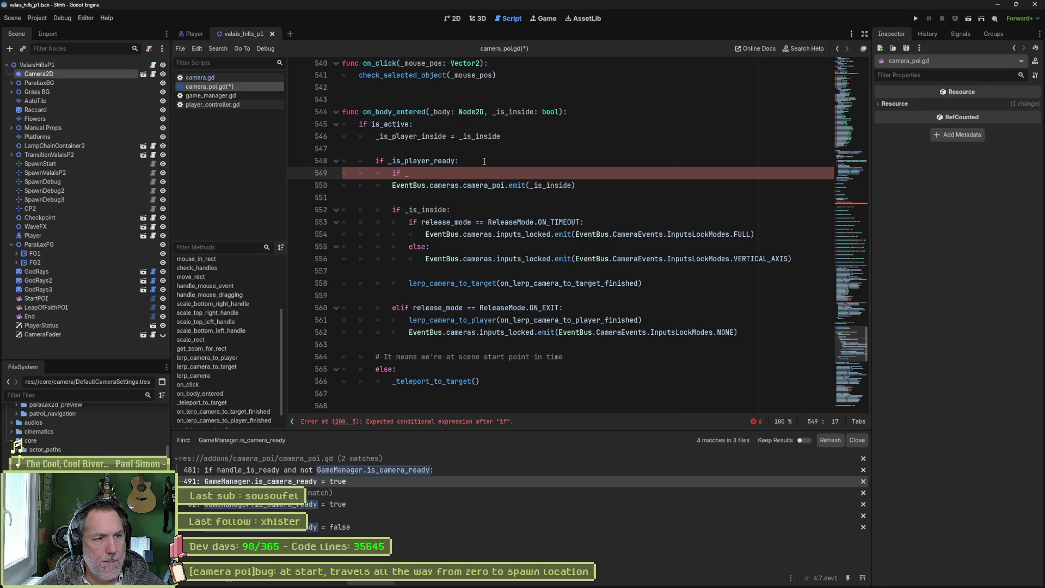
pyautogui.hotkey('ctrl', 'shift', 'k')
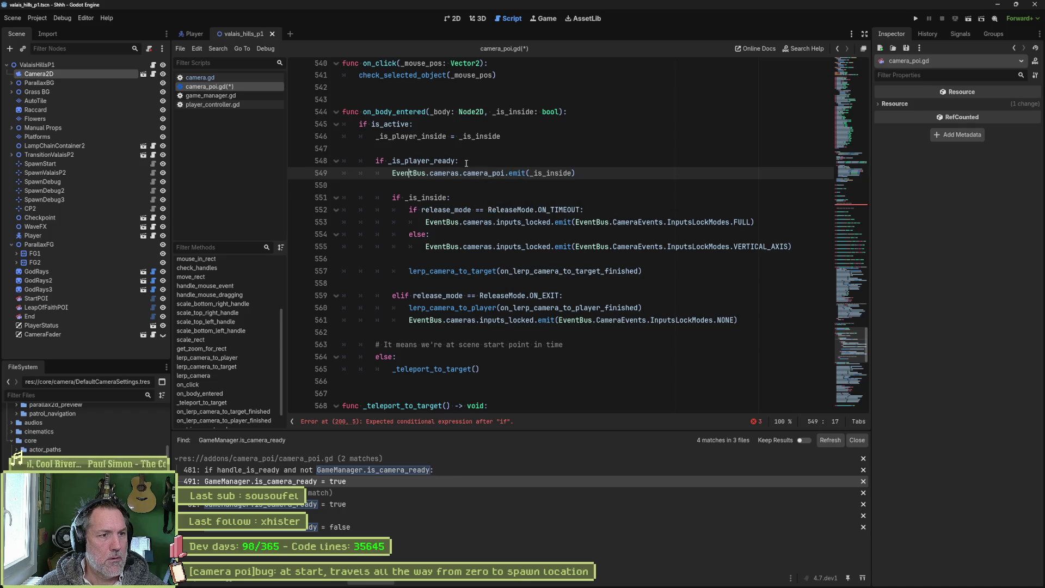
# Step: Delete the comment, else line and _teleport_to_target() call ending on_body_entered
pyautogui.moveTo(580, 173); pyautogui.dragTo(332, 175)
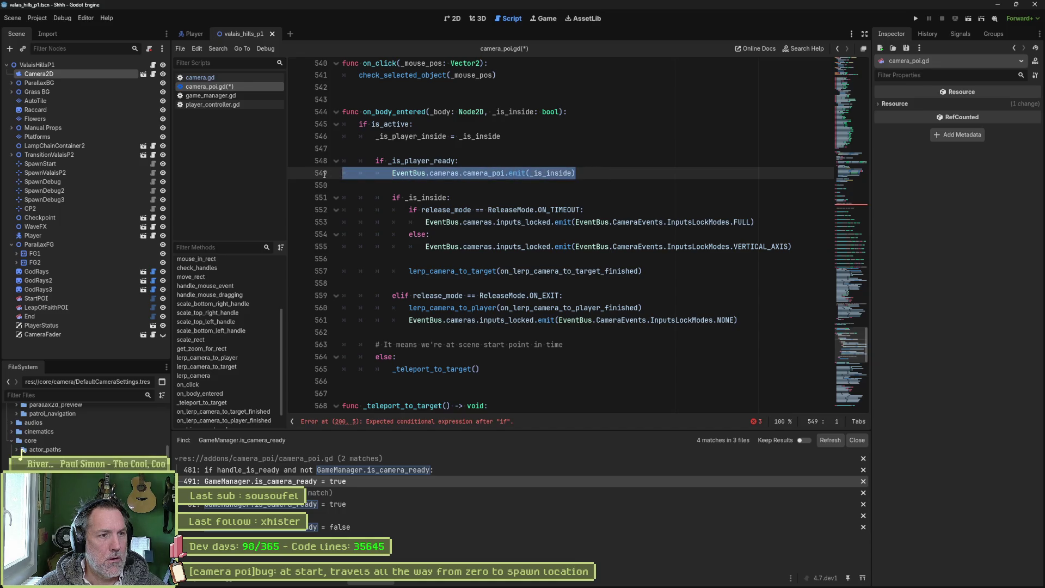
pyautogui.doubleClick(428, 197)
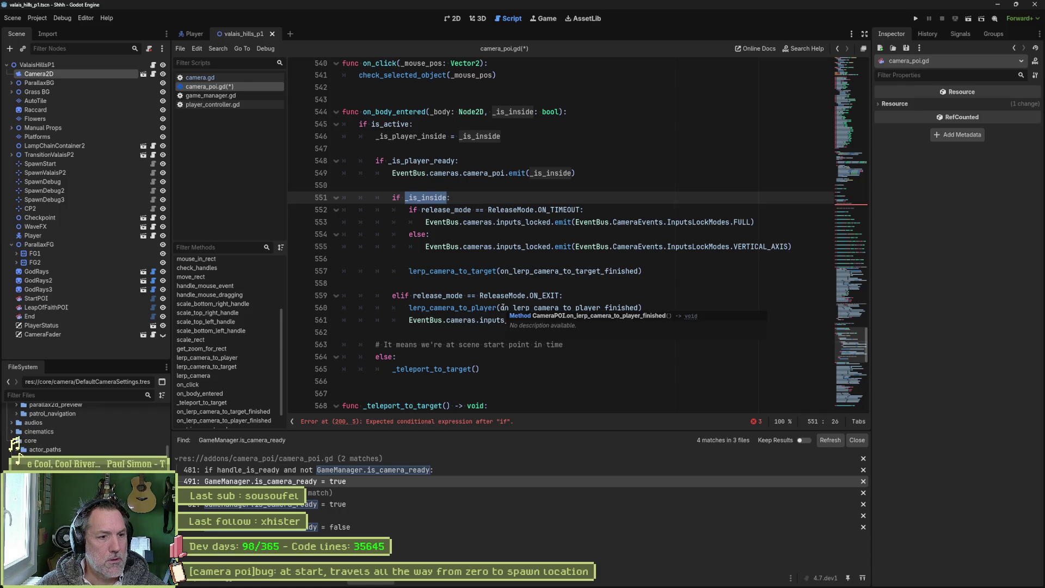
pyautogui.moveTo(493, 369); pyautogui.dragTo(754, 324)
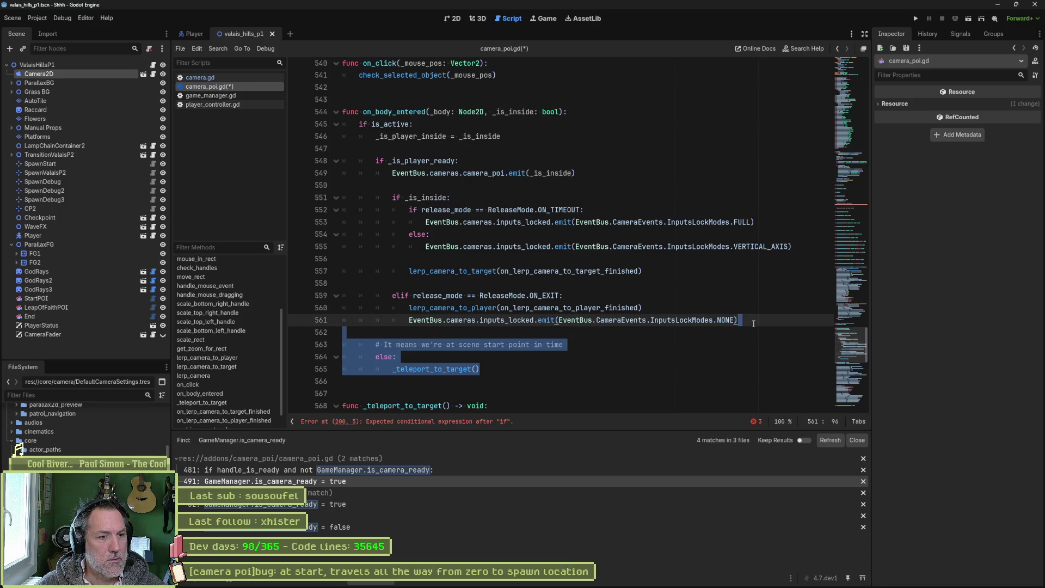
pyautogui.press('Delete')
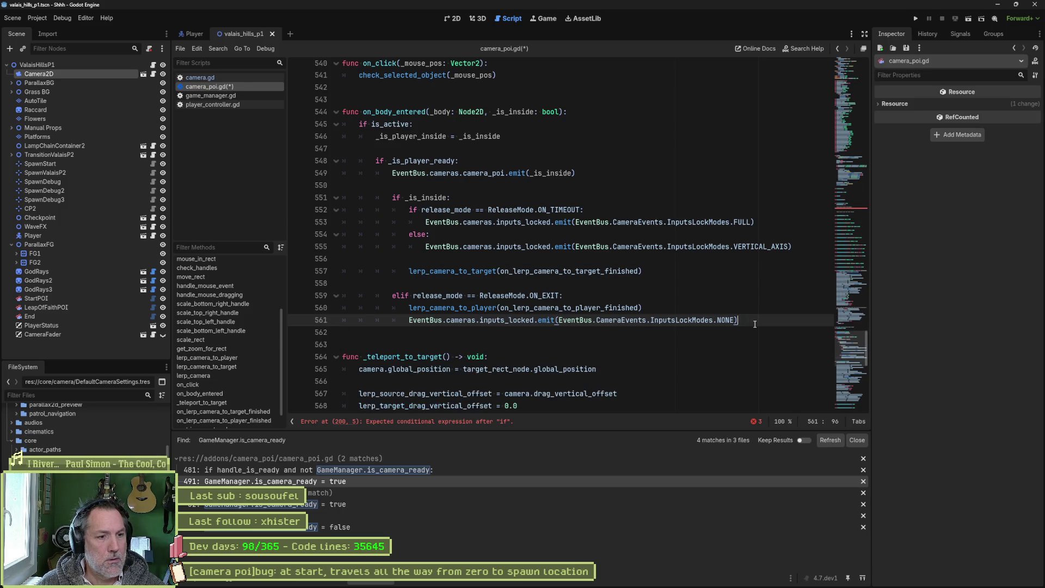
# Step: Delete the '_is_player_inside = _is_inside' line from on_body_entered and save camera_poi.gd
pyautogui.scroll(-5, 706, 315)
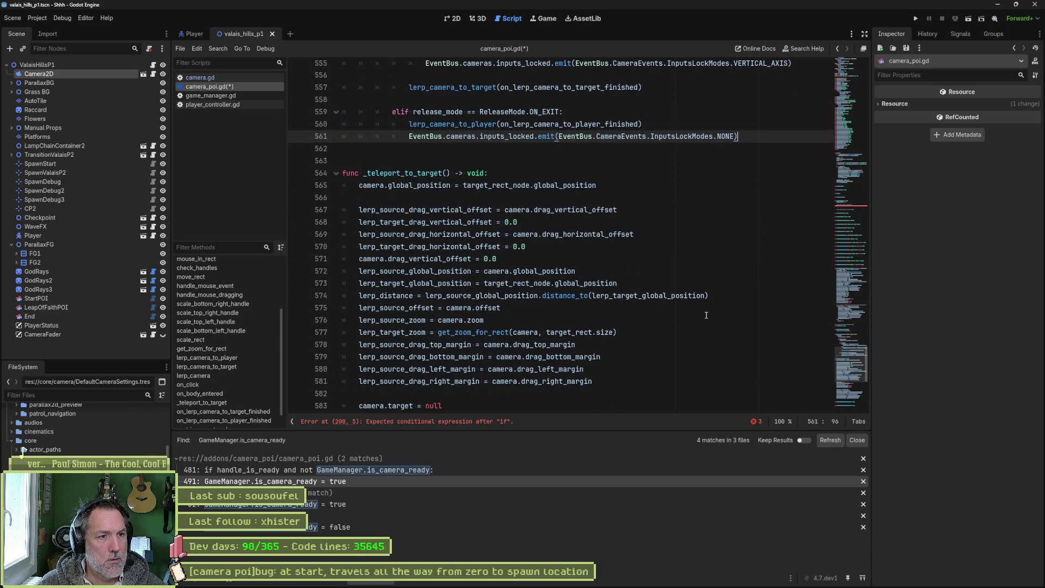
pyautogui.scroll(4, 707, 316)
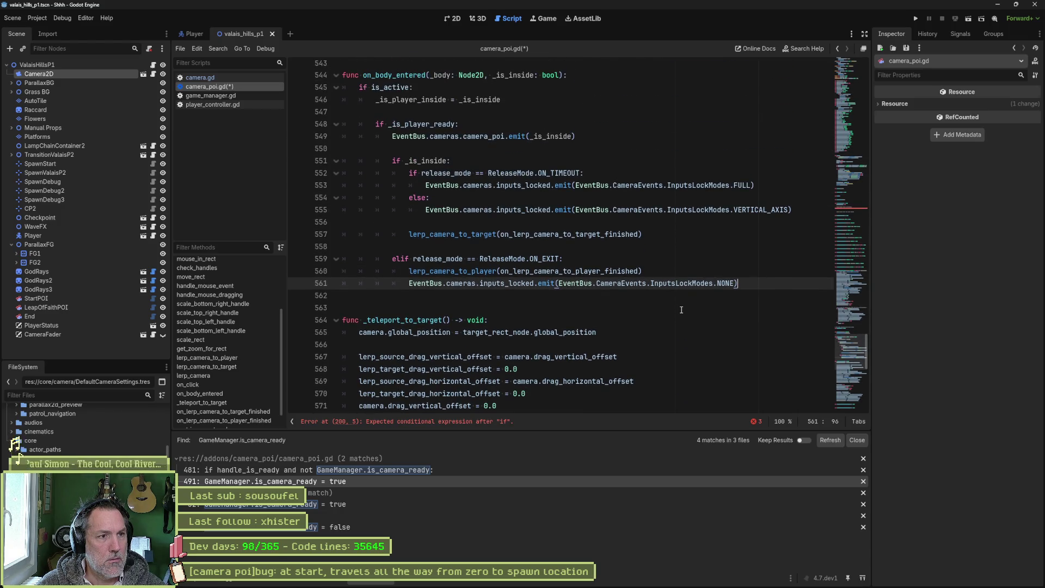
pyautogui.moveTo(388, 87)
pyautogui.doubleClick(420, 100)
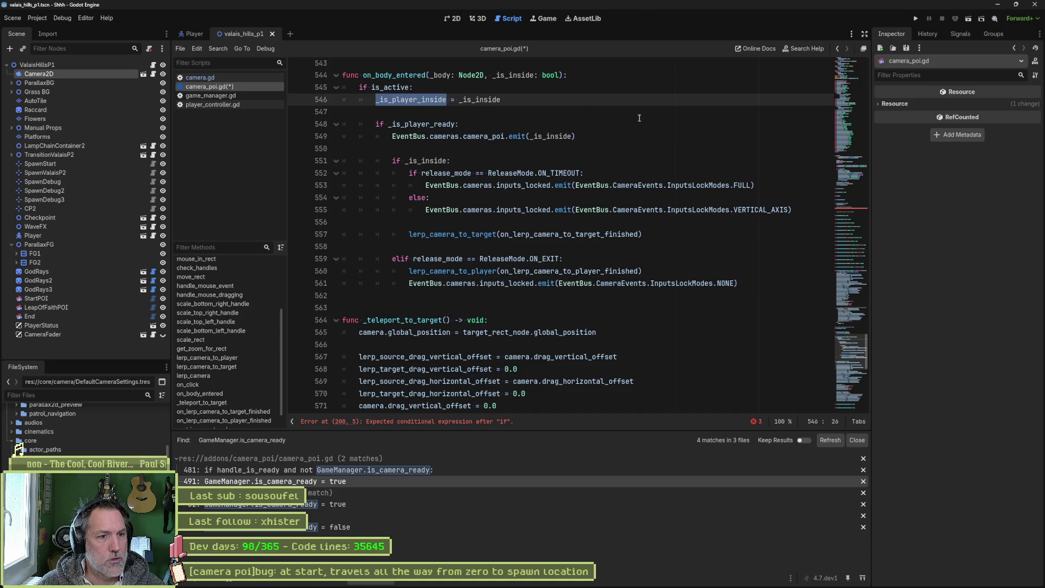
pyautogui.click(607, 103)
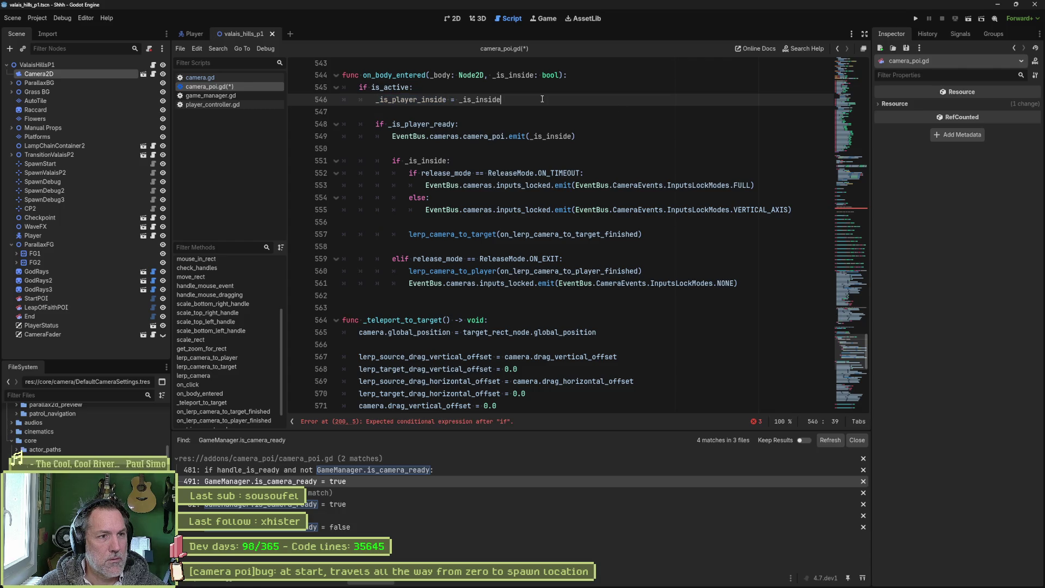
pyautogui.hotkey('ctrl', 'shift', 'k')
pyautogui.hotkey('ctrl', 'shift', 'k')
pyautogui.hotkey('ctrl', 's')
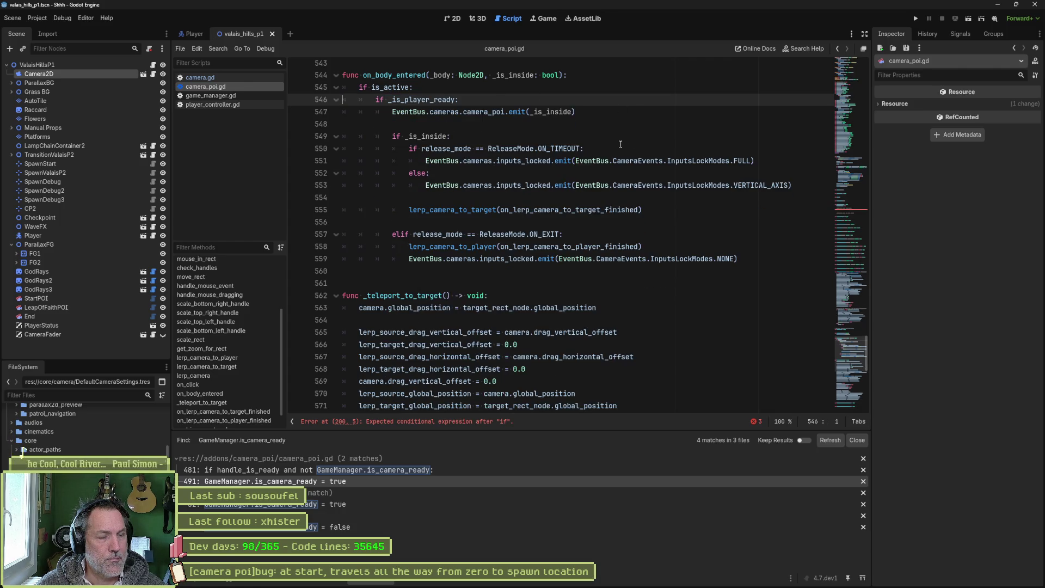
# Step: Insert a blank line above the _is_player_ready check, then switch to the PlayerReady sketch
pyautogui.scroll(1, 616, 149)
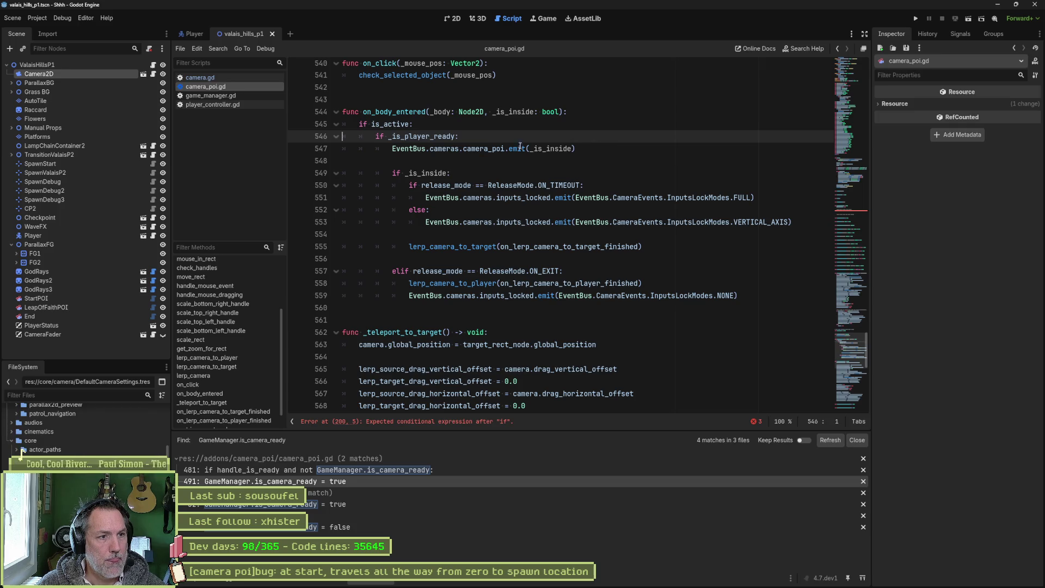
pyautogui.hotkey('ctrl', 'shift', 'Return')
pyautogui.press('BackSpace')
pyautogui.press('BackSpace')
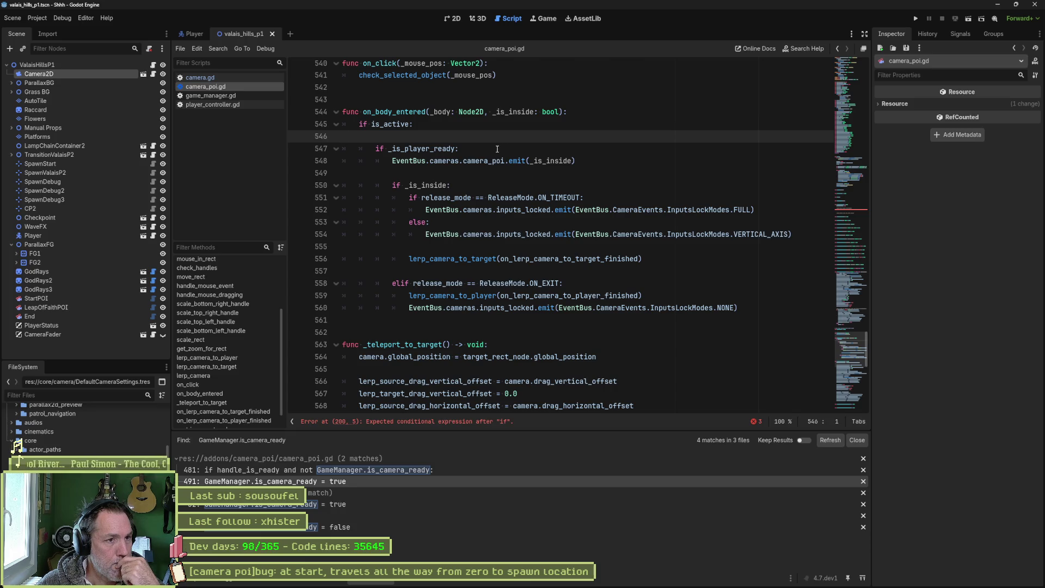
pyautogui.doubleClick(444, 148)
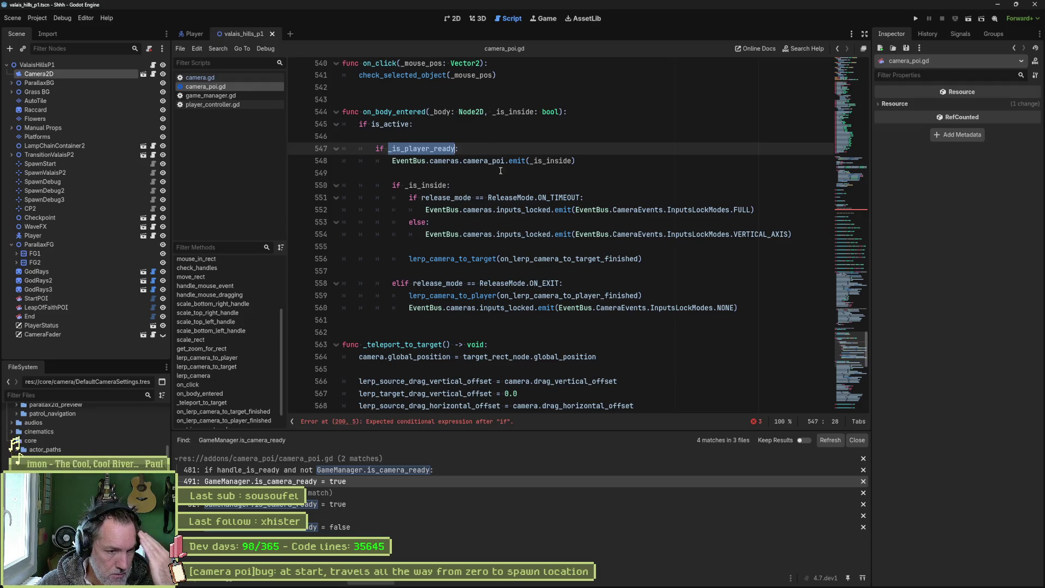
pyautogui.click(658, 579)
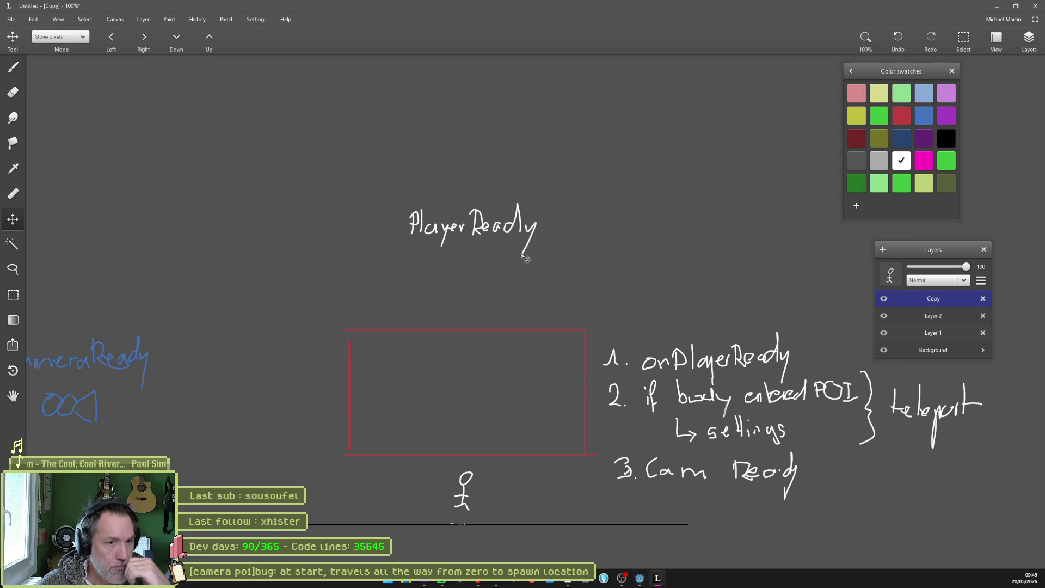
# Step: Drag the stick figure down onto the ground line beneath the red rectangle and return to Godot
pyautogui.moveTo(479, 506)
pyautogui.mouseDown()
pyautogui.moveTo(489, 294)
pyautogui.moveTo(478, 521)
pyautogui.mouseUp()
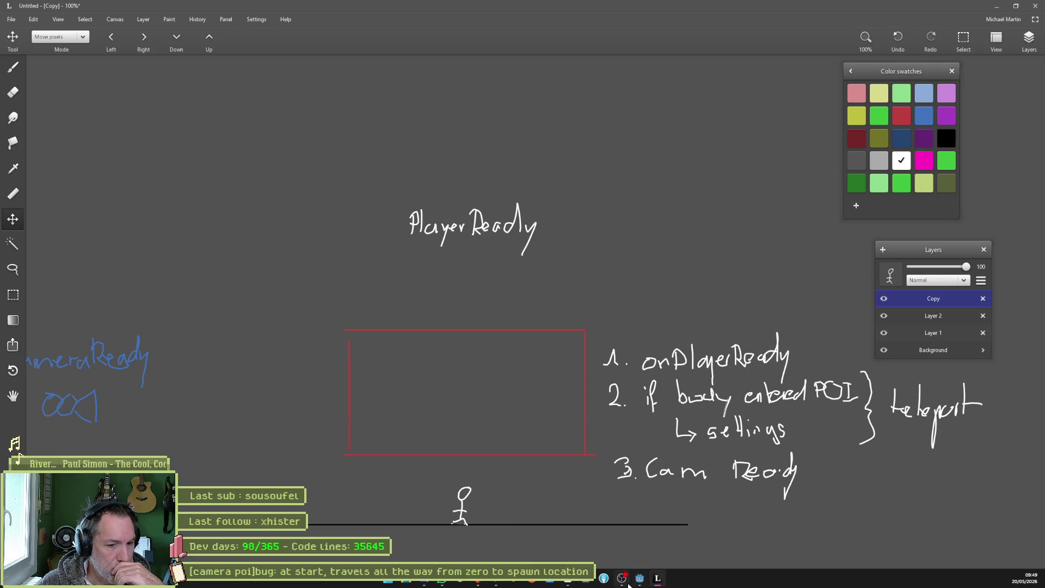
pyautogui.moveTo(642, 581)
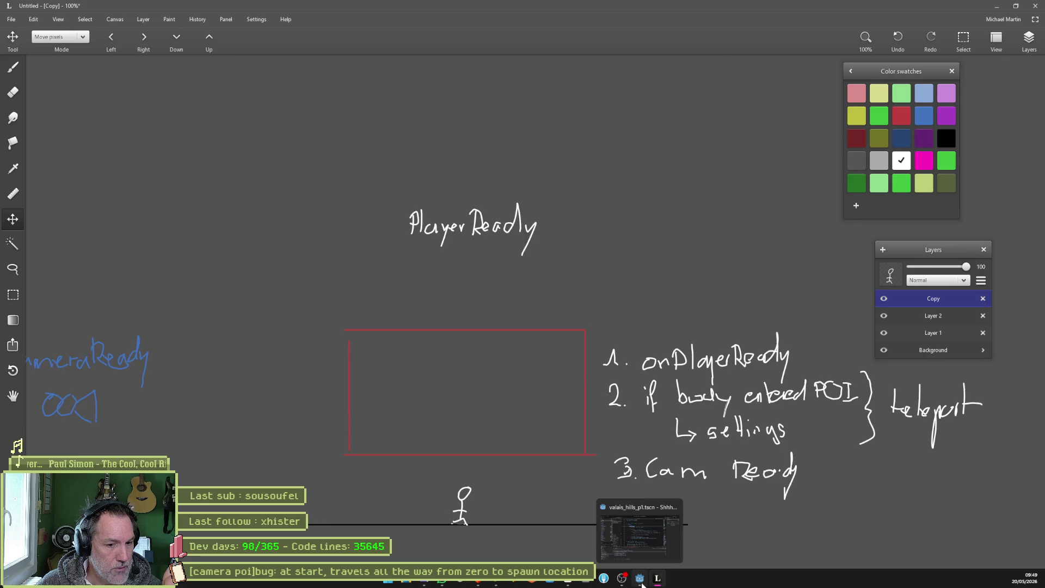
pyautogui.click(641, 580)
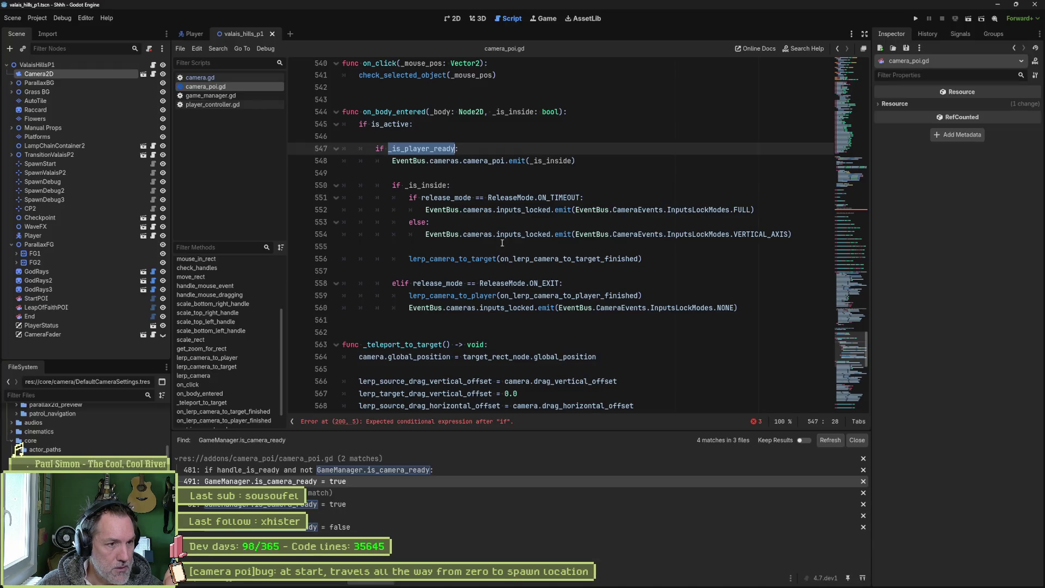
# Step: Navigate to the empty if on line 200 of _on_player_ready via the methods list
pyautogui.moveTo(499, 240)
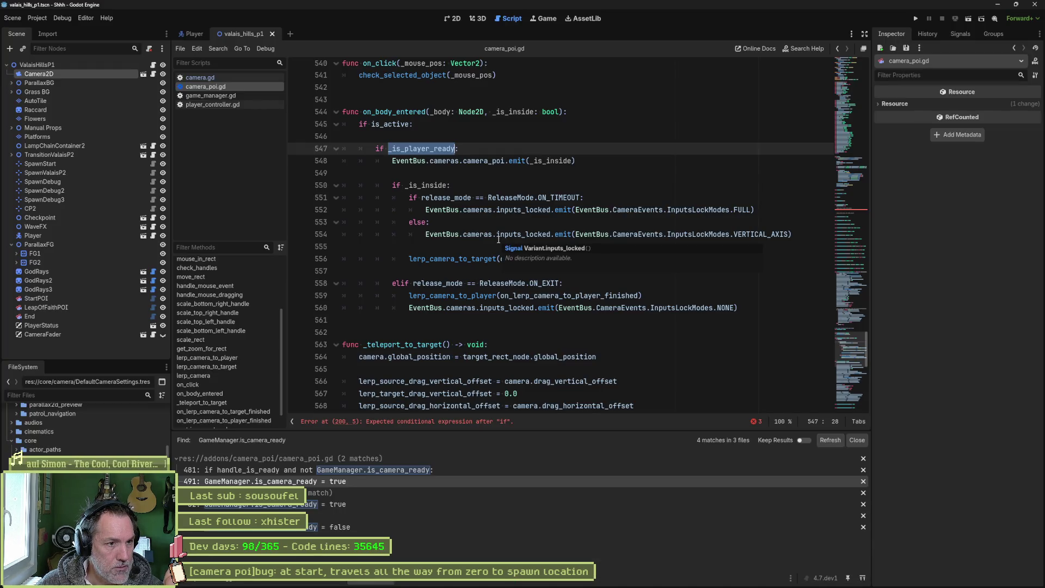
pyautogui.click(448, 126)
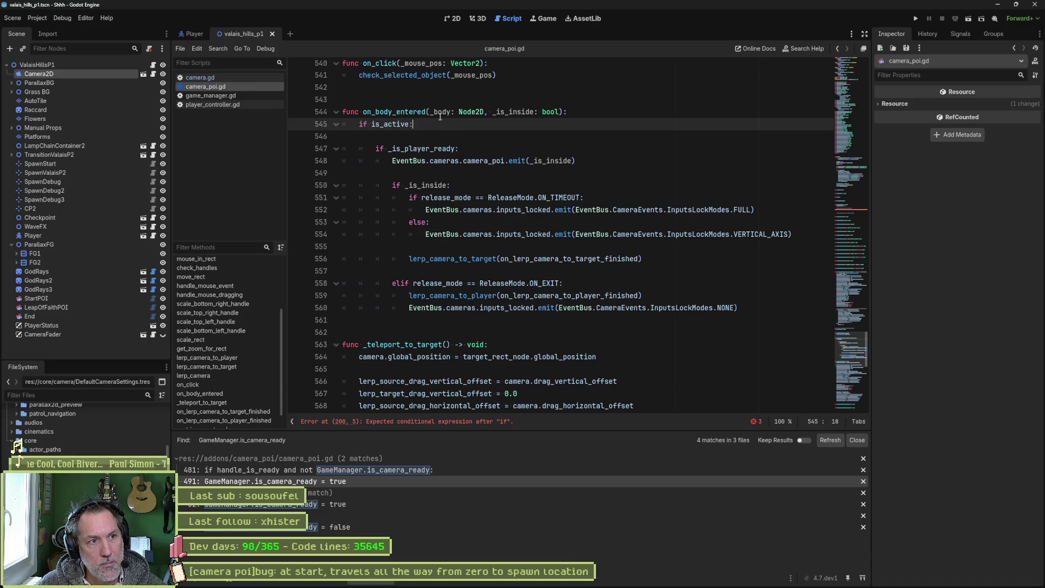
pyautogui.moveTo(451, 111)
pyautogui.mouseDown()
pyautogui.moveTo(490, 320)
pyautogui.moveTo(493, 308)
pyautogui.mouseUp()
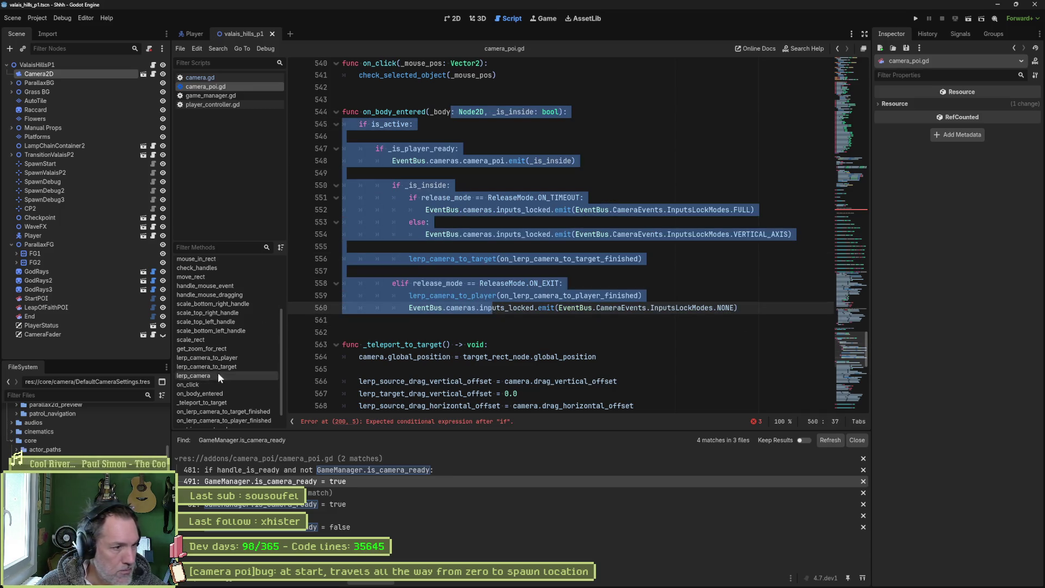
pyautogui.scroll(3, 225, 309)
pyautogui.click(223, 264)
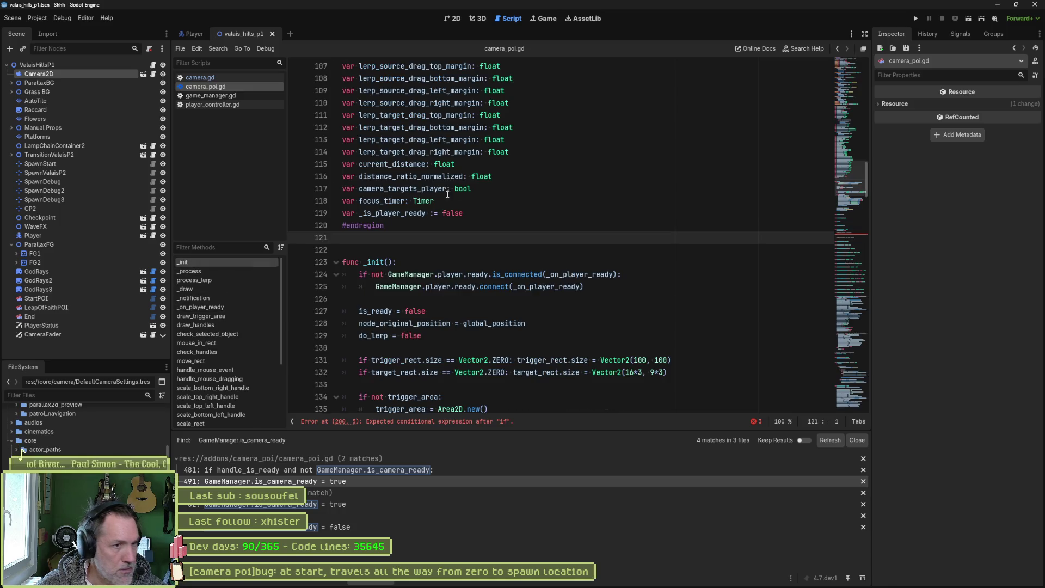
pyautogui.keyDown('ctrl'); pyautogui.click(583, 275); pyautogui.keyUp('ctrl')
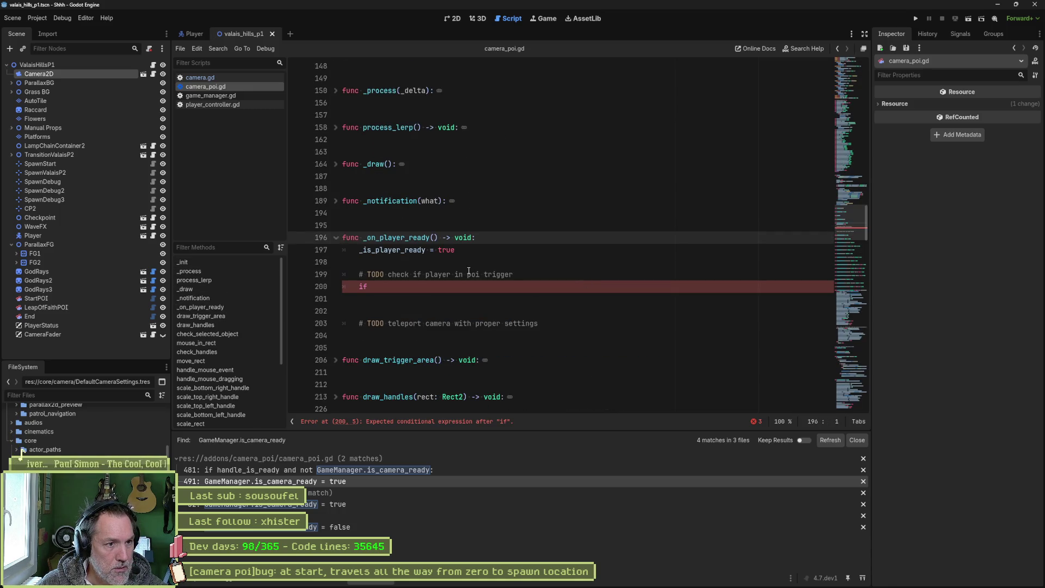
pyautogui.click(419, 291)
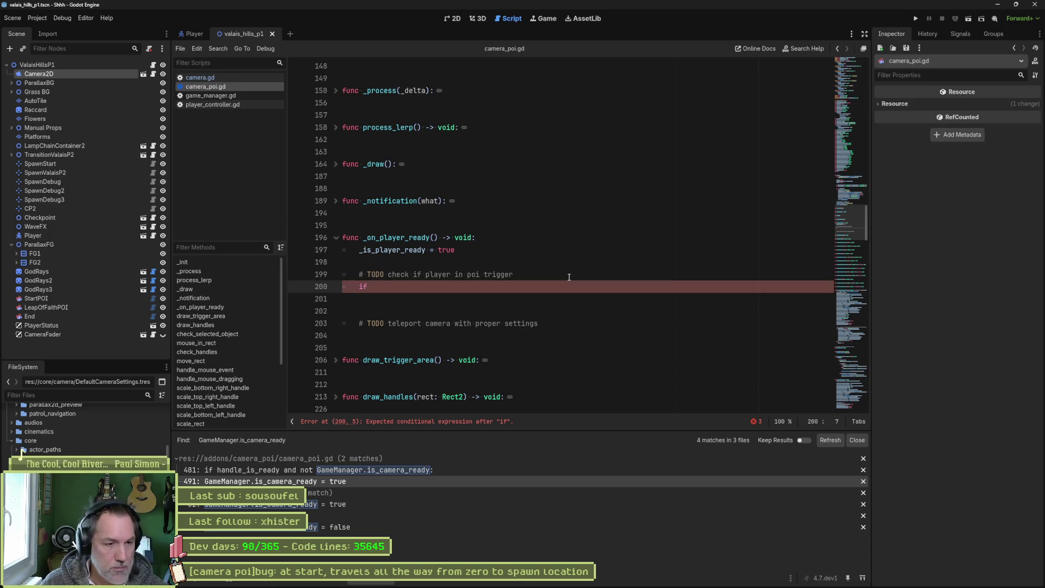
# Step: Complete it as 'if _is_player_inside:' with pass, followed by an 'else:' branch with pass
pyautogui.write('_is')
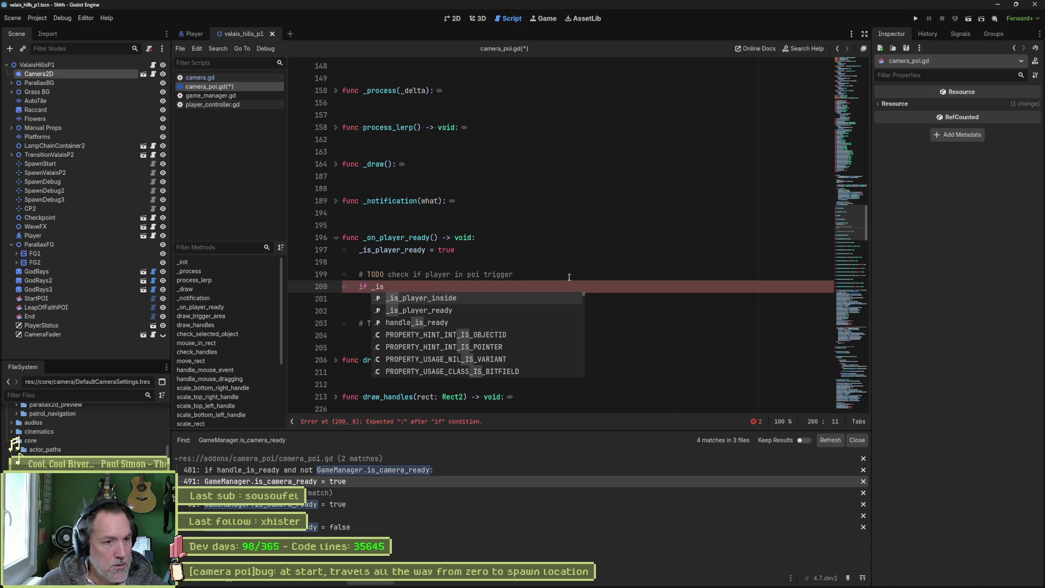
pyautogui.press('Up')
pyautogui.press('Return')
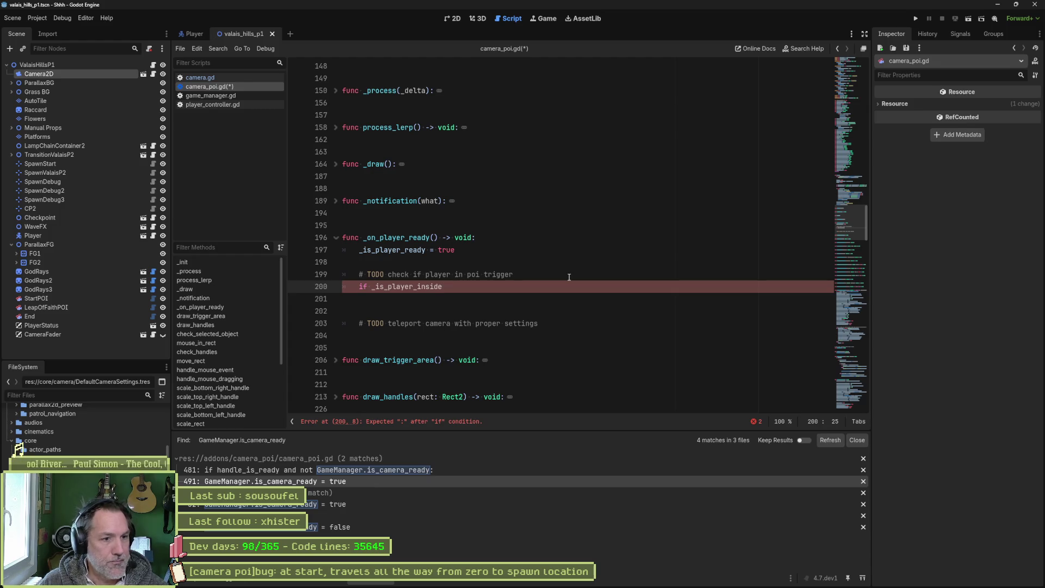
pyautogui.write(':')
pyautogui.press('Return')
pyautogui.write('pass')
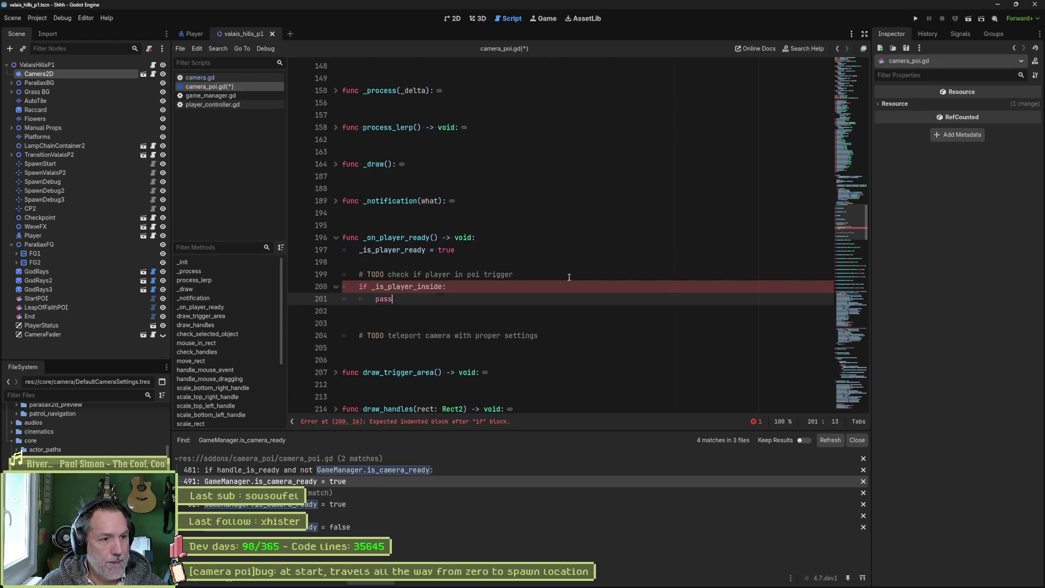
pyautogui.press('Return')
pyautogui.write('else:')
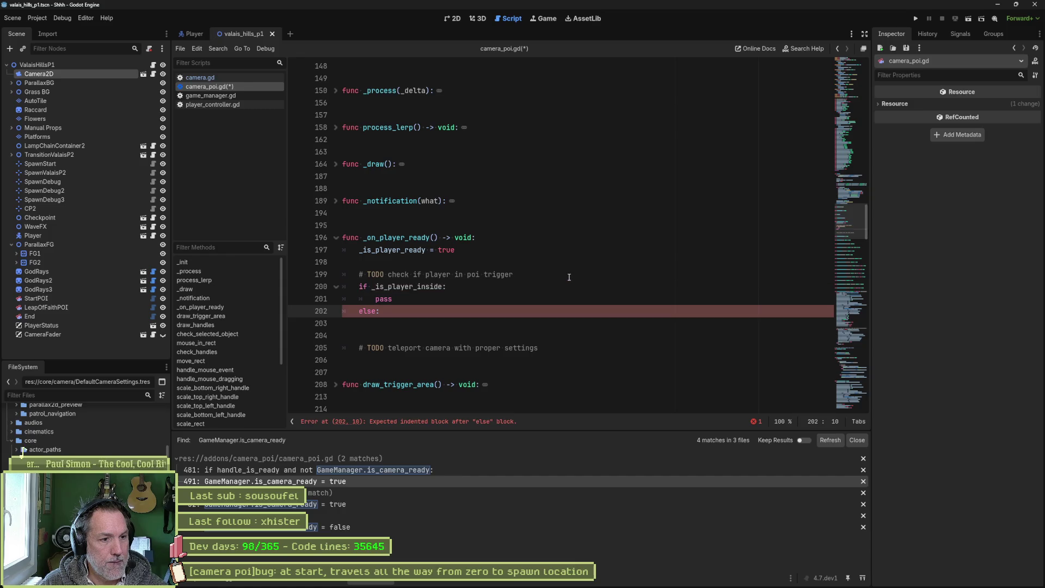
pyautogui.press('Return')
pyautogui.write('pass')
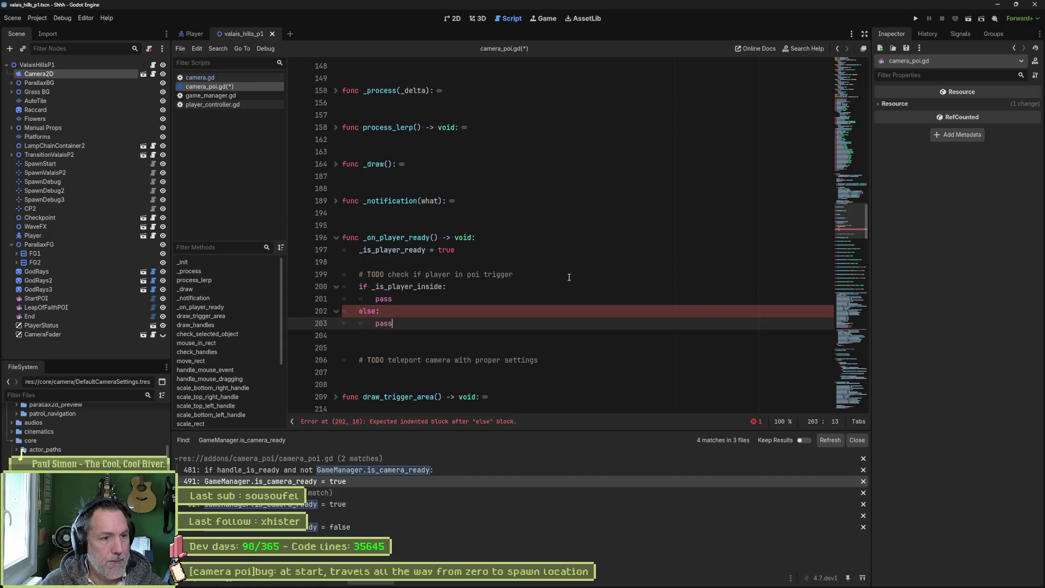
# Step: Add a blank line after the first pass and save camera_poi.gd
pyautogui.click(554, 279)
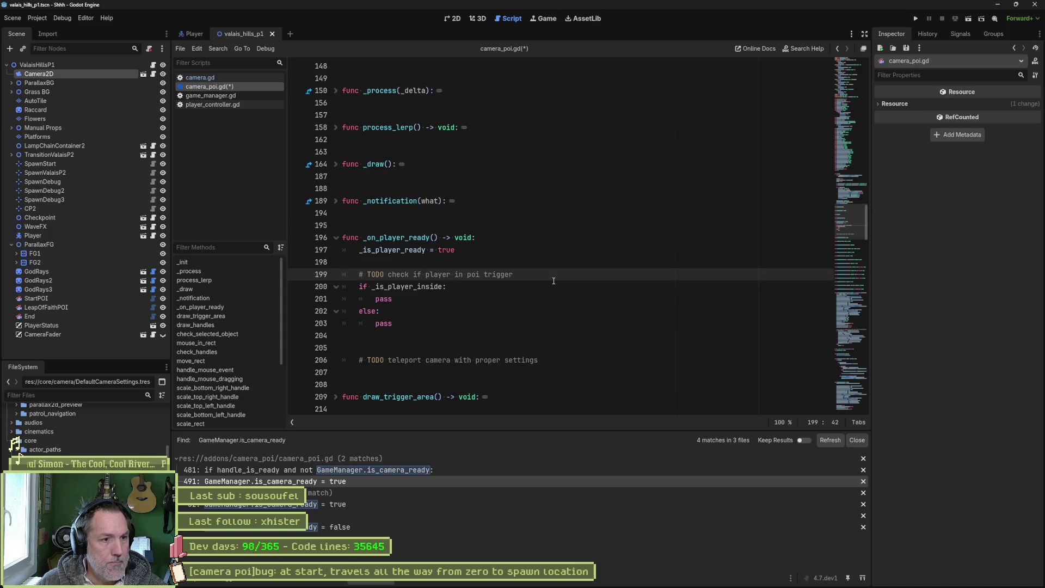
pyautogui.click(486, 299)
pyautogui.press('Return')
pyautogui.press('BackSpace')
pyautogui.press('BackSpace')
pyautogui.hotkey('ctrl', 's')
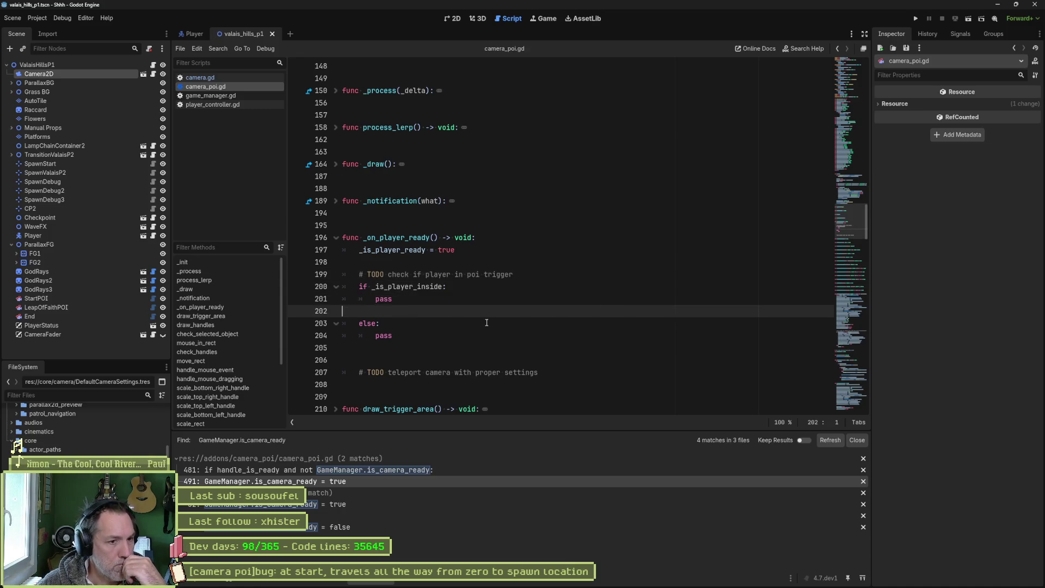
pyautogui.doubleClick(431, 288)
pyautogui.hotkey('ctrl', 'c')
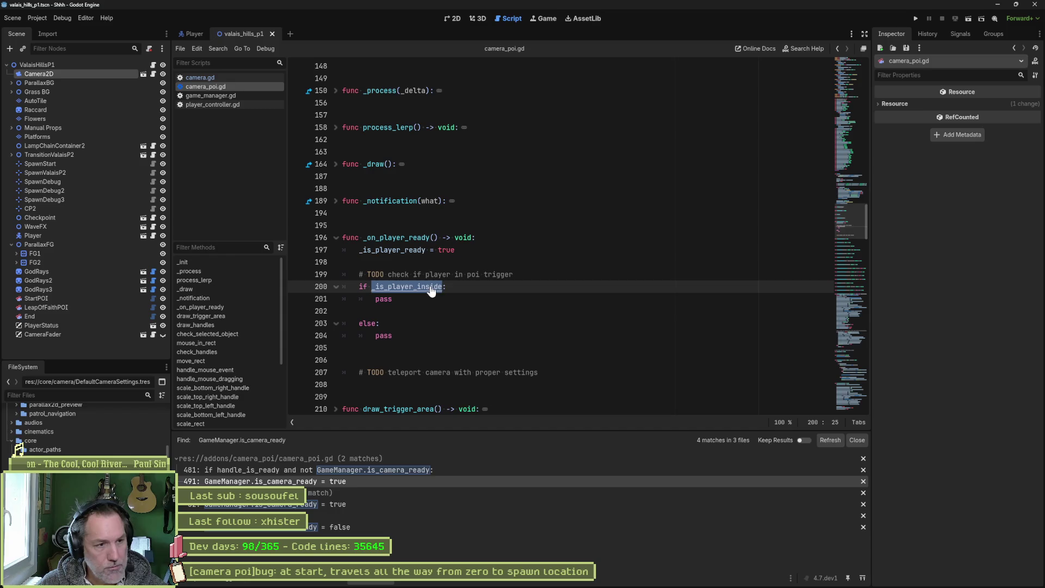
# Step: Add '_is_player_inside = _is_inside' indented under 'if is_active:' in on_body_entered and save
pyautogui.scroll(-3, 220, 403)
pyautogui.click(231, 392)
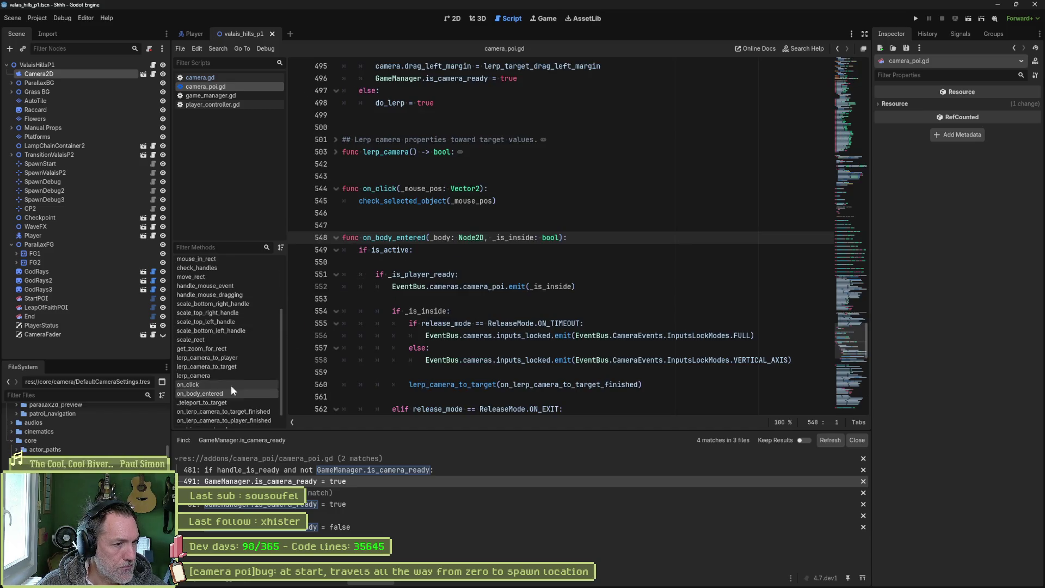
pyautogui.click(474, 261)
pyautogui.press('Tab')
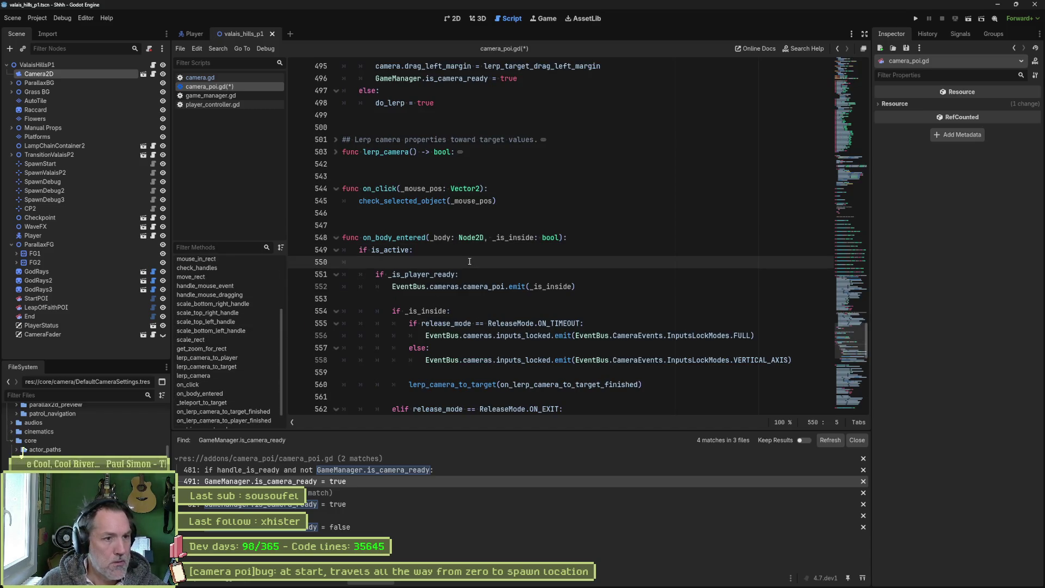
pyautogui.hotkey('ctrl', 'v')
pyautogui.write('= _is_inside')
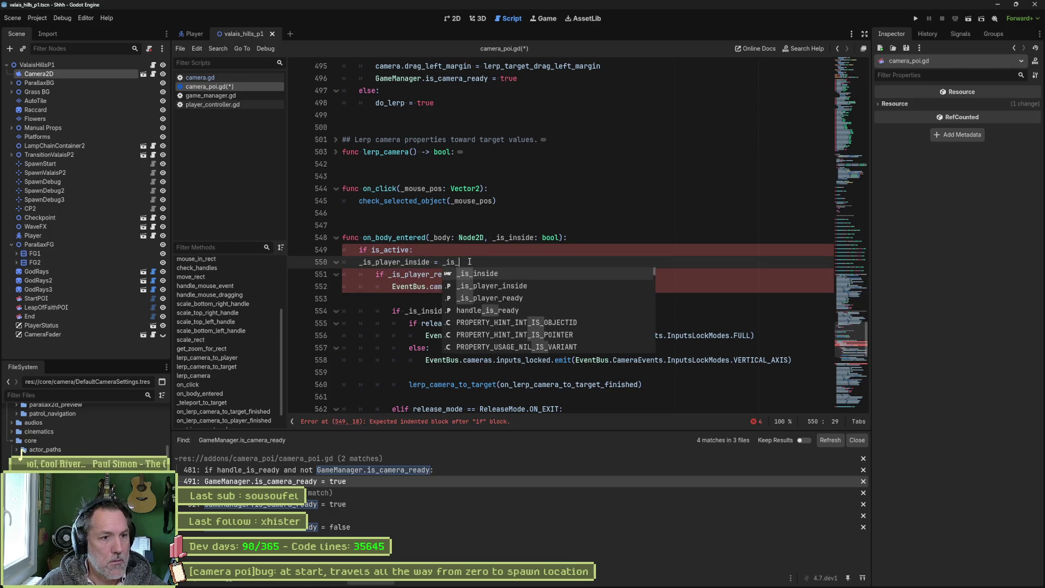
pyautogui.press('Escape')
pyautogui.press('Return')
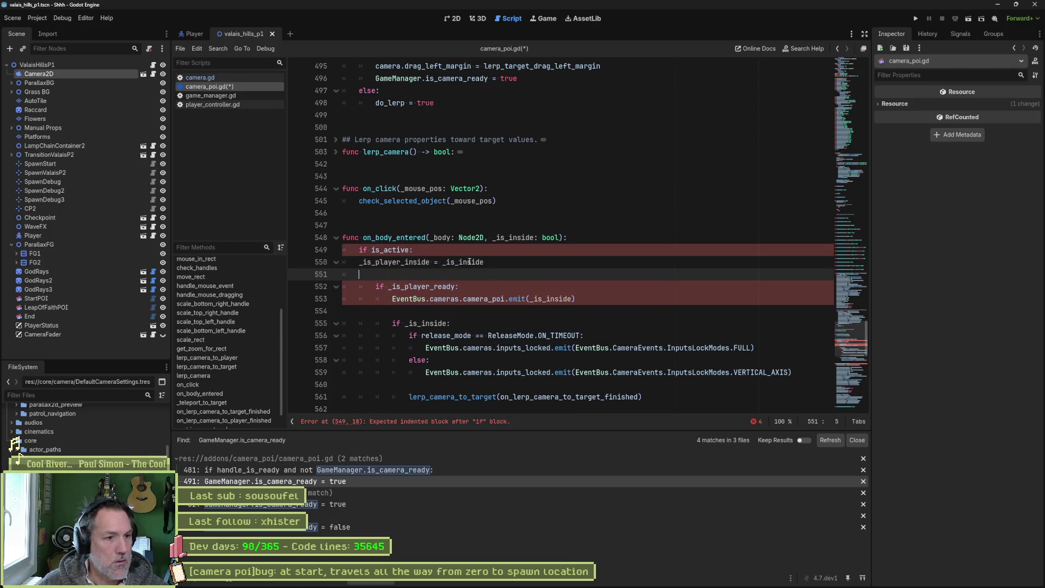
pyautogui.press('Up')
pyautogui.press('Tab')
pyautogui.hotkey('ctrl', 's')
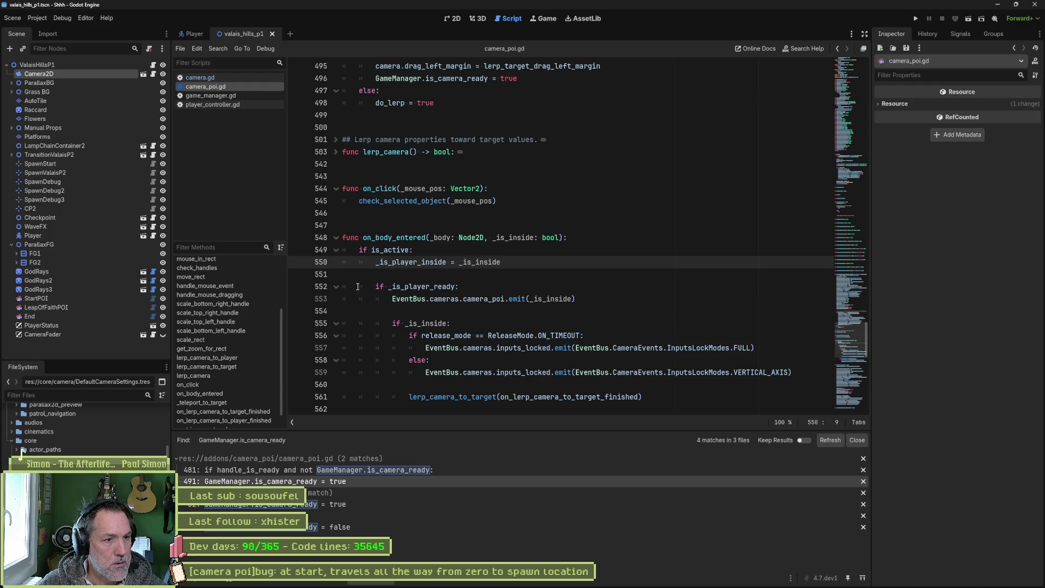
# Step: Review the _is_player_ready and _is_player_inside lines in _on_player_ready (lines 197–201)
pyautogui.click(336, 286)
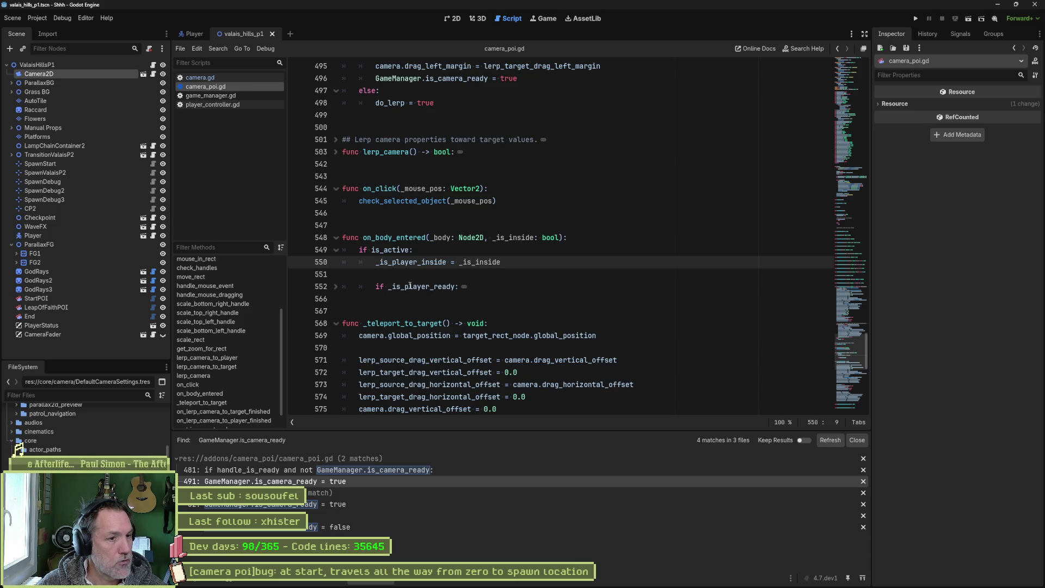
pyautogui.moveTo(430, 290)
pyautogui.doubleClick(440, 265)
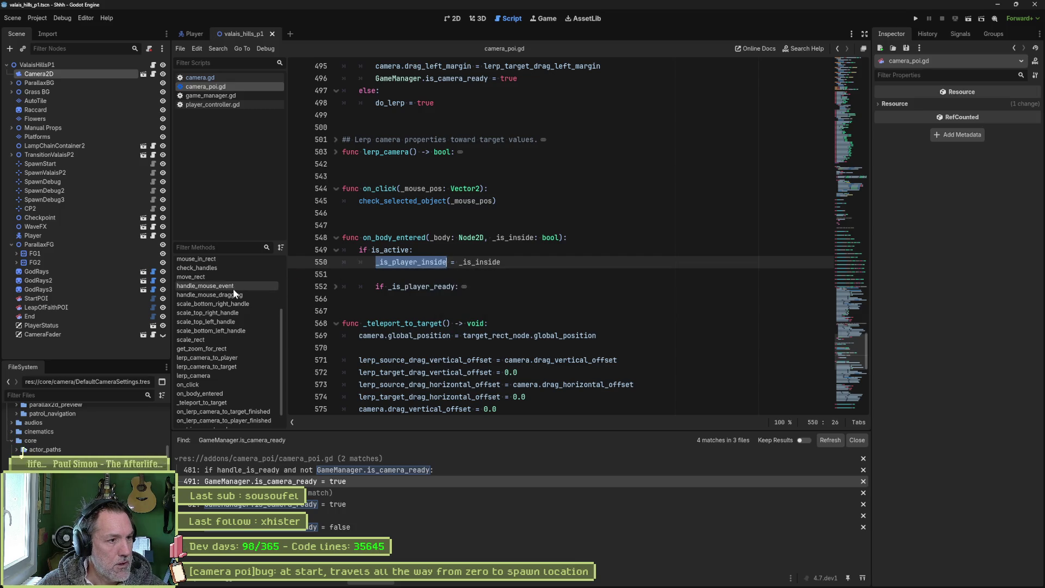
pyautogui.scroll(3, 225, 310)
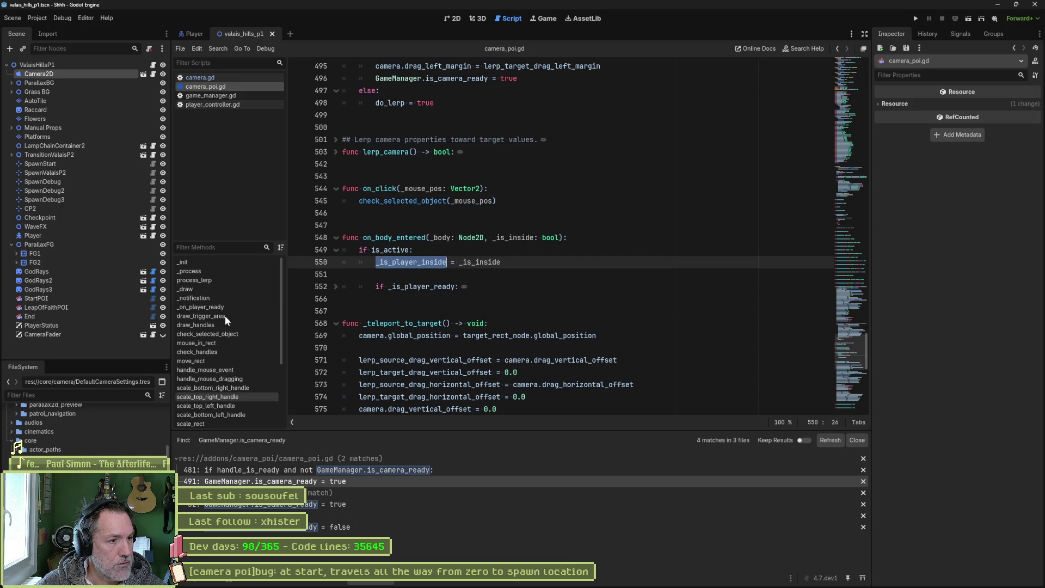
pyautogui.click(227, 262)
pyautogui.keyDown('ctrl'); pyautogui.click(585, 250); pyautogui.keyUp('ctrl')
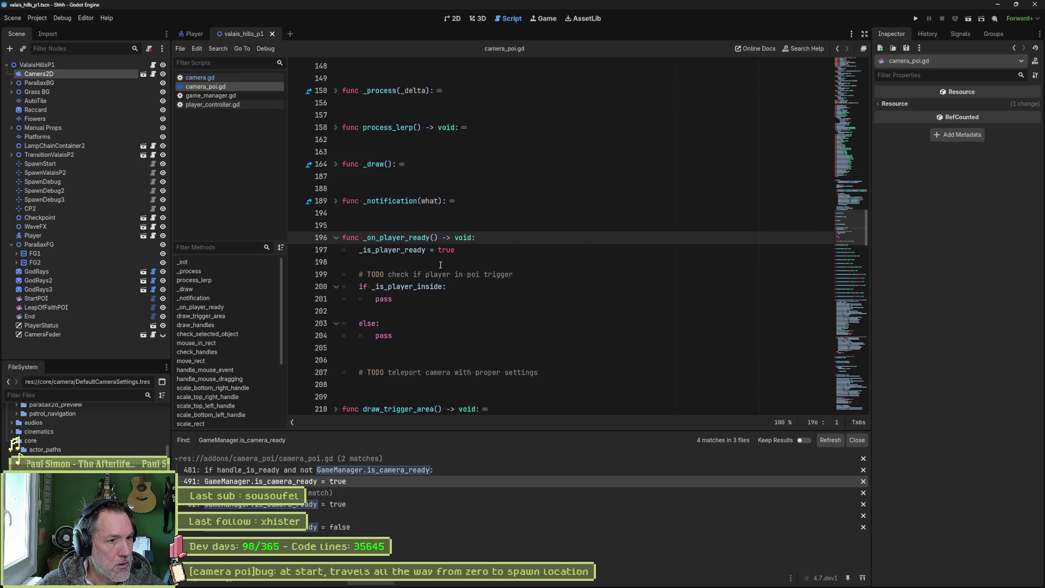
pyautogui.doubleClick(403, 250)
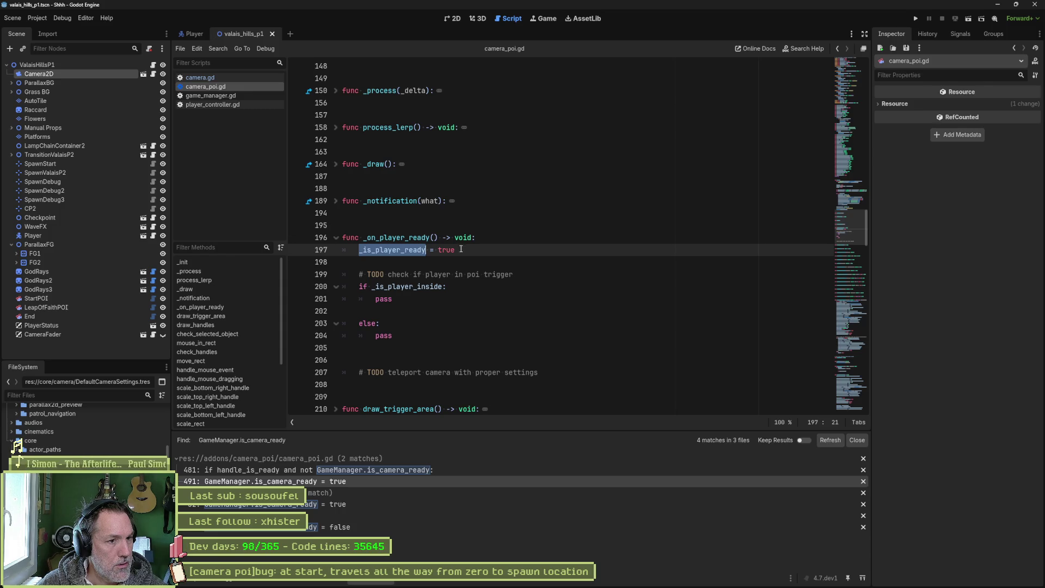
pyautogui.doubleClick(433, 287)
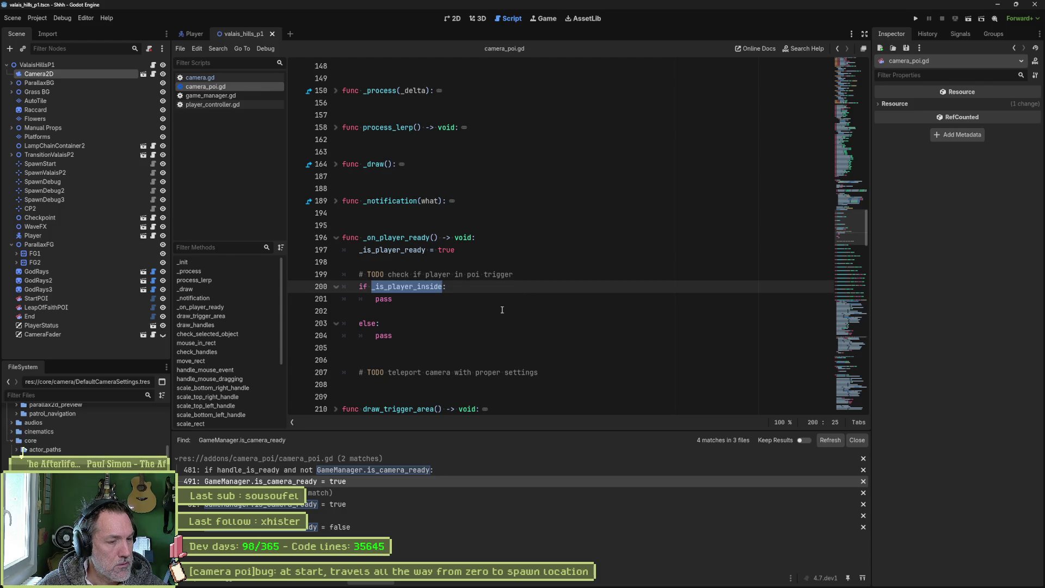
pyautogui.doubleClick(384, 299)
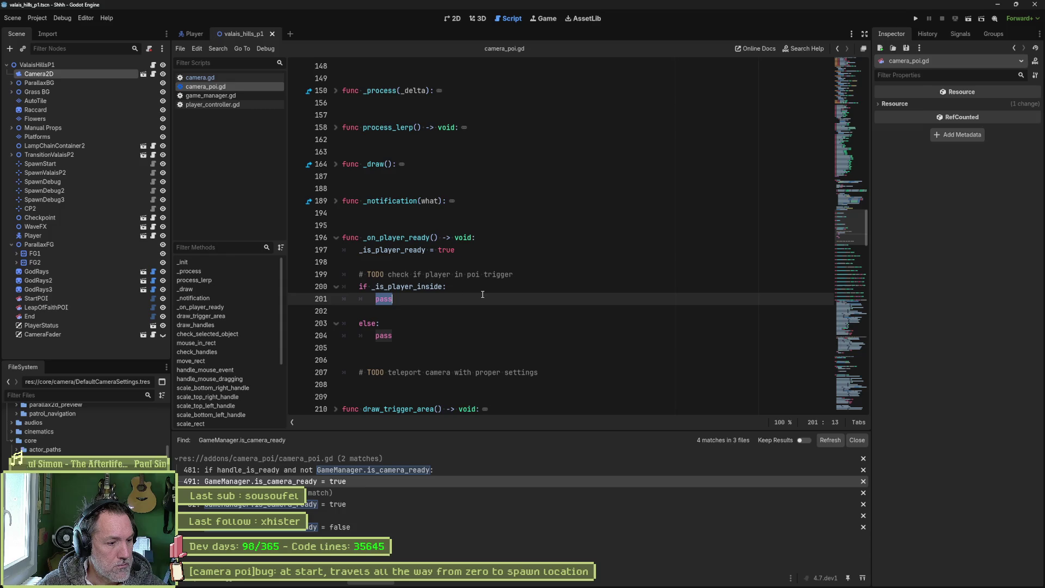
# Step: Delete the else branch, restore the CollisionShape2D name on line 140, and indent the teleport TODO comment
pyautogui.moveTo(393, 336); pyautogui.dragTo(402, 299)
pyautogui.press('Delete')
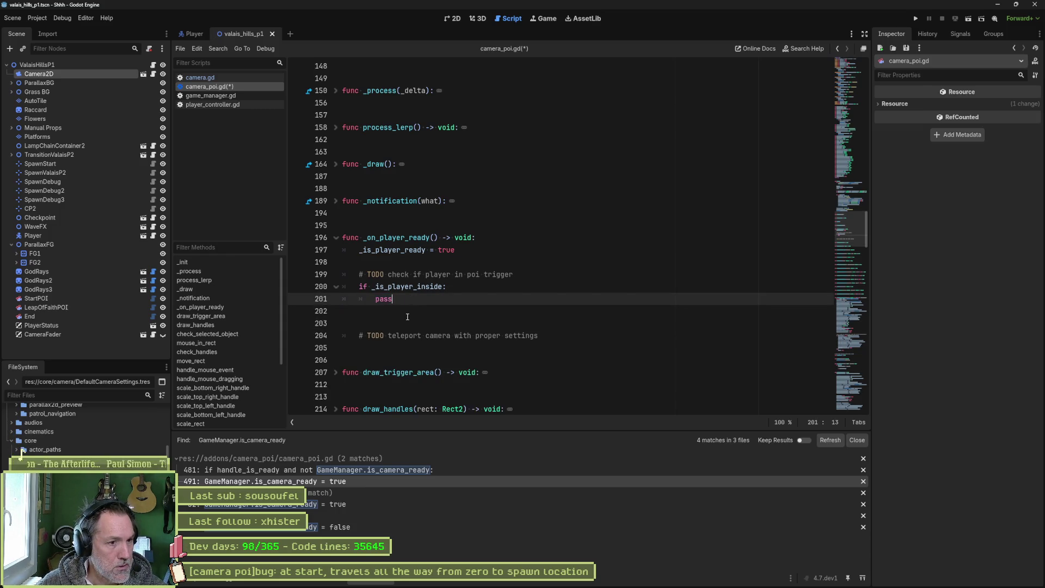
pyautogui.click(550, 336)
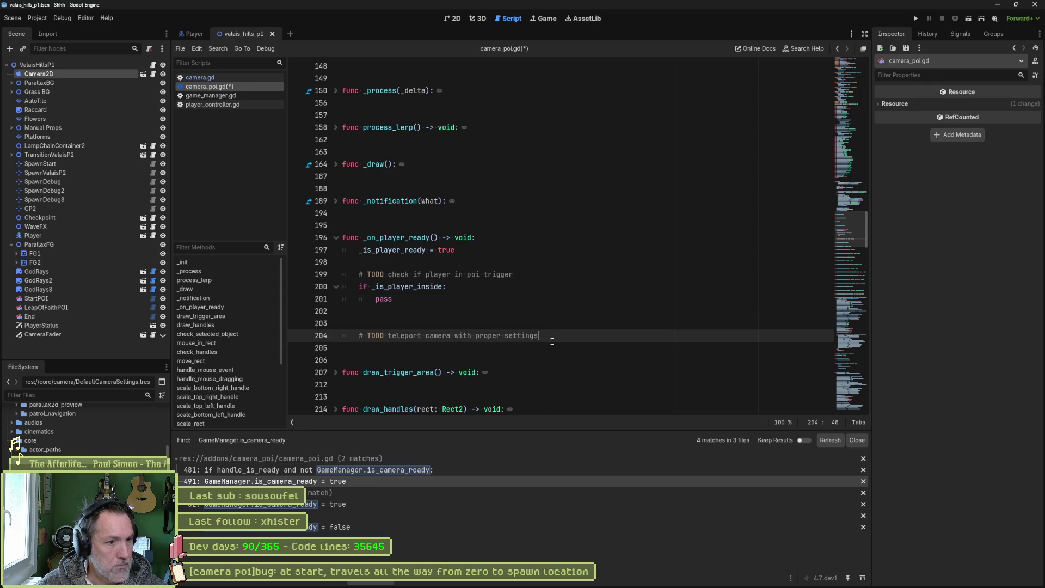
pyautogui.hotkey('alt', 'Up')
pyautogui.hotkey('alt', 'Up')
pyautogui.hotkey('alt', 'Up')
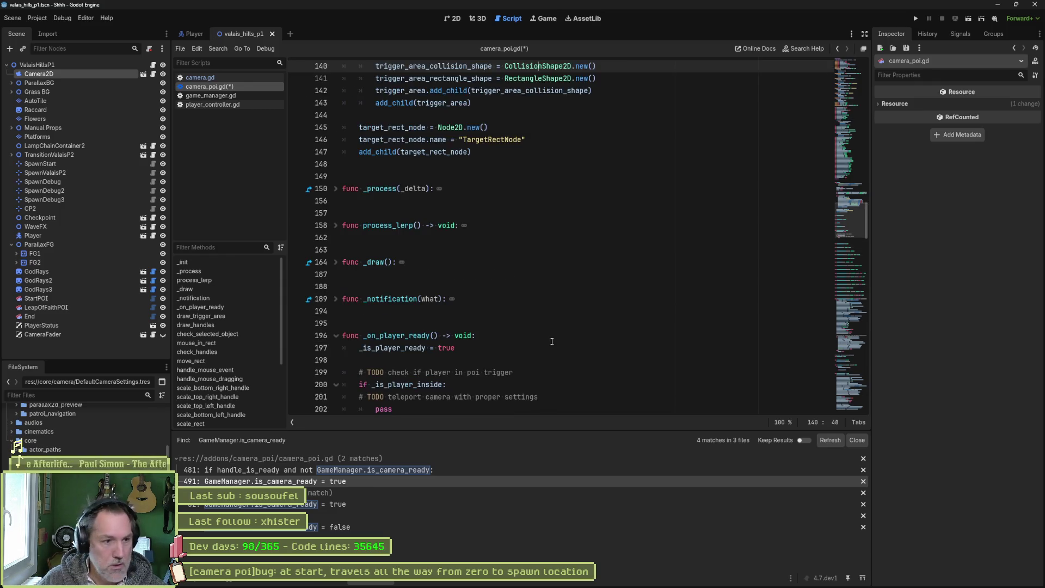
pyautogui.hotkey('ctrl', 'z')
pyautogui.hotkey('ctrl', 'z')
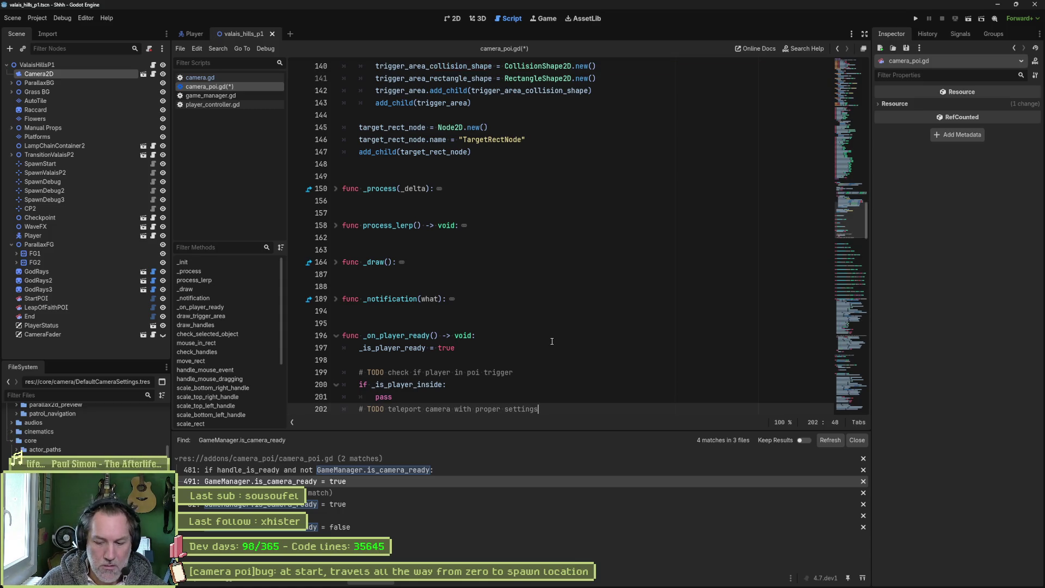
pyautogui.press('Home')
pyautogui.press('Tab')
# Step: Move the teleport TODO above pass, remove the trigger-check comment and extra blank lines, and save
pyautogui.scroll(-2, 531, 325)
pyautogui.hotkey('alt', 'Up')
pyautogui.press('Up')
pyautogui.press('Up')
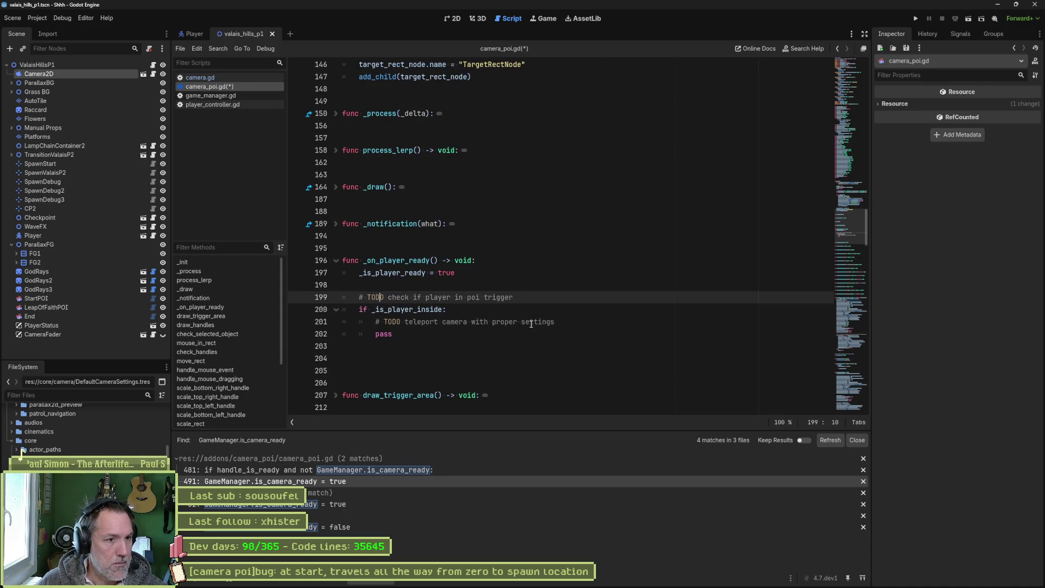
pyautogui.press('BackSpace')
pyautogui.press('BackSpace')
pyautogui.press('BackSpace')
pyautogui.press('Delete')
pyautogui.press('Delete')
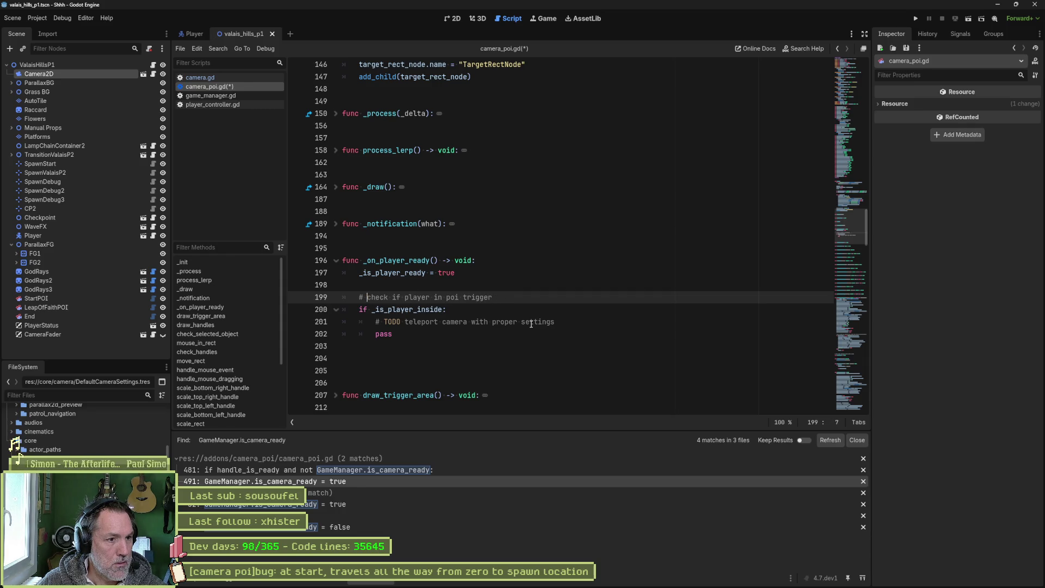
pyautogui.hotkey('ctrl', 'shift', 'k')
pyautogui.hotkey('ctrl', 's')
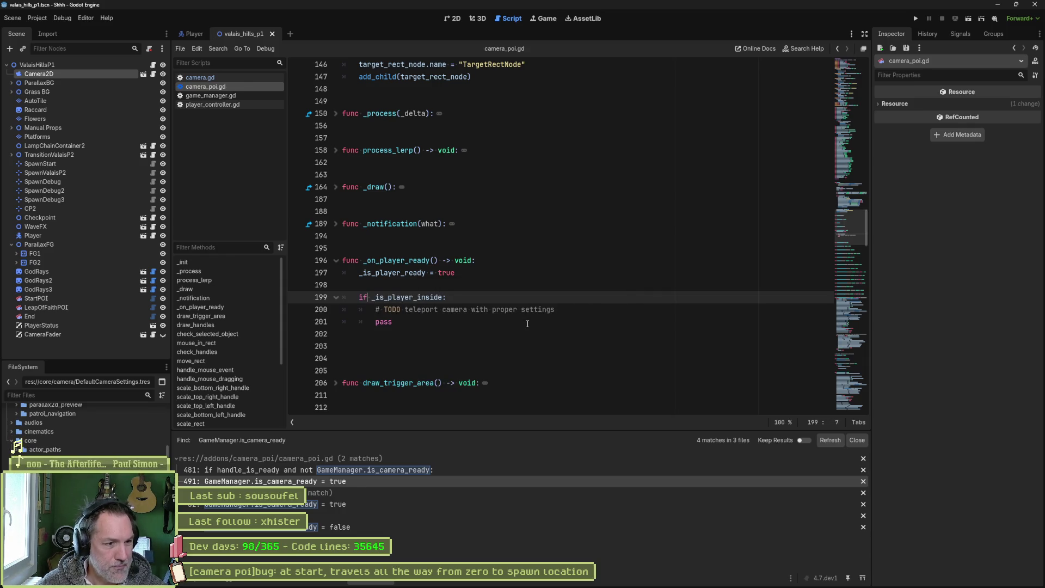
pyautogui.click(518, 340)
pyautogui.hotkey('ctrl', 'shift', 'k')
pyautogui.hotkey('ctrl', 'shift', 'k')
pyautogui.hotkey('ctrl', 's')
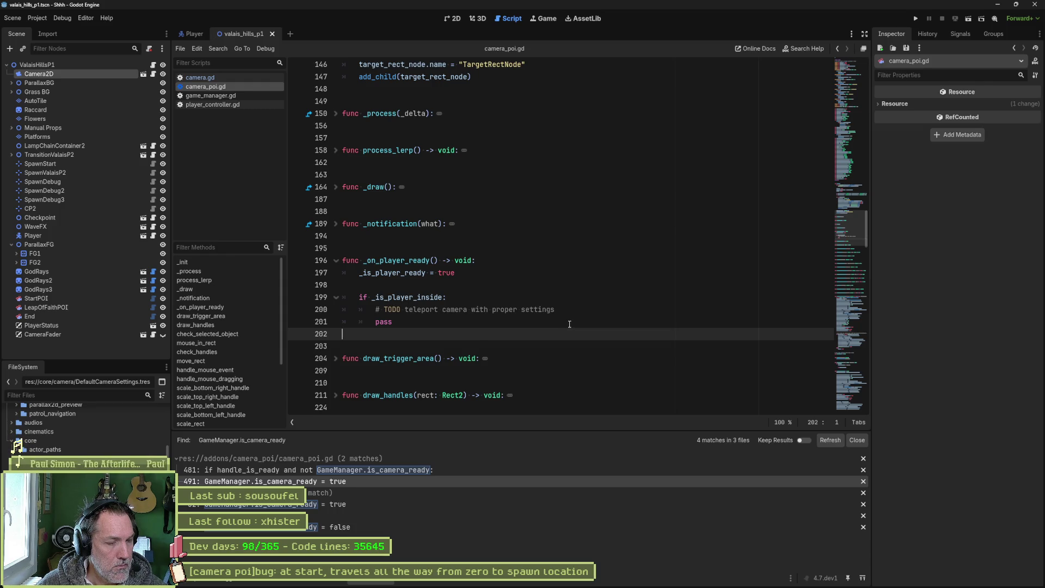
pyautogui.scroll(-1, 570, 324)
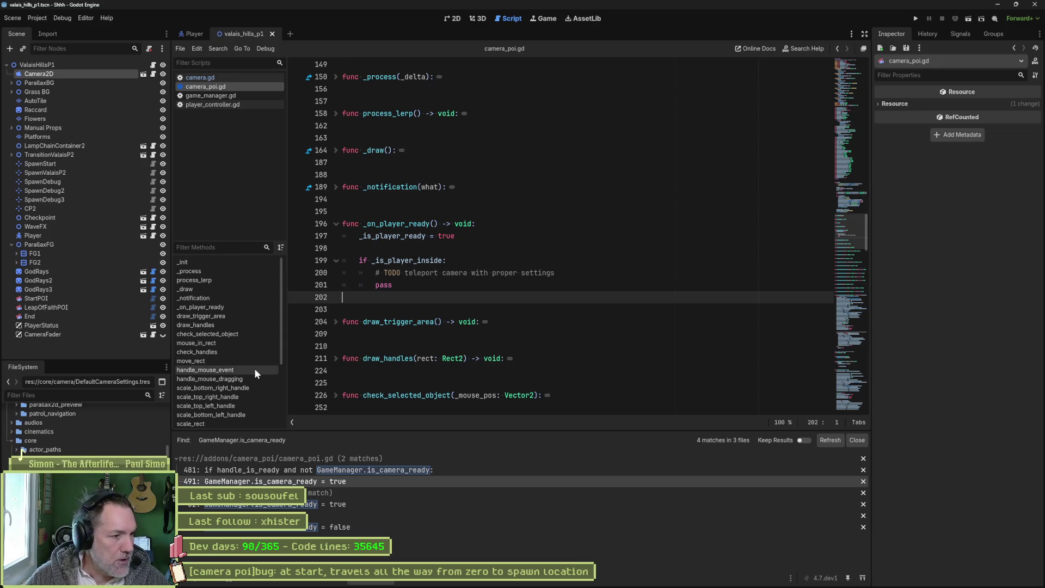
pyautogui.scroll(-3, 250, 378)
# Step: Jump to _teleport_to_target and review its target_rect_node.global_position setup lines
pyautogui.click(233, 402)
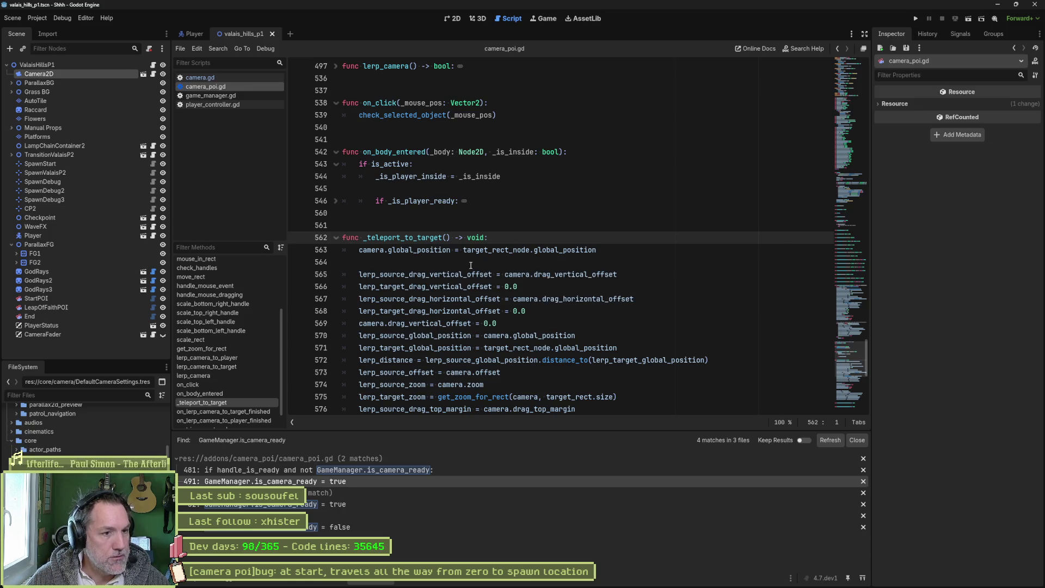
pyautogui.doubleClick(442, 250)
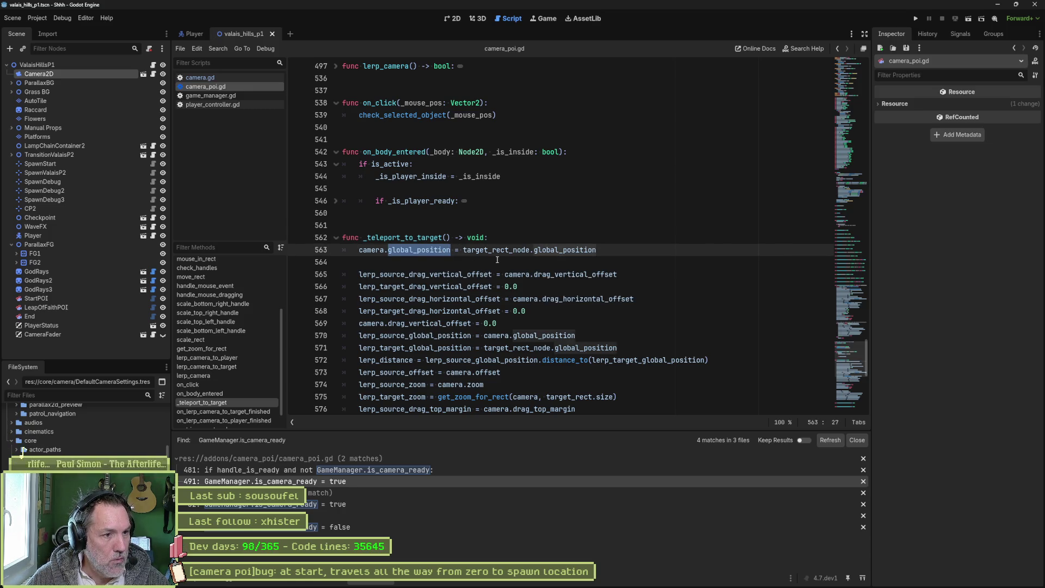
pyautogui.moveTo(463, 250); pyautogui.dragTo(597, 251)
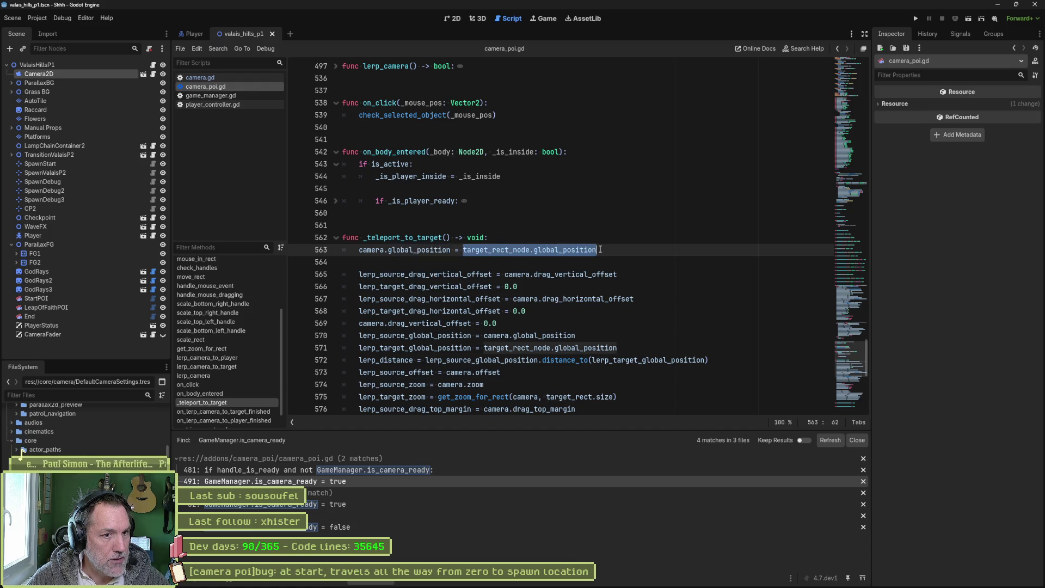
pyautogui.scroll(-4, 588, 255)
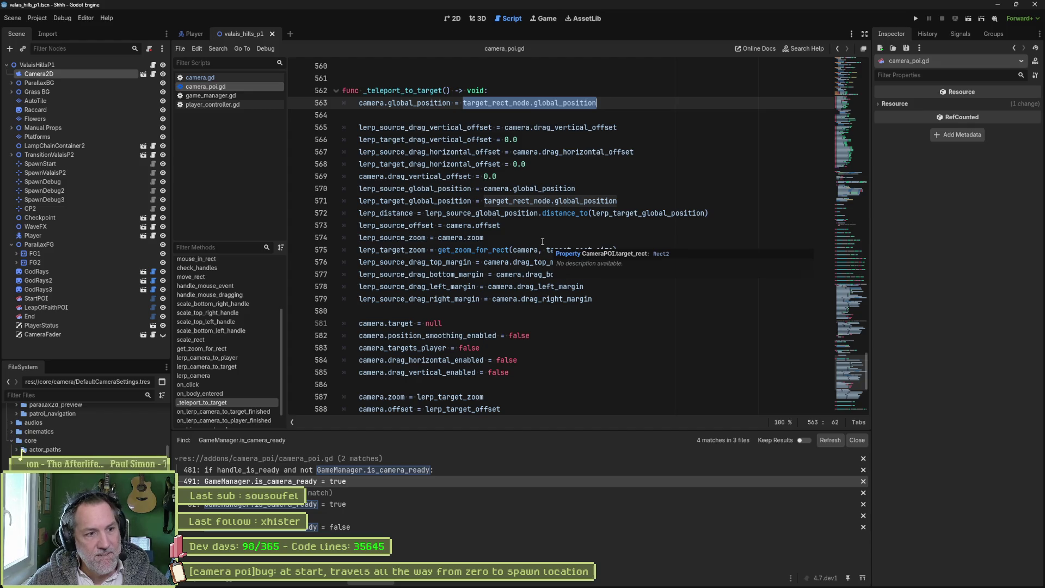
pyautogui.scroll(-1, 537, 233)
pyautogui.scroll(-4, 537, 233)
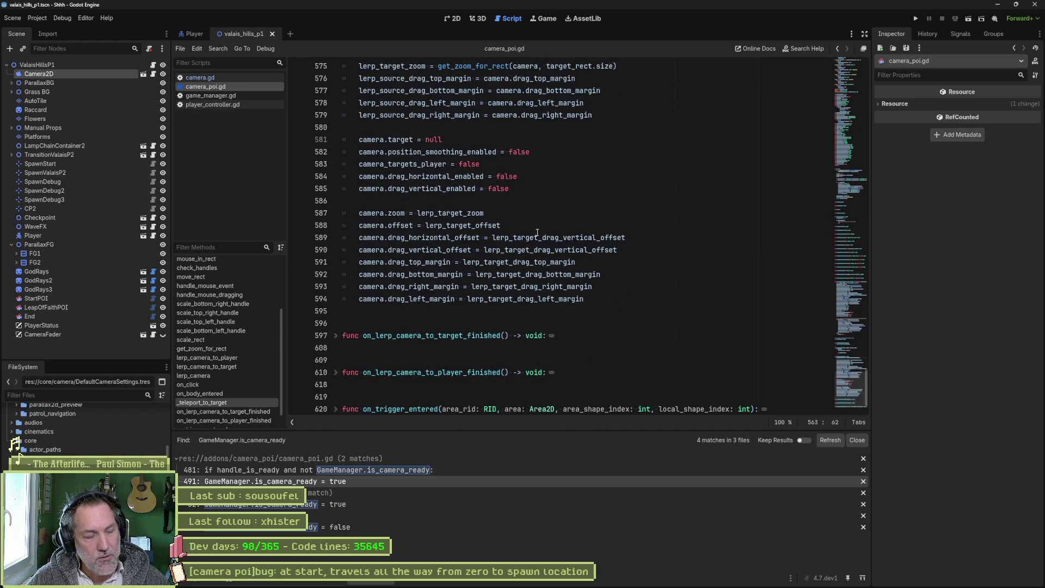
pyautogui.scroll(4, 537, 233)
pyautogui.scroll(2, 537, 232)
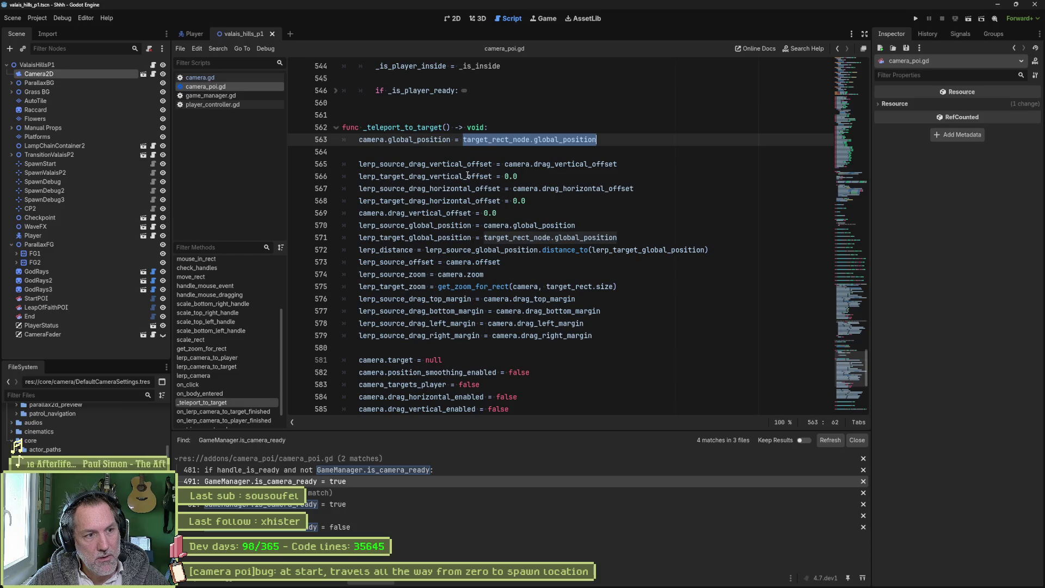
# Step: Delete the lerp source/target setup lines in _teleport_to_target, then switch to camera.gd
pyautogui.moveTo(468, 164)
pyautogui.mouseDown()
pyautogui.moveTo(485, 323)
pyautogui.moveTo(481, 165)
pyautogui.moveTo(492, 250)
pyautogui.moveTo(593, 336)
pyautogui.moveTo(605, 143)
pyautogui.mouseUp()
pyautogui.press('Delete')
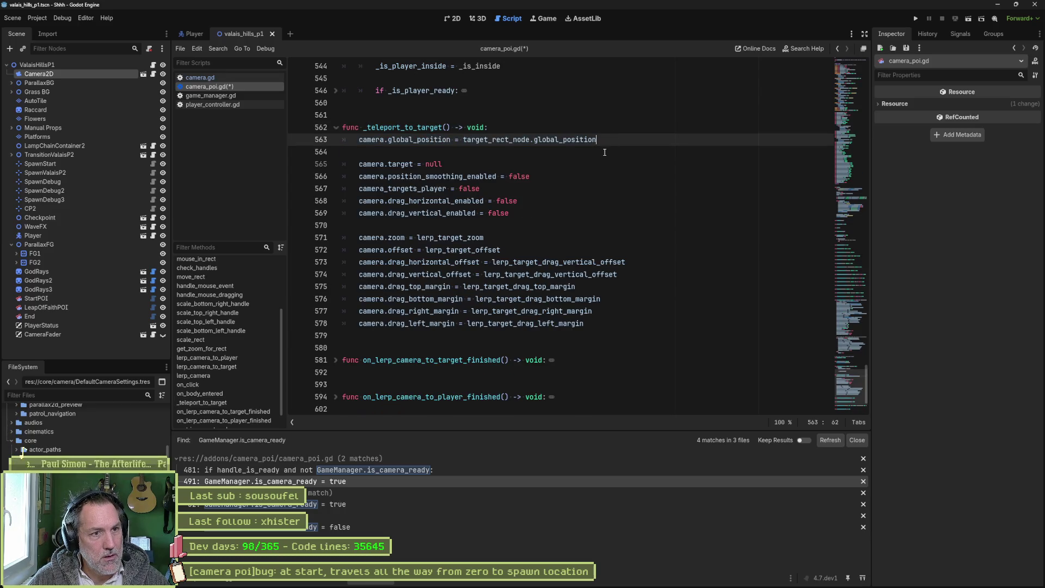
pyautogui.click(605, 152)
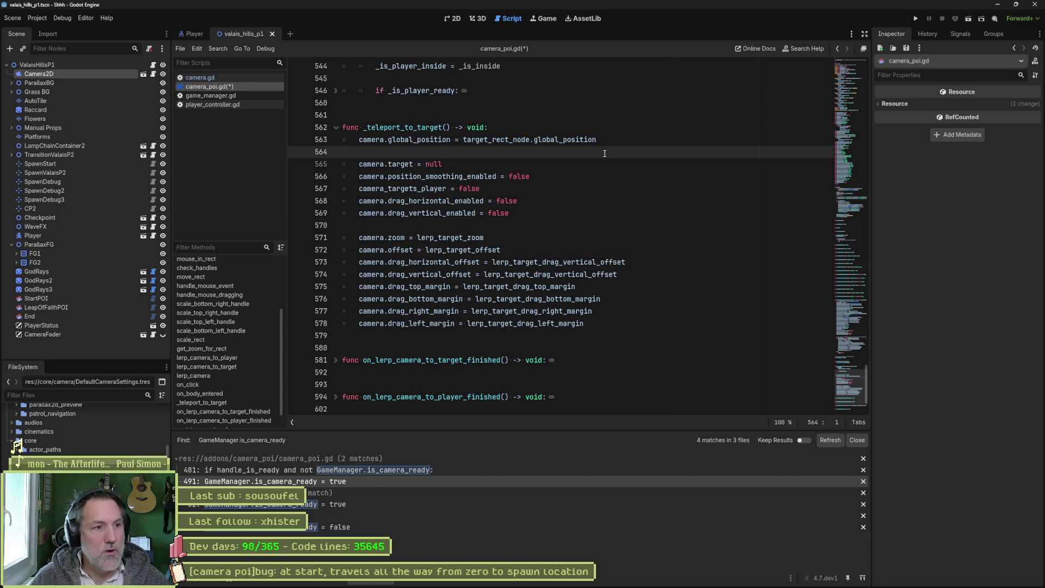
pyautogui.doubleClick(400, 164)
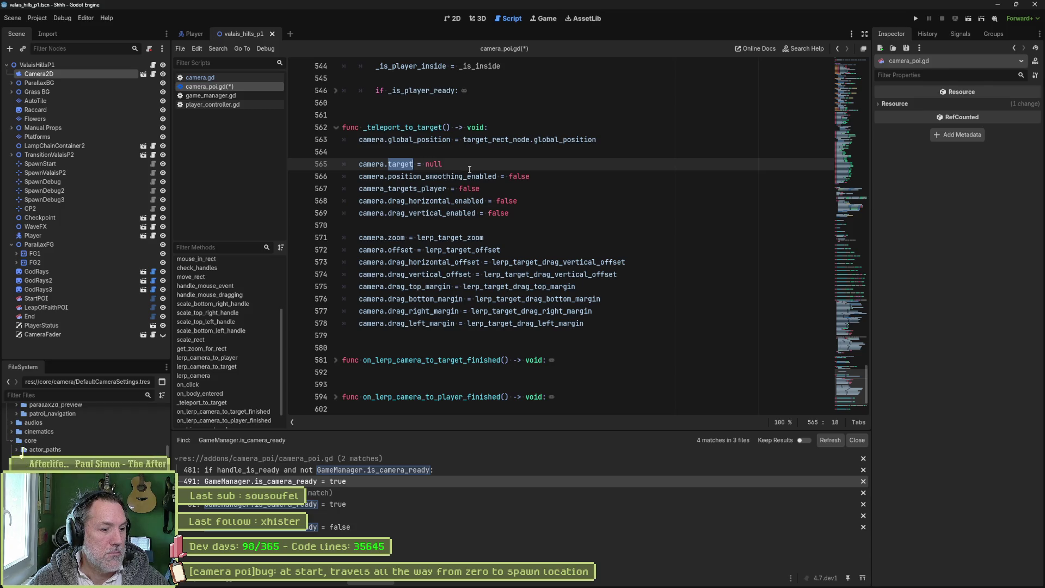
pyautogui.click(225, 77)
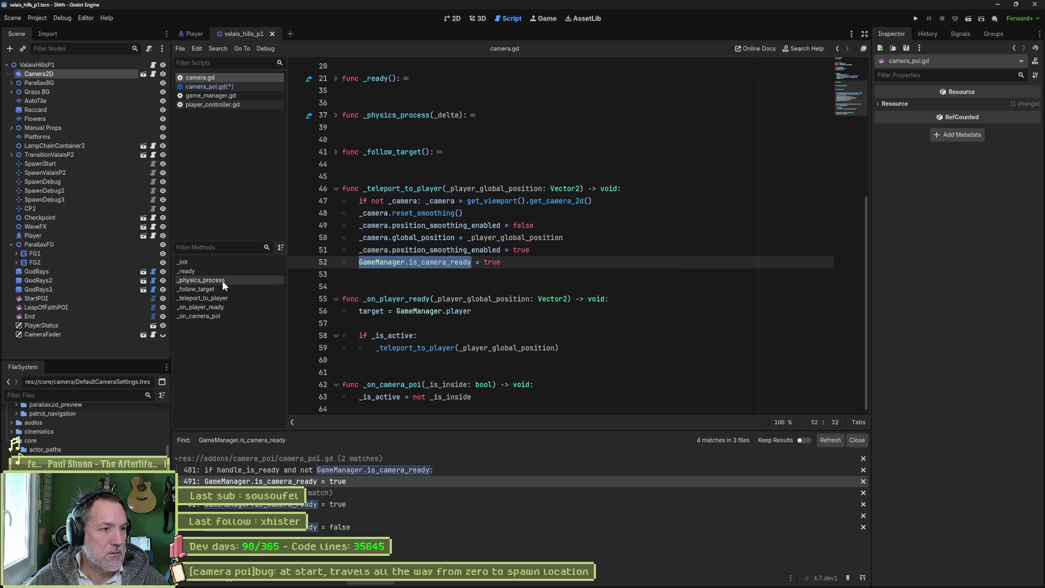
pyautogui.click(219, 315)
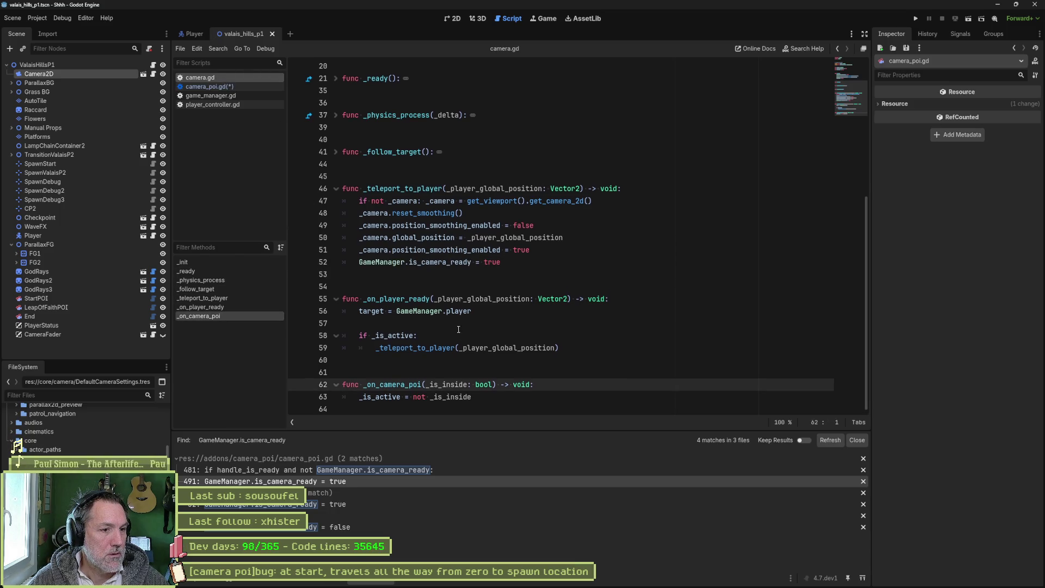
# Step: Unfold _follow_target in camera.gd and launch Find in Files for _is_follow_target from line 42
pyautogui.moveTo(473, 396); pyautogui.dragTo(361, 396)
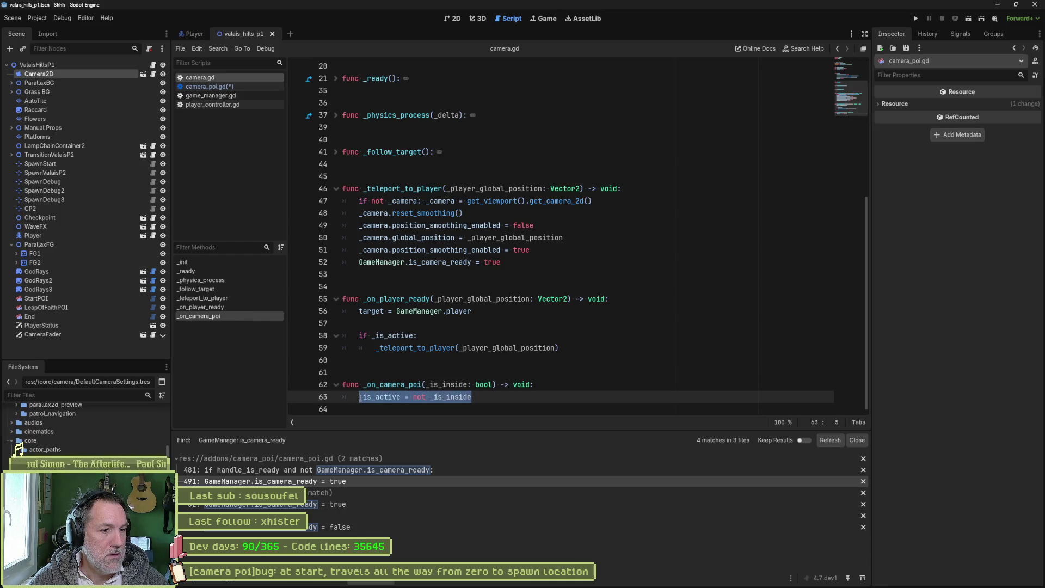
pyautogui.doubleClick(372, 397)
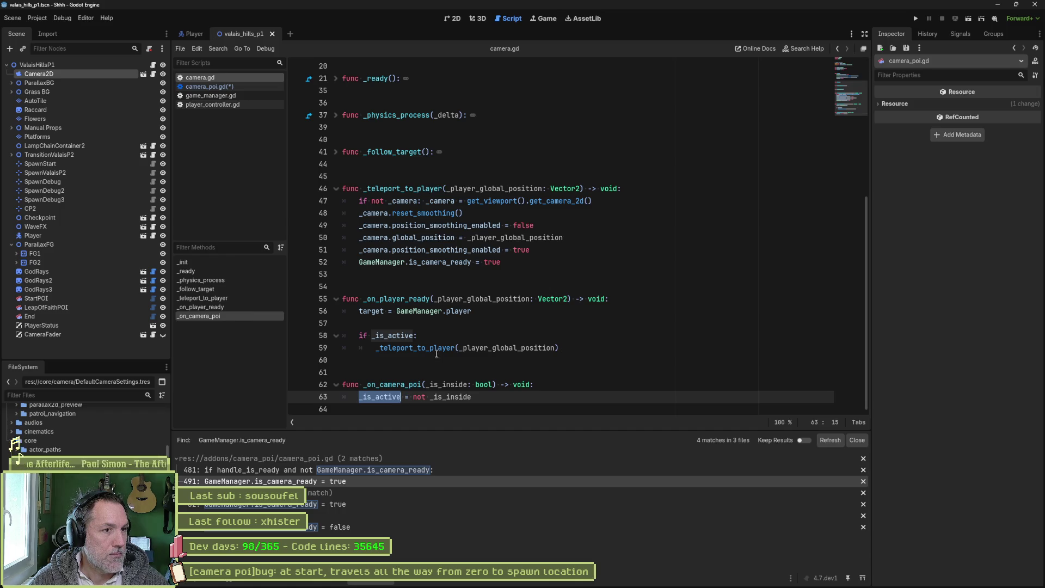
pyautogui.click(336, 153)
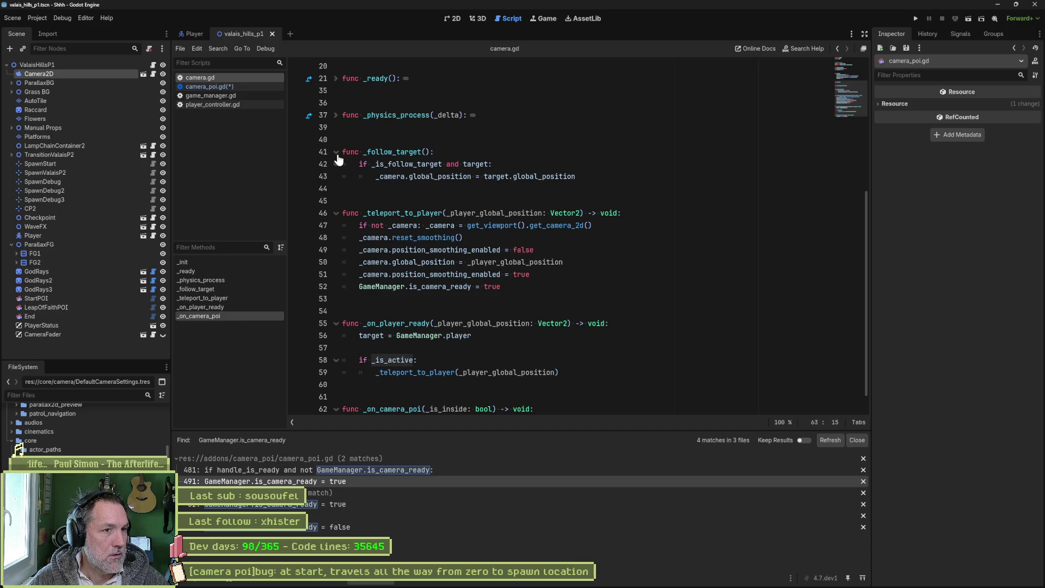
pyautogui.scroll(-1, 424, 208)
pyautogui.moveTo(423, 208)
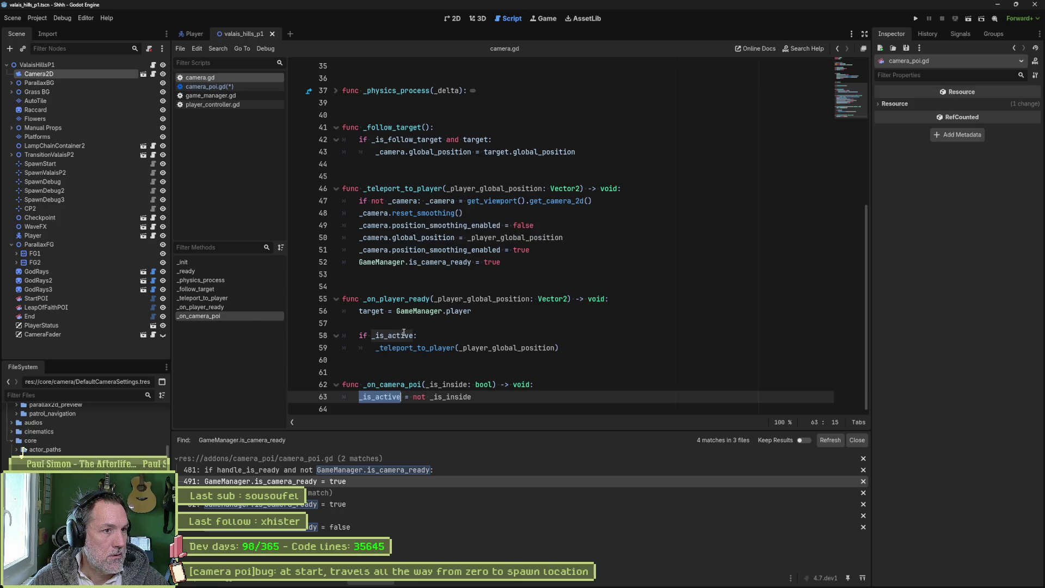
pyautogui.moveTo(407, 351)
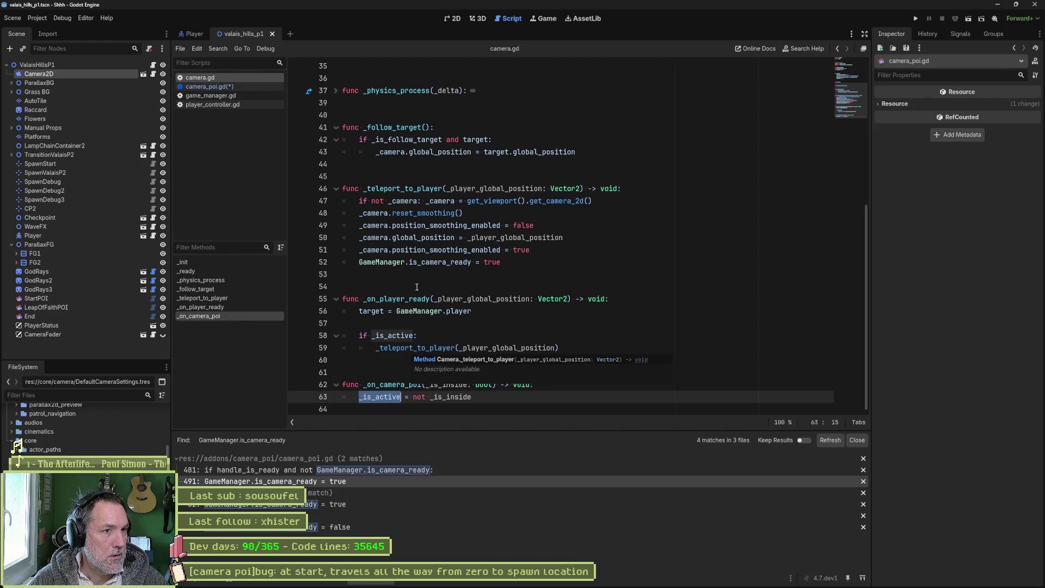
pyautogui.doubleClick(372, 141)
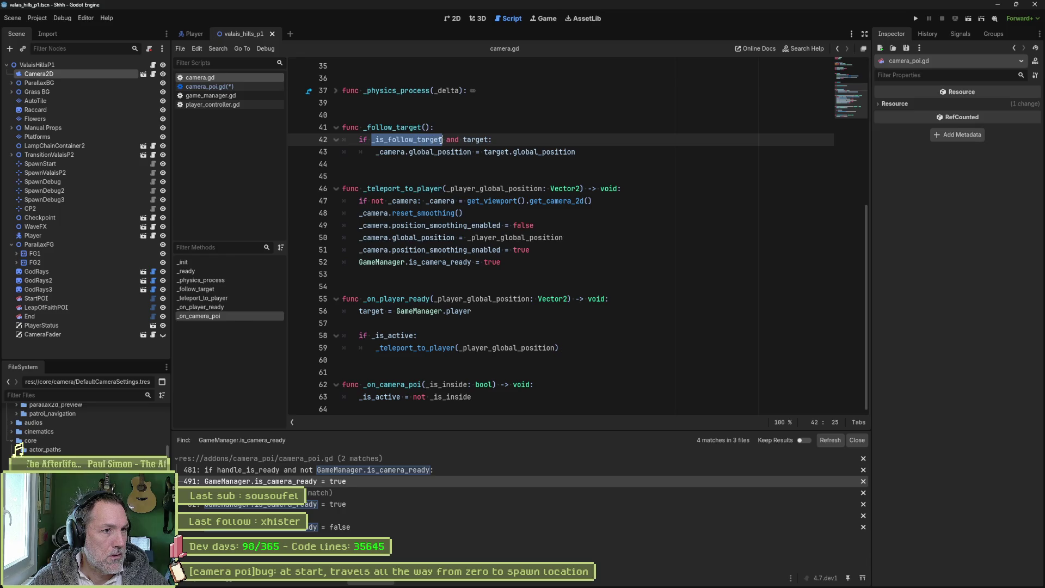
pyautogui.hotkey('ctrl', 'shift', 'f')
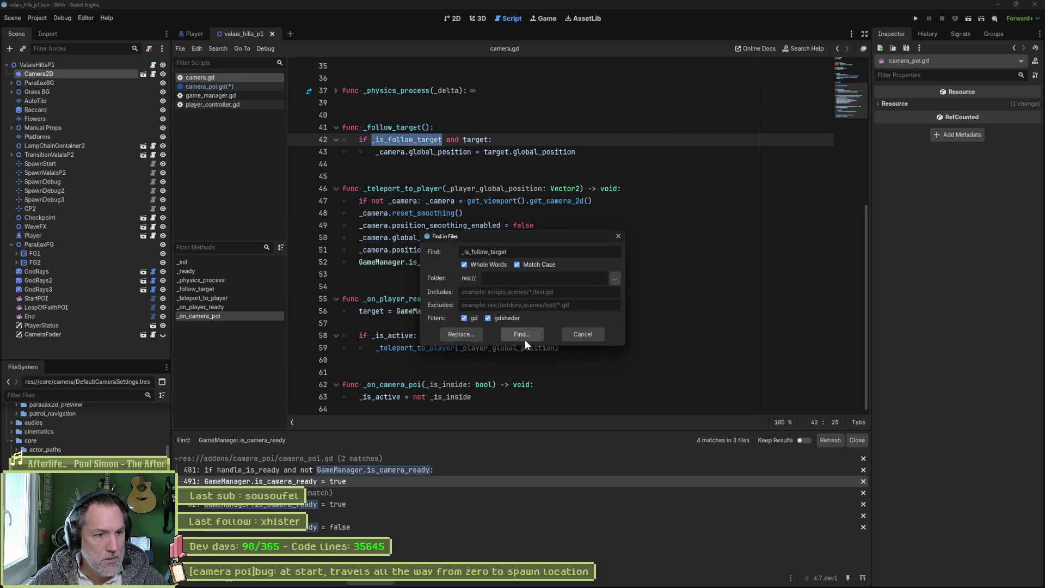
# Step: Run the _is_follow_target search, review its two camera.gd matches, and place the caret at line 63's end
pyautogui.click(524, 333)
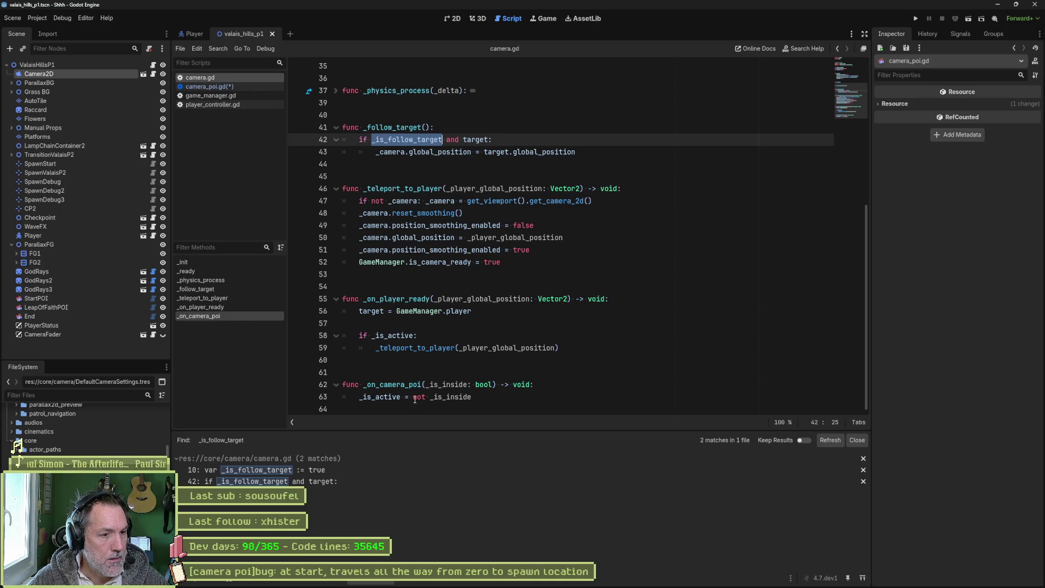
pyautogui.doubleClick(379, 397)
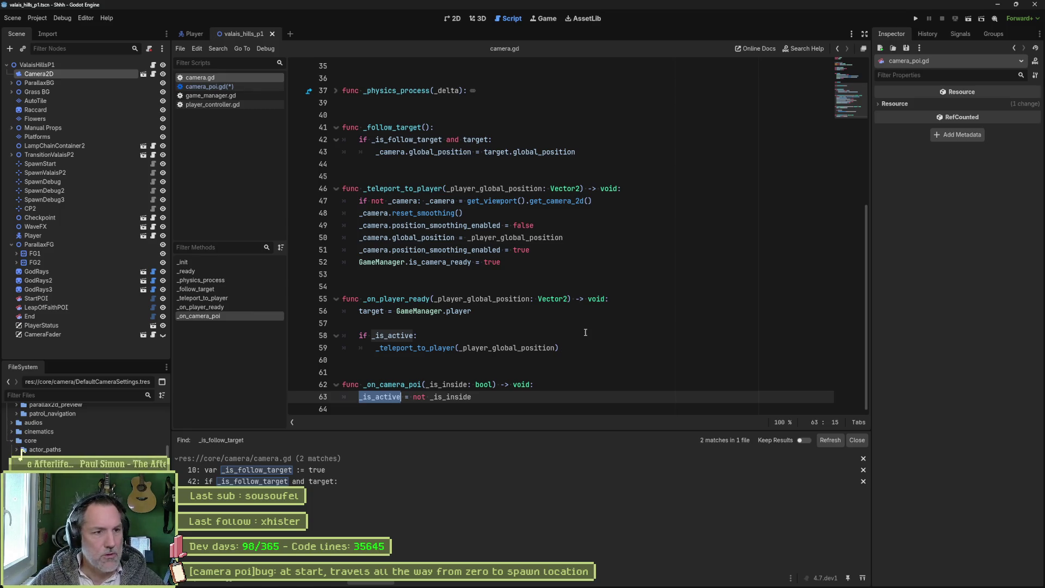
pyautogui.moveTo(551, 299)
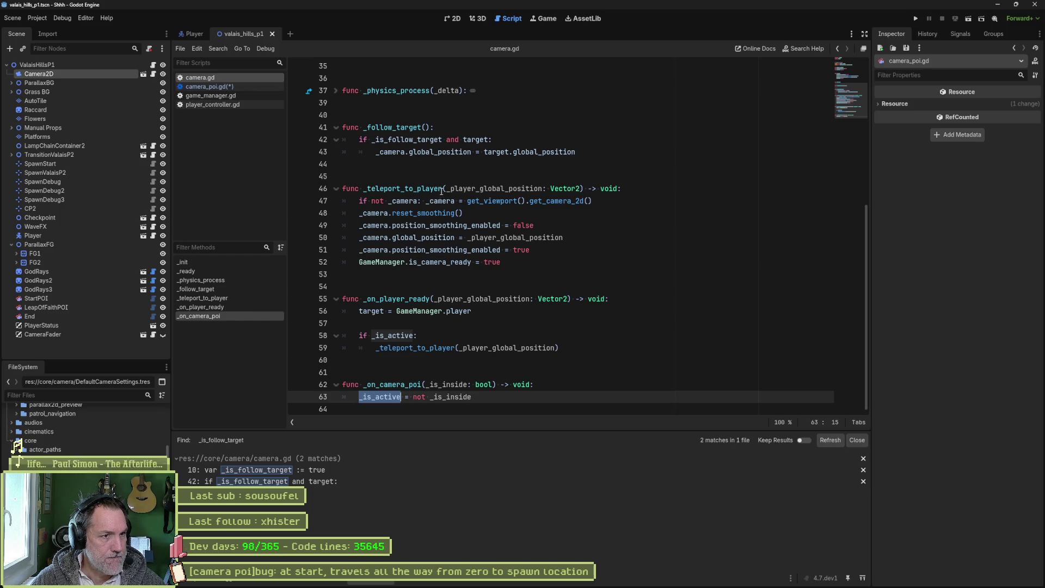
pyautogui.doubleClick(411, 140)
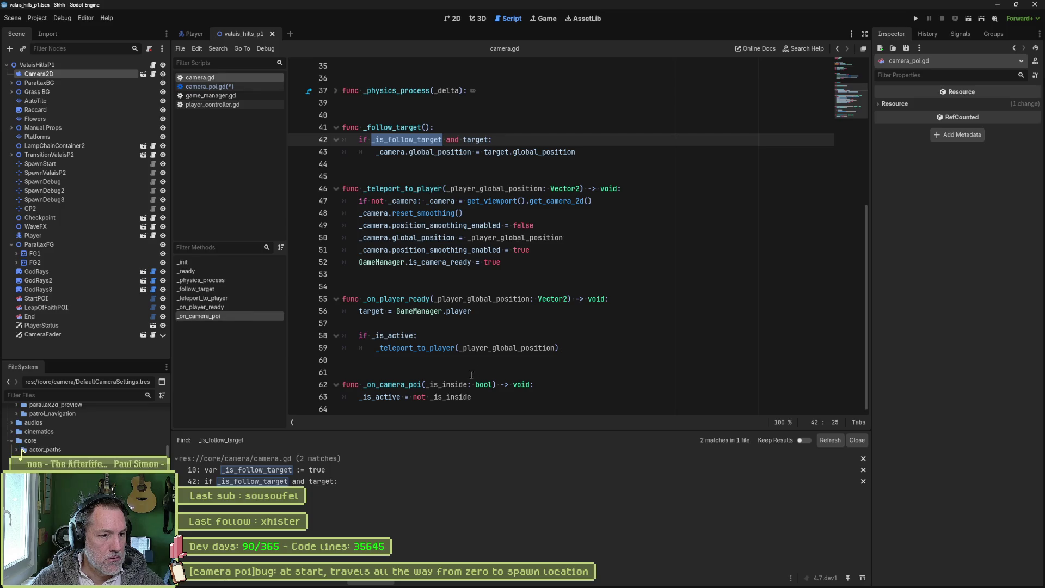
pyautogui.click(525, 398)
# Step: In _on_camera_poi, add '_is_follow_target = not _is_inside' and delete the _is_active assignment line
pyautogui.press('Return')
pyautogui.write('_is_follow_target')
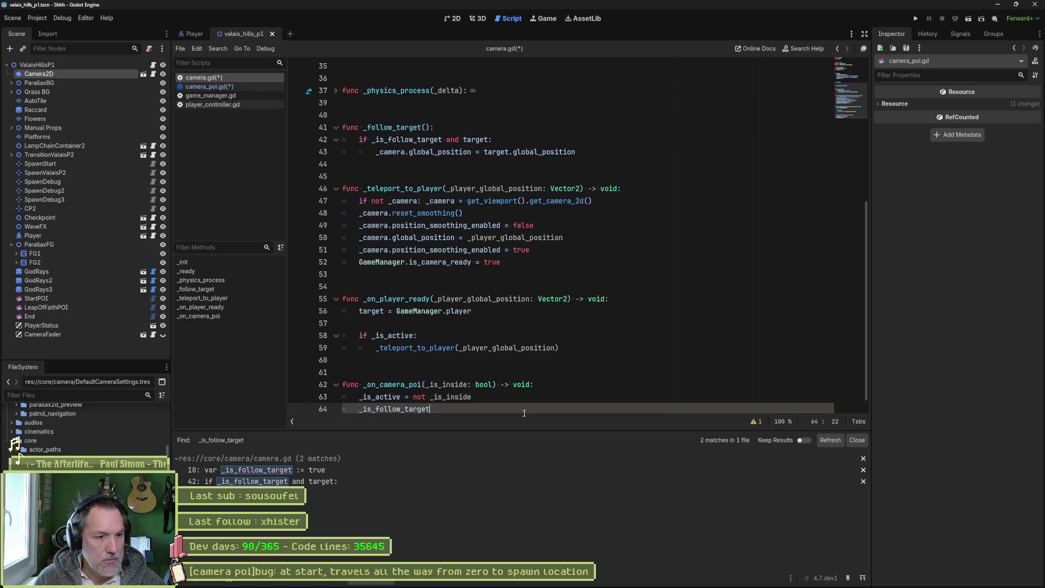
pyautogui.write(' = not _is')
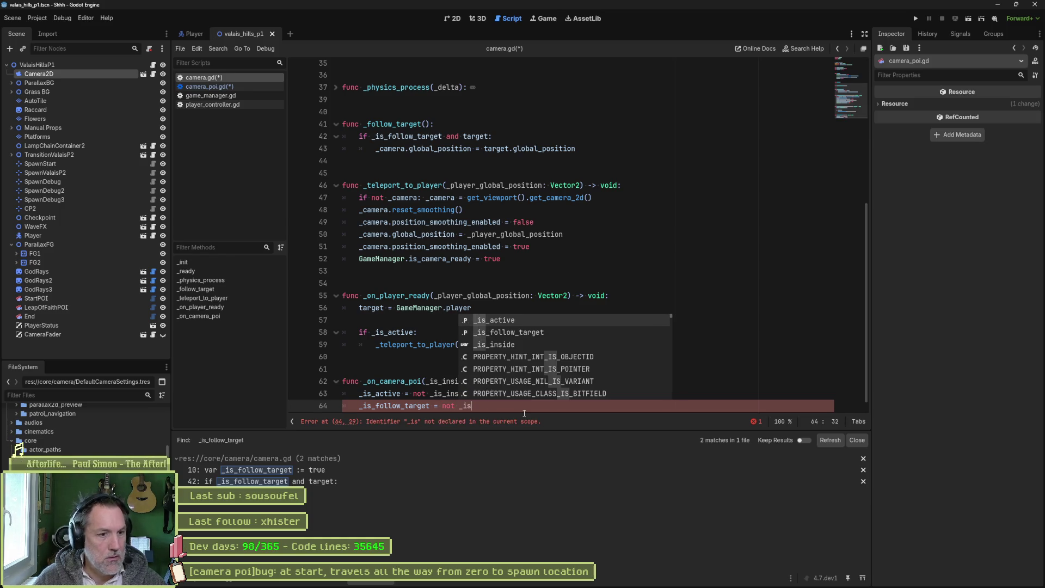
pyautogui.press('Down')
pyautogui.press('Down')
pyautogui.press('Return')
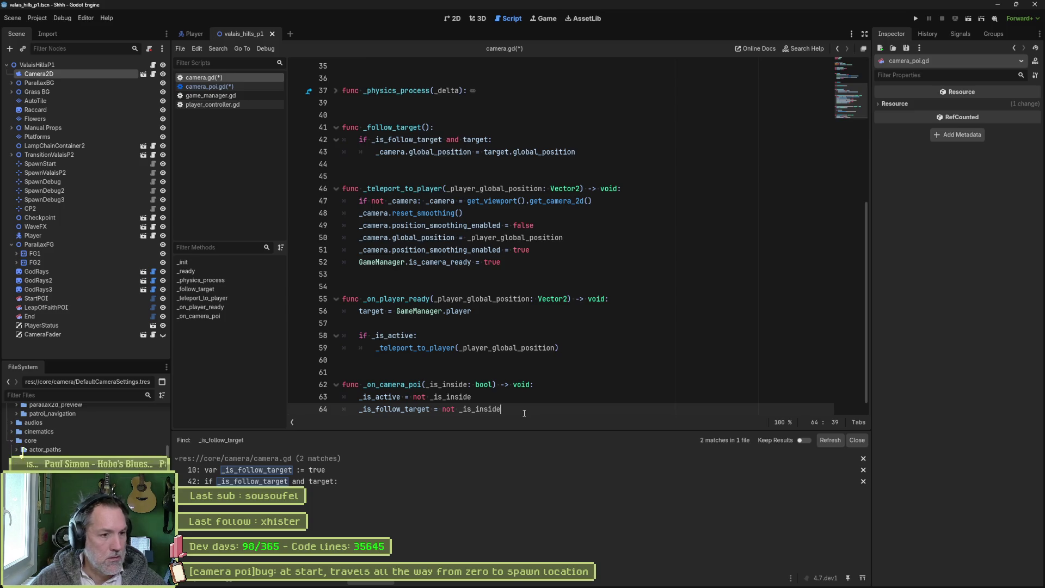
pyautogui.doubleClick(396, 397)
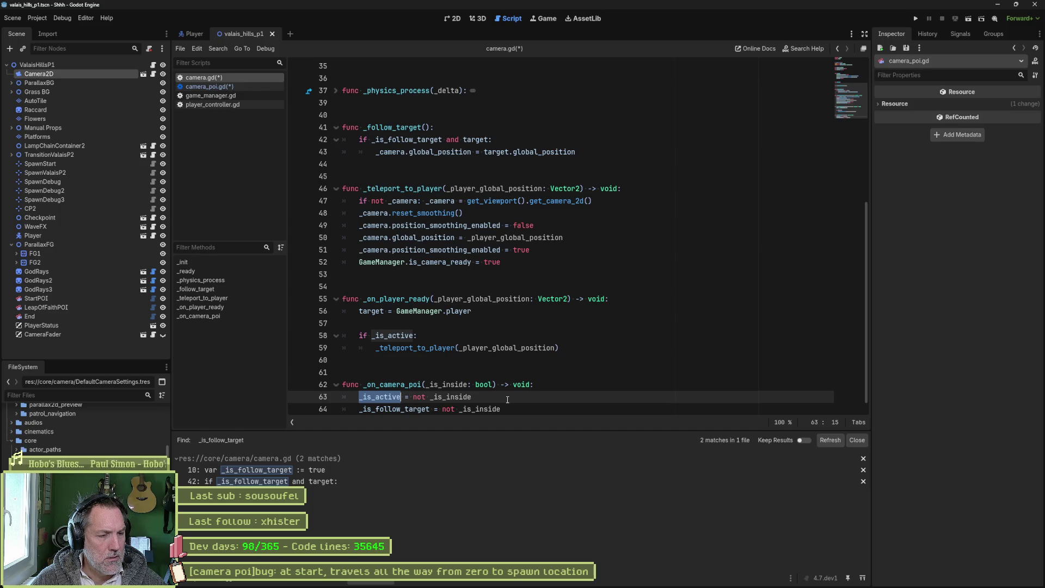
pyautogui.click(507, 400)
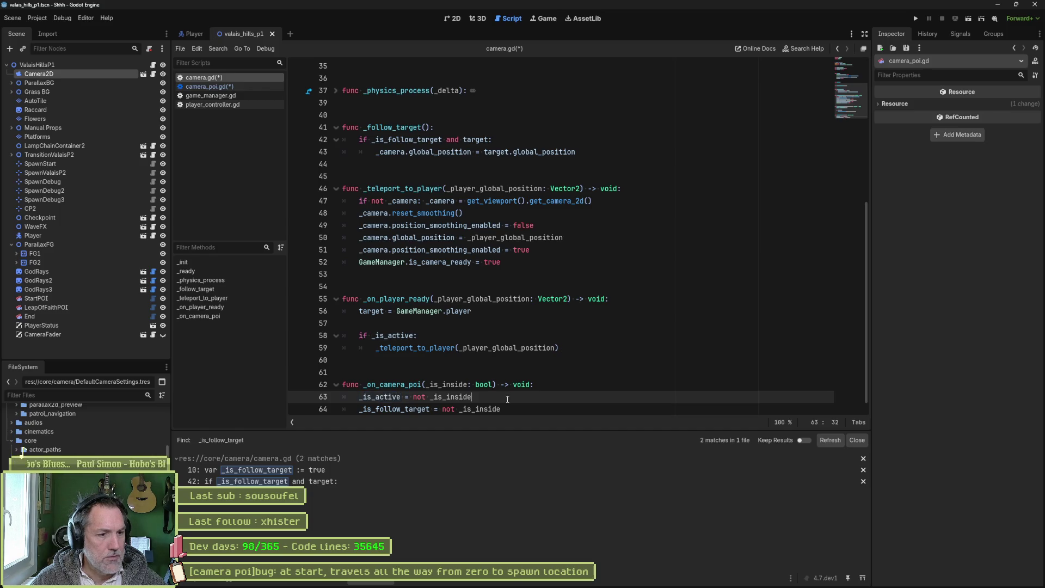
pyautogui.hotkey('ctrl', 'shift', 'k')
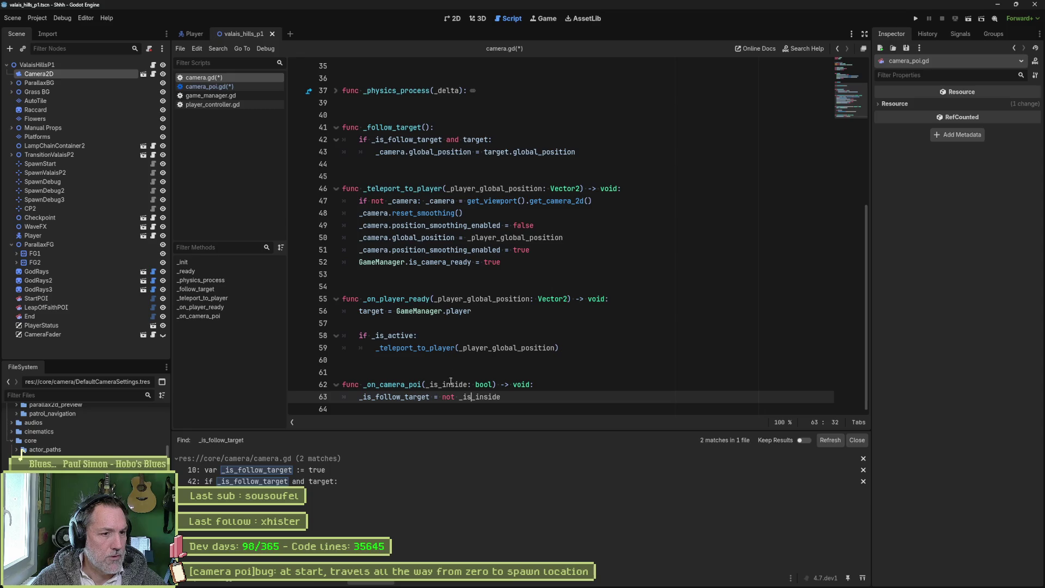
pyautogui.doubleClick(394, 397)
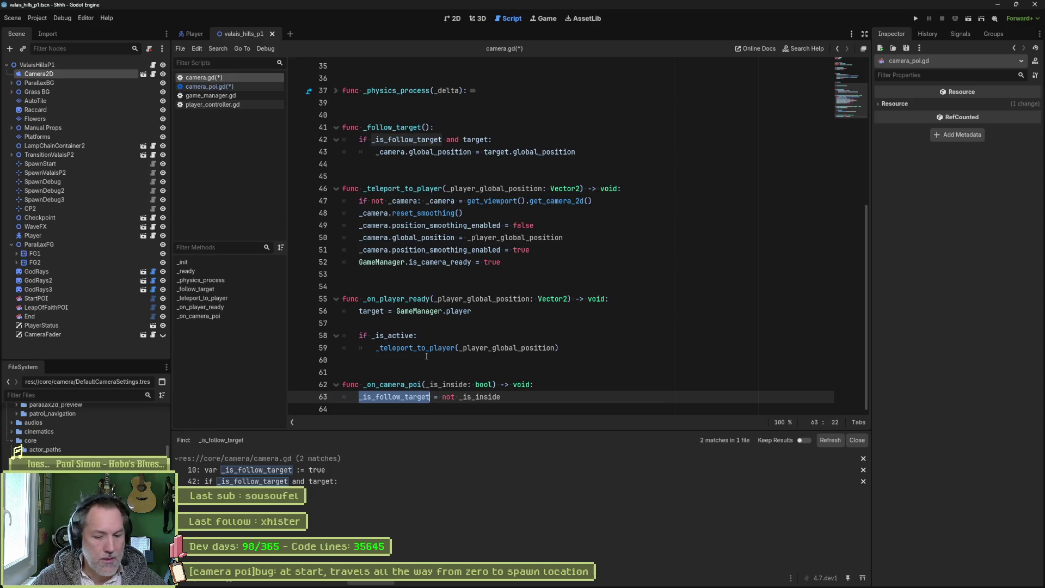
# Step: Remove the 'if _is_active:' line in _on_player_ready and dedent the teleport call so it always runs
pyautogui.doubleClick(385, 335)
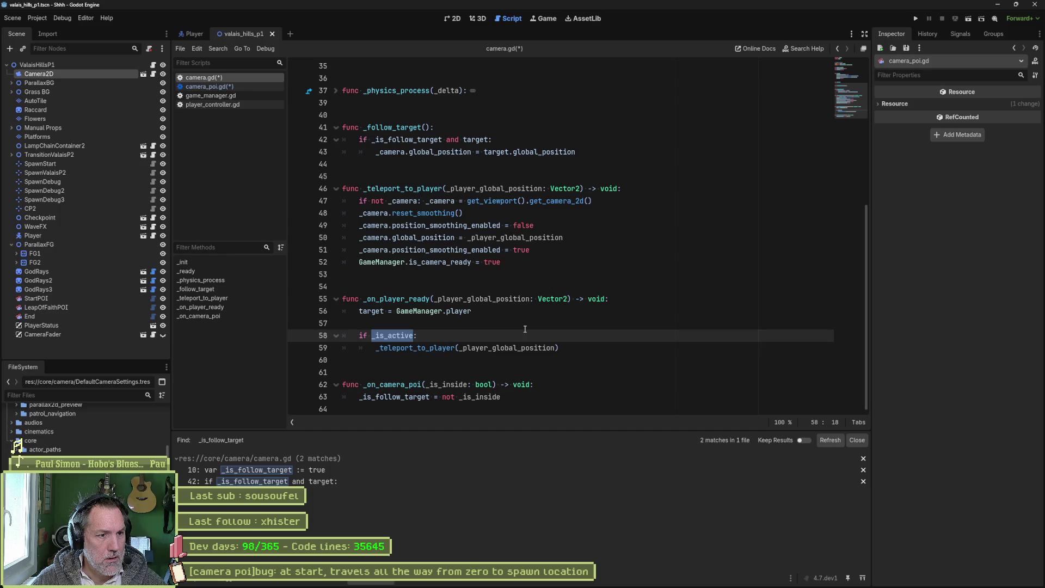
pyautogui.click(416, 336)
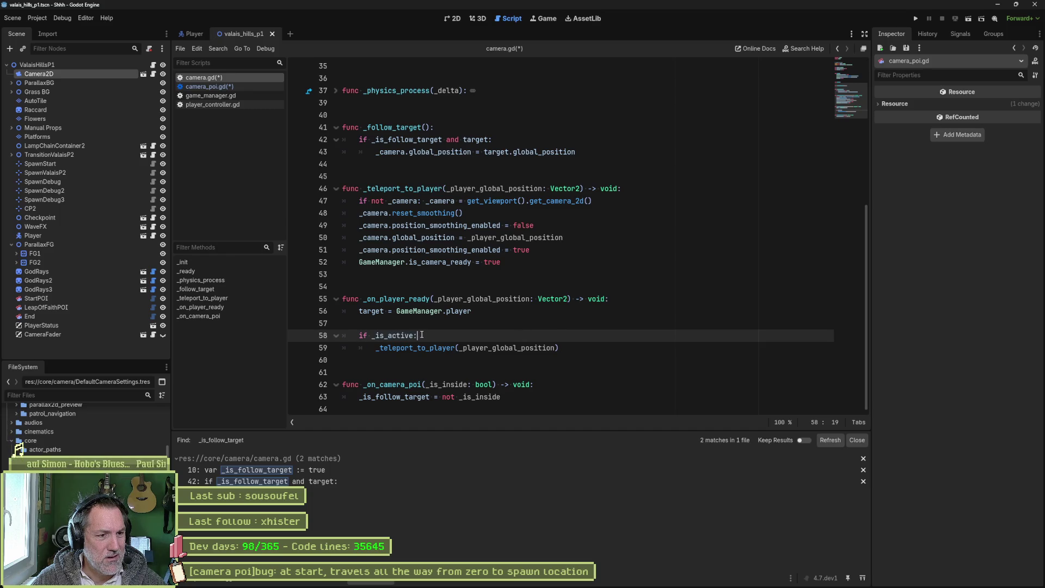
pyautogui.hotkey('ctrl', 'shift', 'k')
pyautogui.click(412, 335)
pyautogui.hotkey('ctrl', 'shift', 'k')
pyautogui.hotkey('shift', 'Tab')
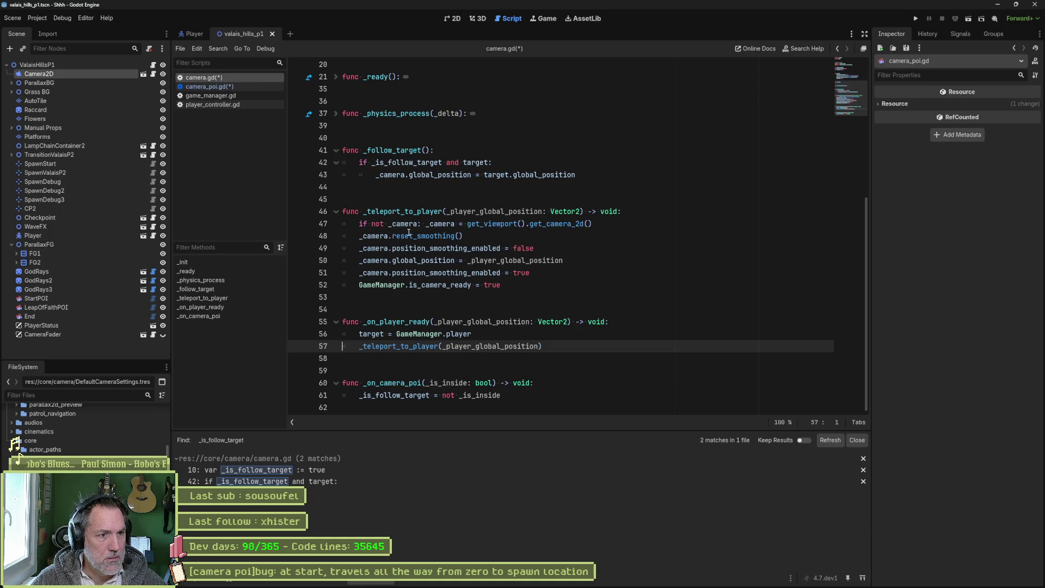
pyautogui.moveTo(409, 233)
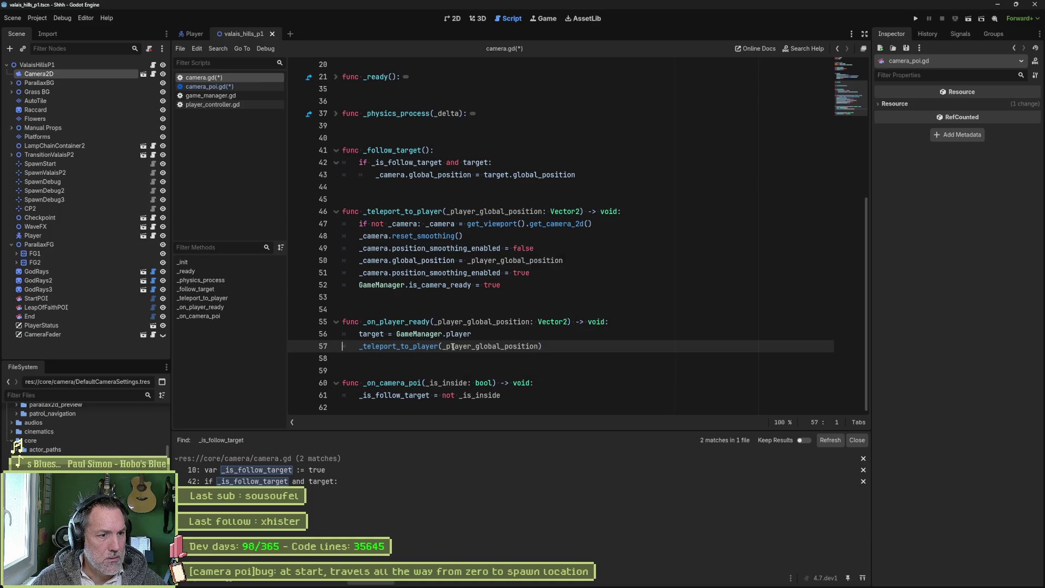
pyautogui.doubleClick(395, 396)
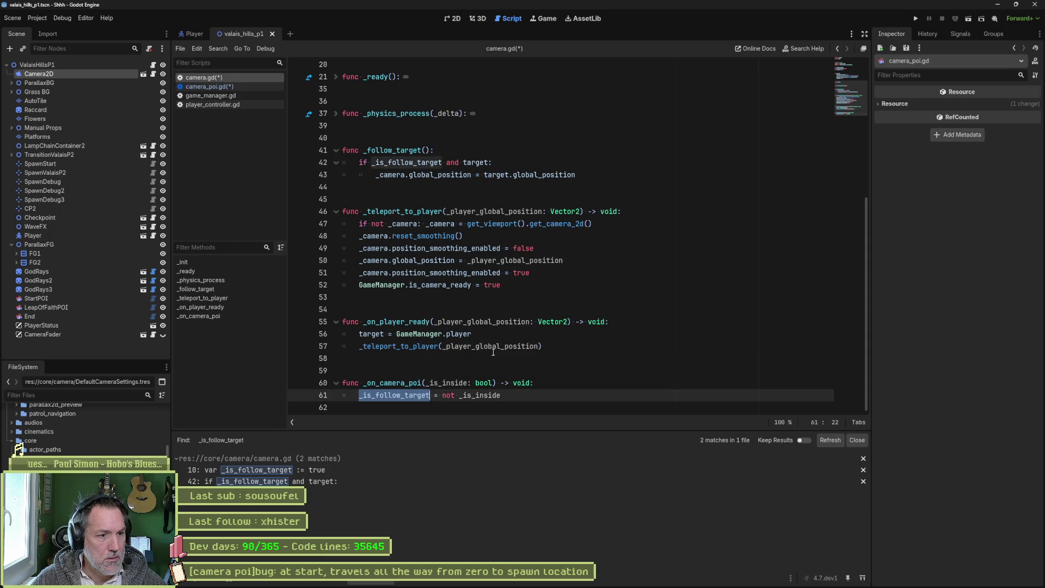
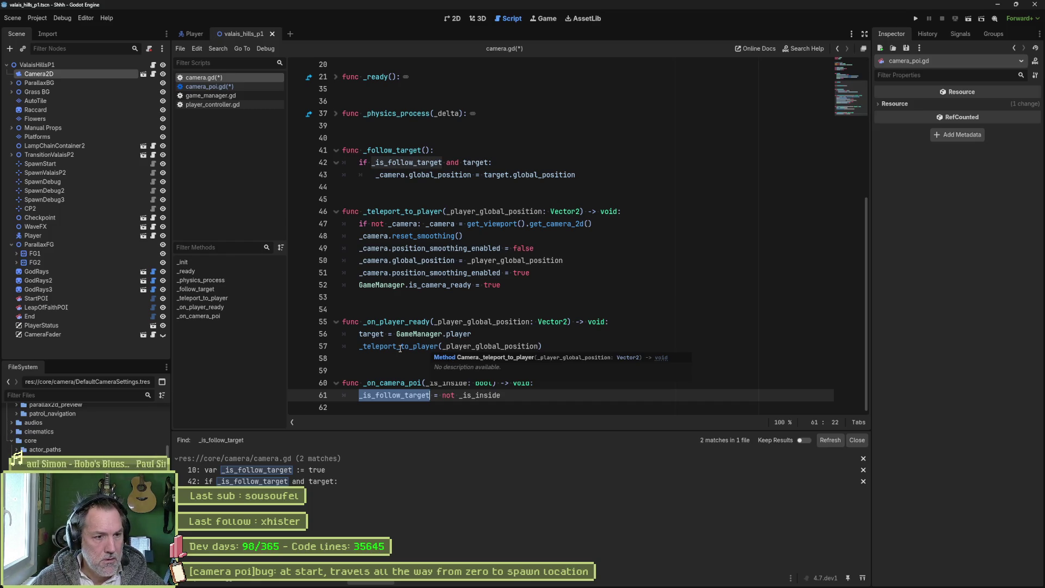
# Step: In _on_player_ready, guard the _teleport_to_player call with 'if _is_follow_target:' and save
pyautogui.click(360, 346)
pyautogui.write('i')
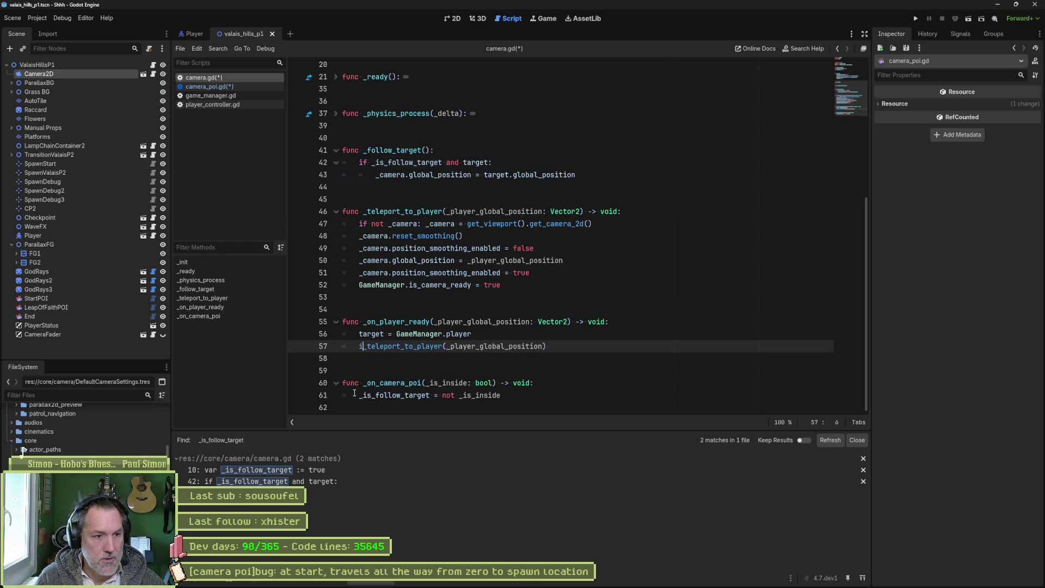
pyautogui.write('f _is_follow_target')
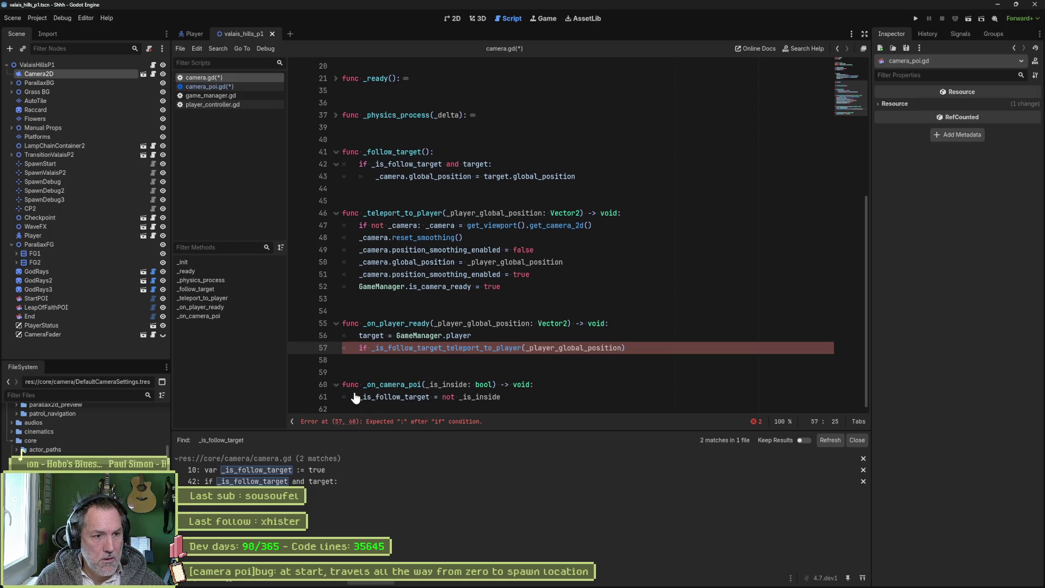
pyautogui.write(':')
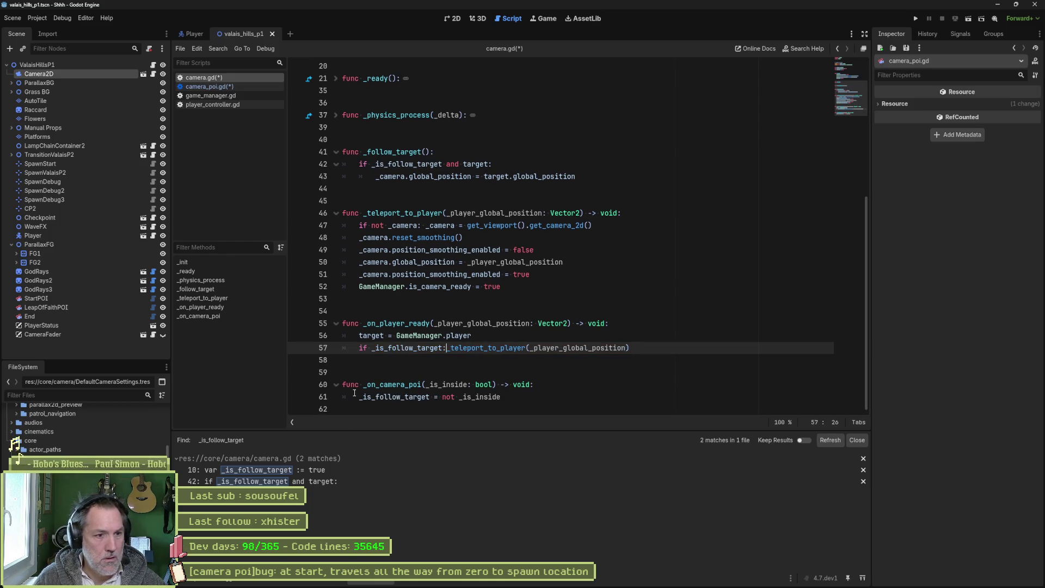
pyautogui.press('Return')
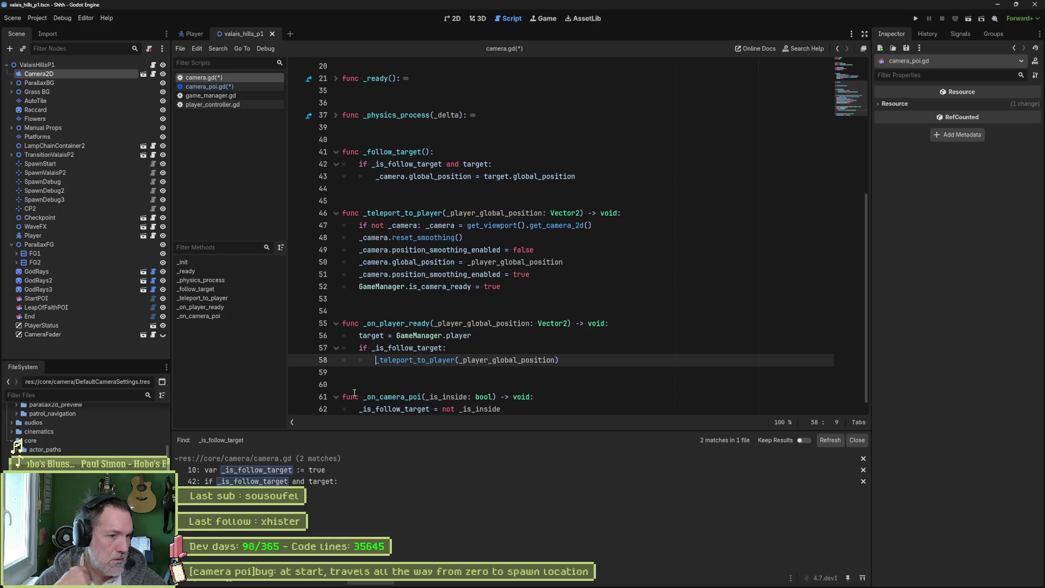
pyautogui.press('Up')
pyautogui.press('Up')
pyautogui.hotkey('ctrl', 'Return')
pyautogui.hotkey('ctrl', 's')
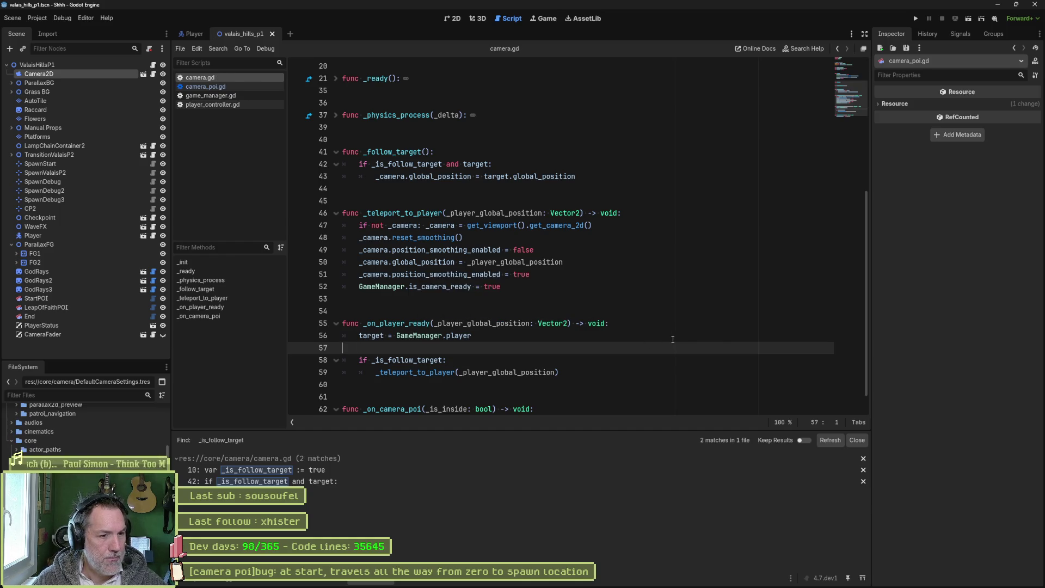
# Step: Look over camera.gd, then switch to camera_poi.gd
pyautogui.scroll(-1, 667, 344)
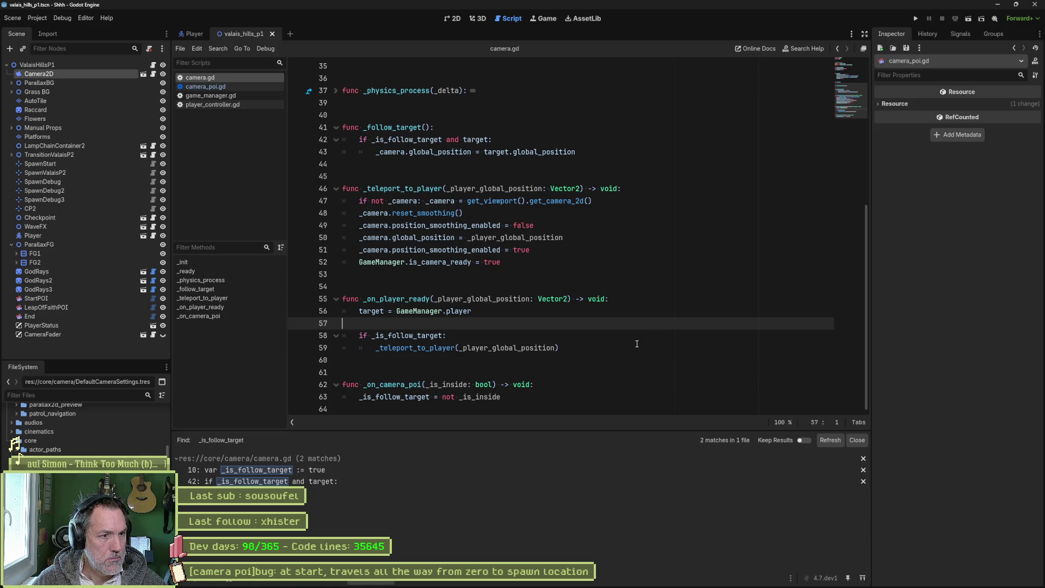
pyautogui.scroll(4, 637, 344)
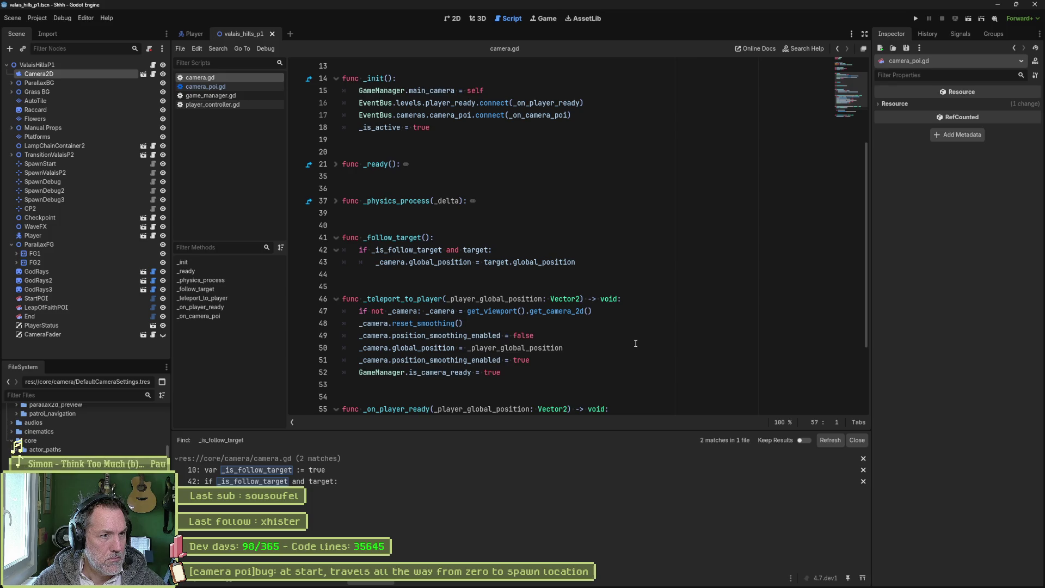
pyautogui.click(237, 88)
# Step: Comment out camera.target = null in _teleport_to_target and save camera_poi.gd
pyautogui.press('Home')
pyautogui.write('#')
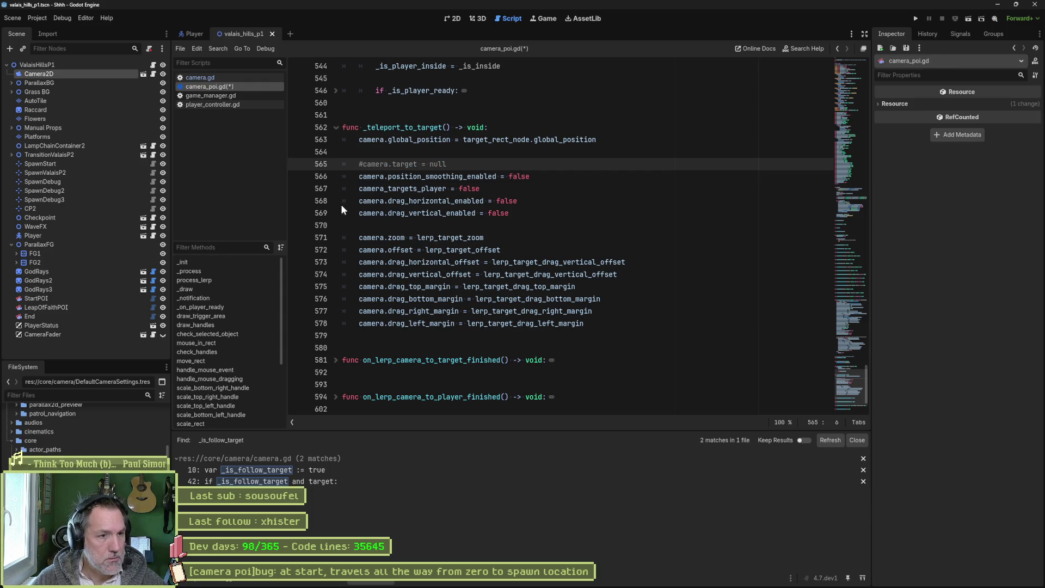
pyautogui.hotkey('ctrl', 's')
# Step: Delete the empty line among the camera settings and review the position_smoothing_enabled line
pyautogui.click(421, 176)
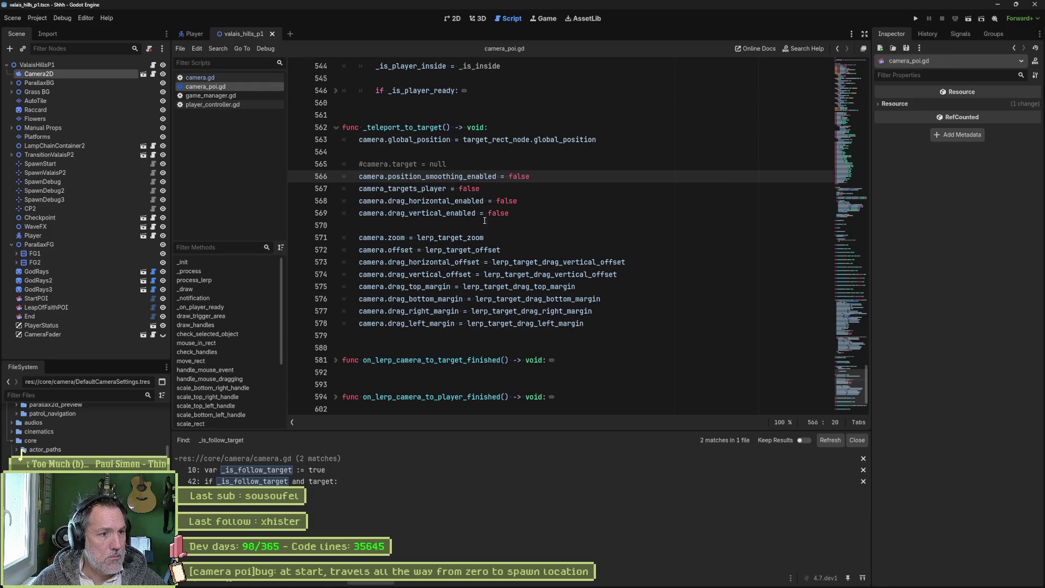
pyautogui.click(509, 229)
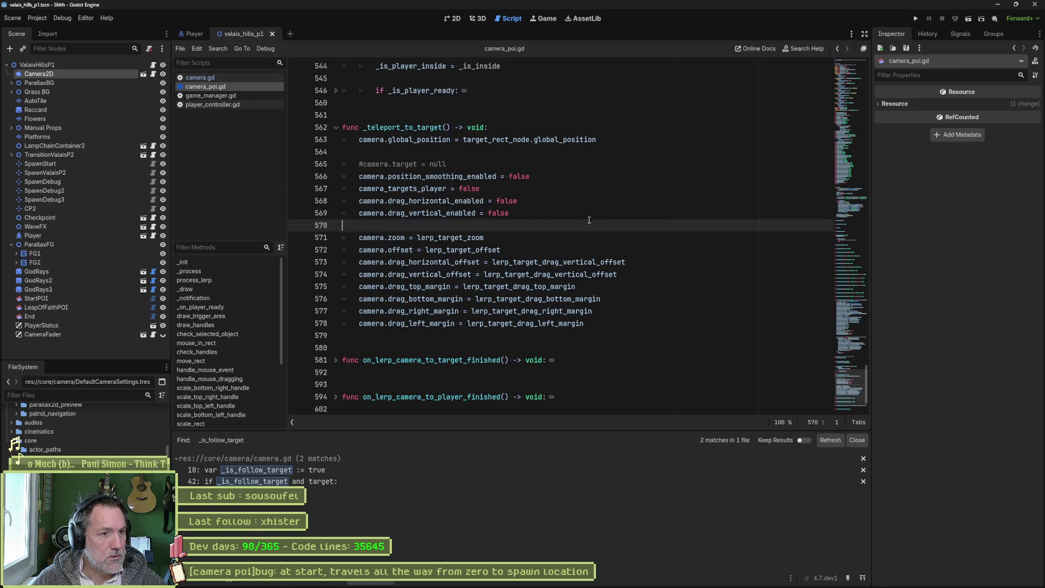
pyautogui.press('Delete')
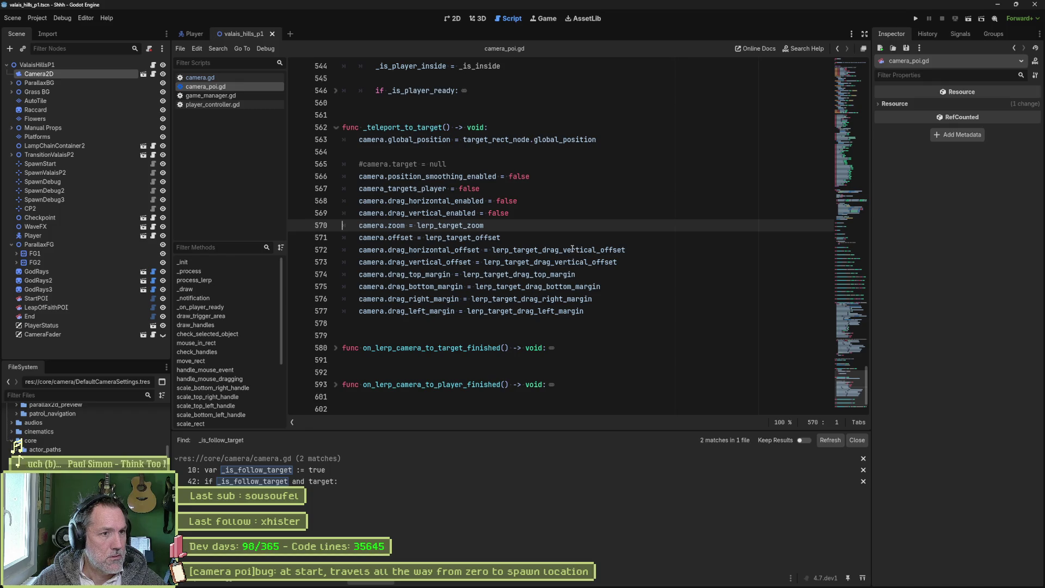
pyautogui.moveTo(611, 317); pyautogui.dragTo(296, 177)
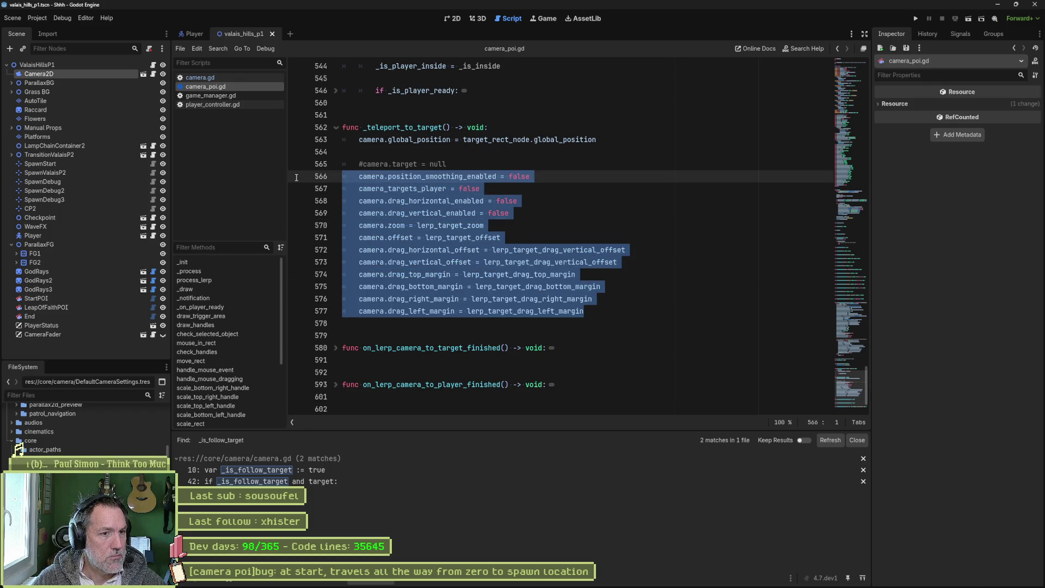
pyautogui.click(531, 250)
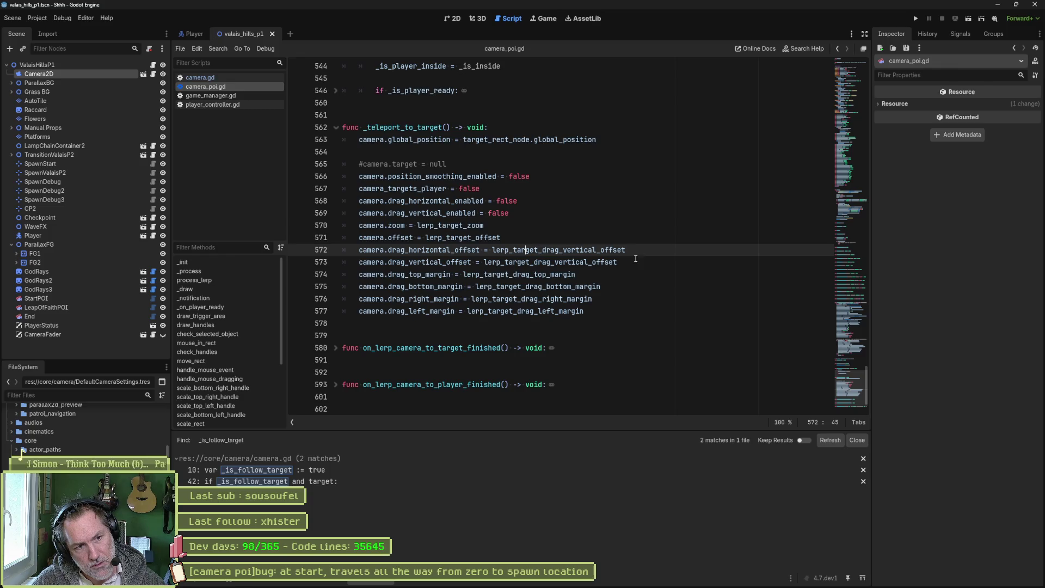
pyautogui.moveTo(608, 253)
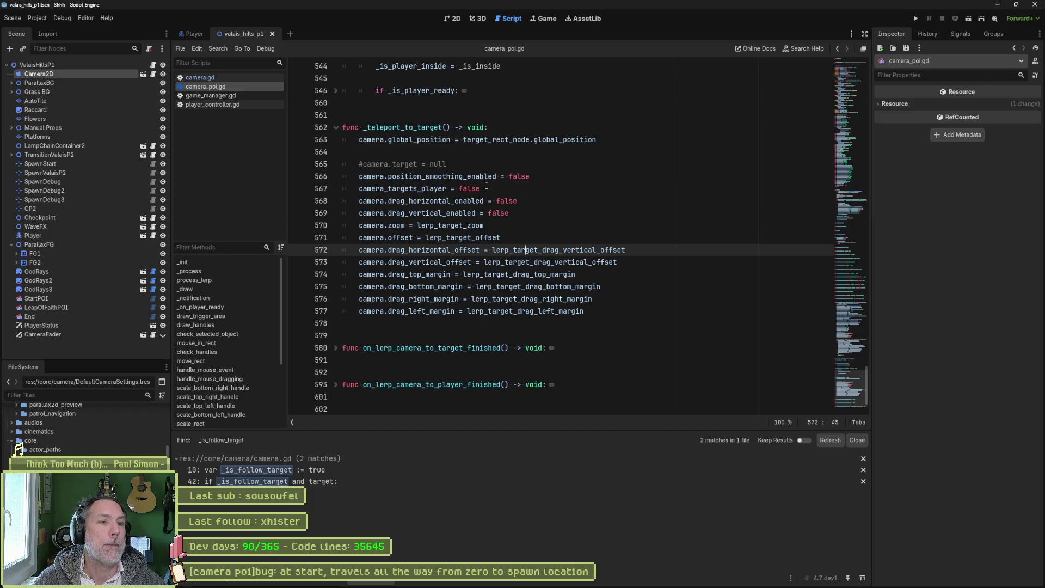
pyautogui.doubleClick(469, 176)
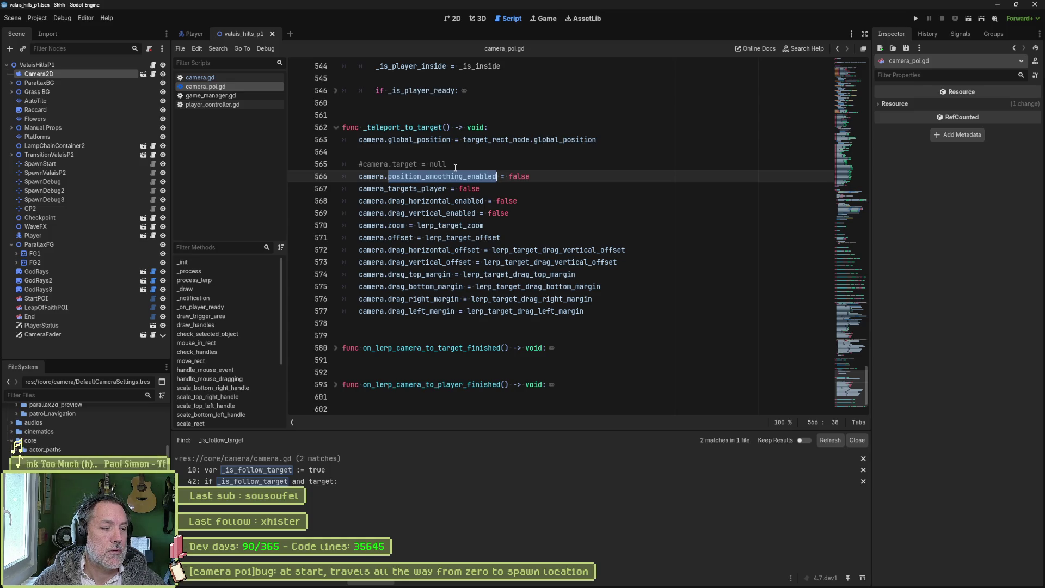
# Step: Compare against the _teleport_to_player function in camera.gd, then return to camera_poi.gd
pyautogui.click(228, 79)
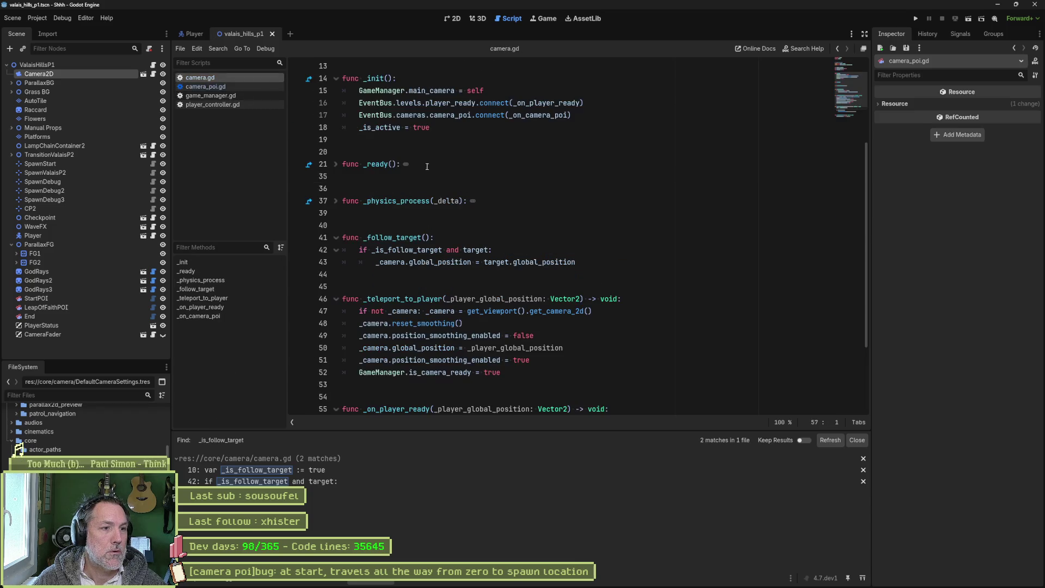
pyautogui.doubleClick(437, 300)
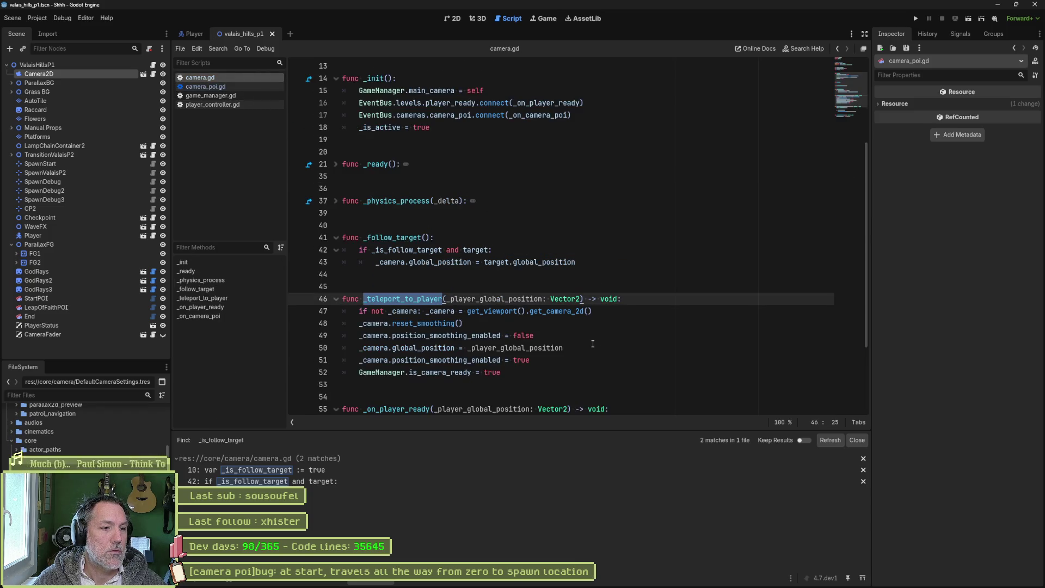
pyautogui.moveTo(507, 373)
pyautogui.mouseDown()
pyautogui.moveTo(457, 299)
pyautogui.moveTo(517, 291)
pyautogui.mouseUp()
pyautogui.scroll(-3, 512, 304)
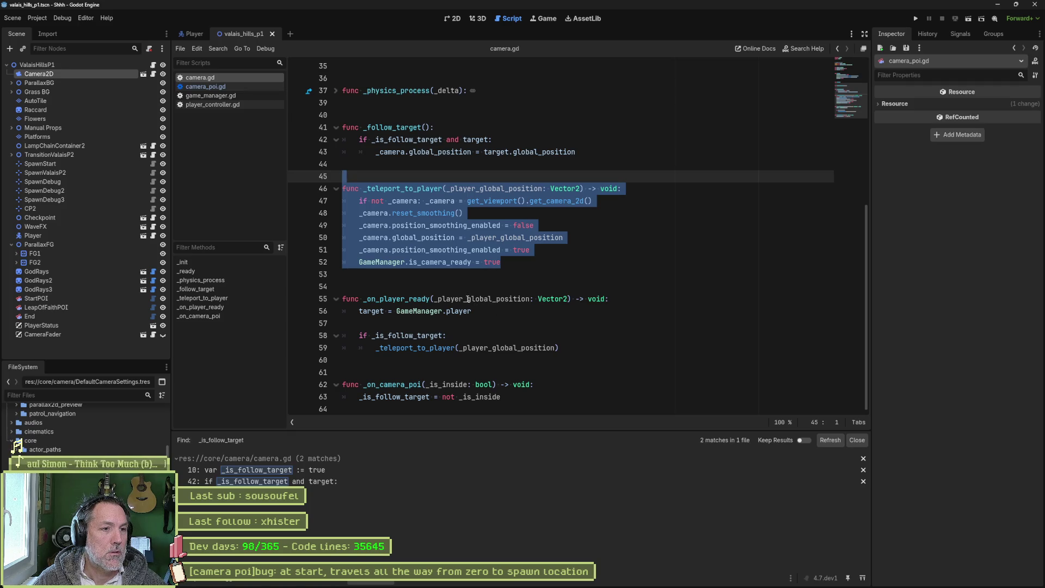
pyautogui.scroll(1, 462, 296)
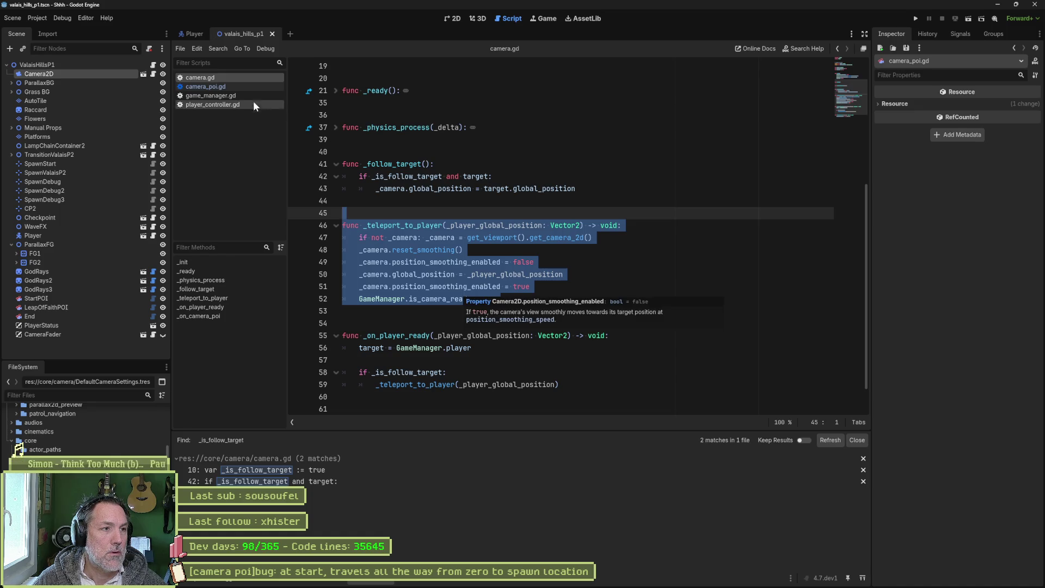
pyautogui.click(239, 89)
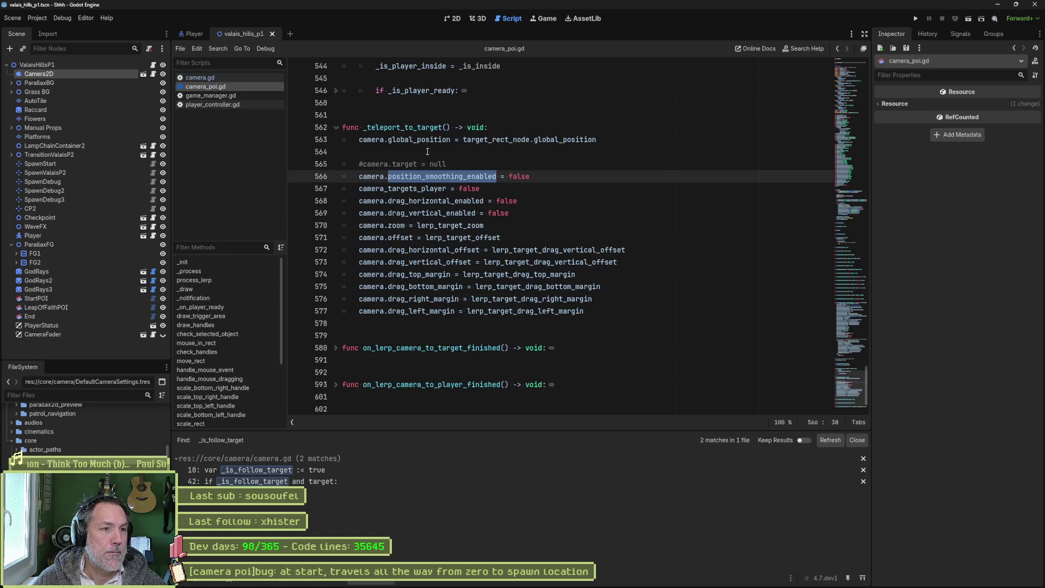
# Step: Add camera.teleport_to(target_rect_node.global_position) as the first line of _teleport_to_target
pyautogui.click(512, 132)
pyautogui.press('Return')
pyautogui.write('camera.')
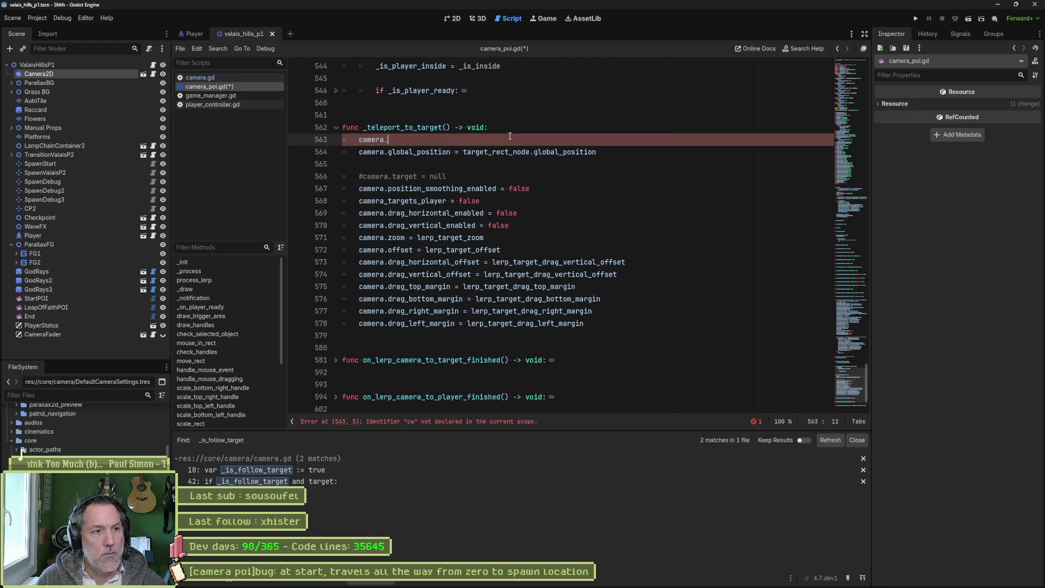
pyautogui.write('teleport')
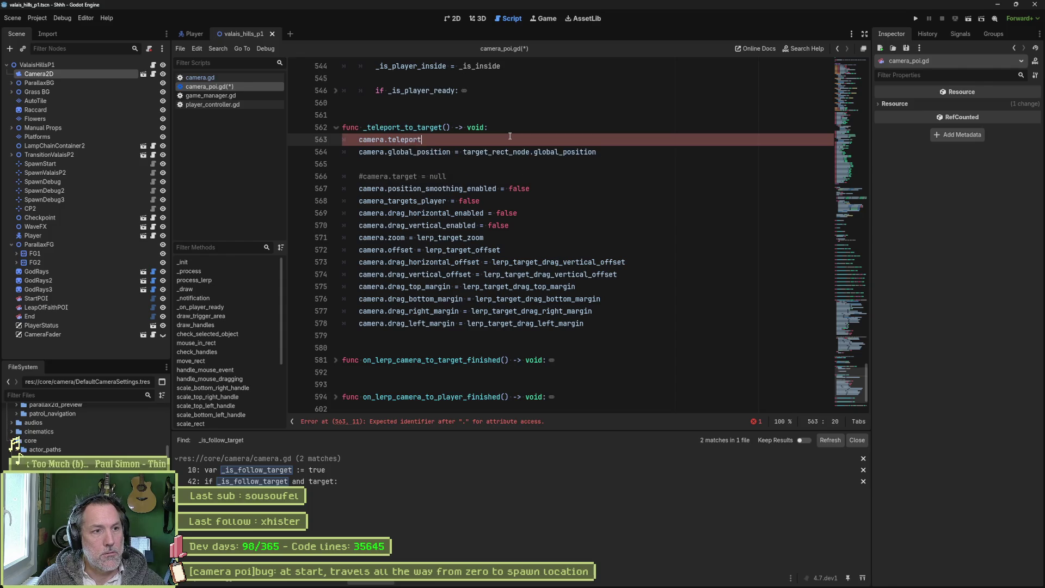
pyautogui.write('_to()')
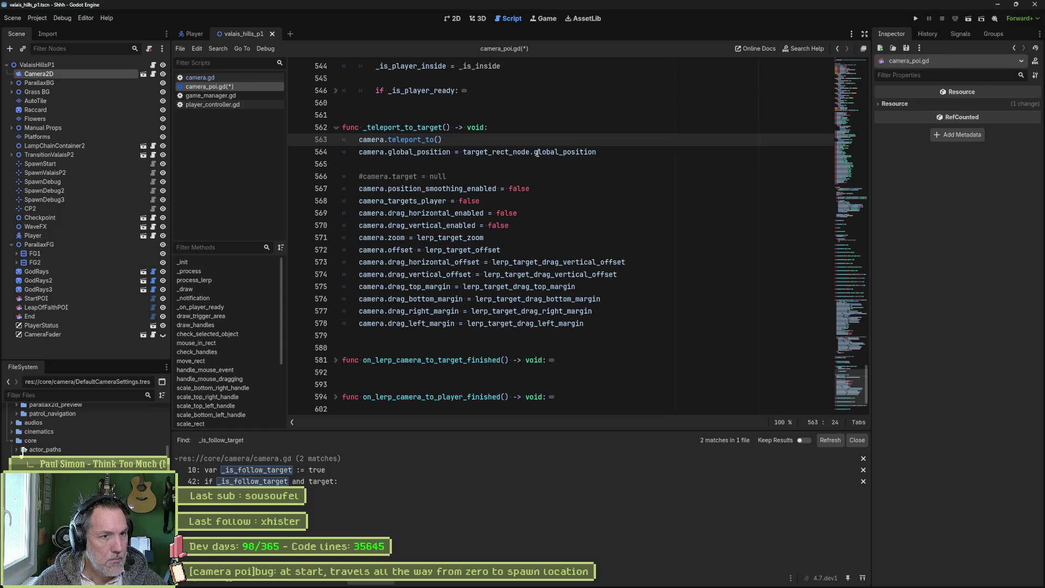
pyautogui.doubleClick(511, 155)
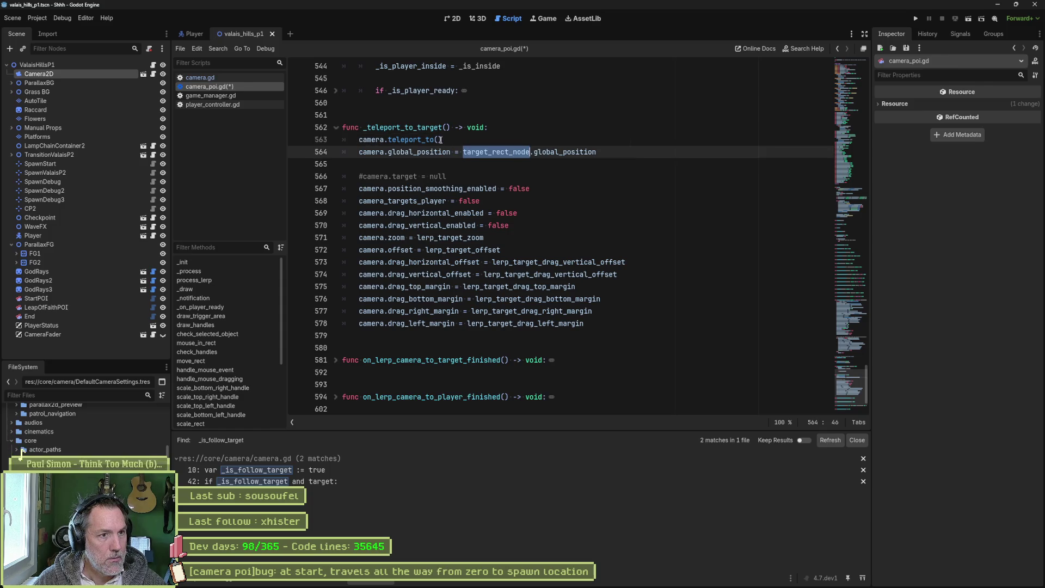
pyautogui.keyDown('shift'); pyautogui.click(599, 154); pyautogui.keyUp('shift')
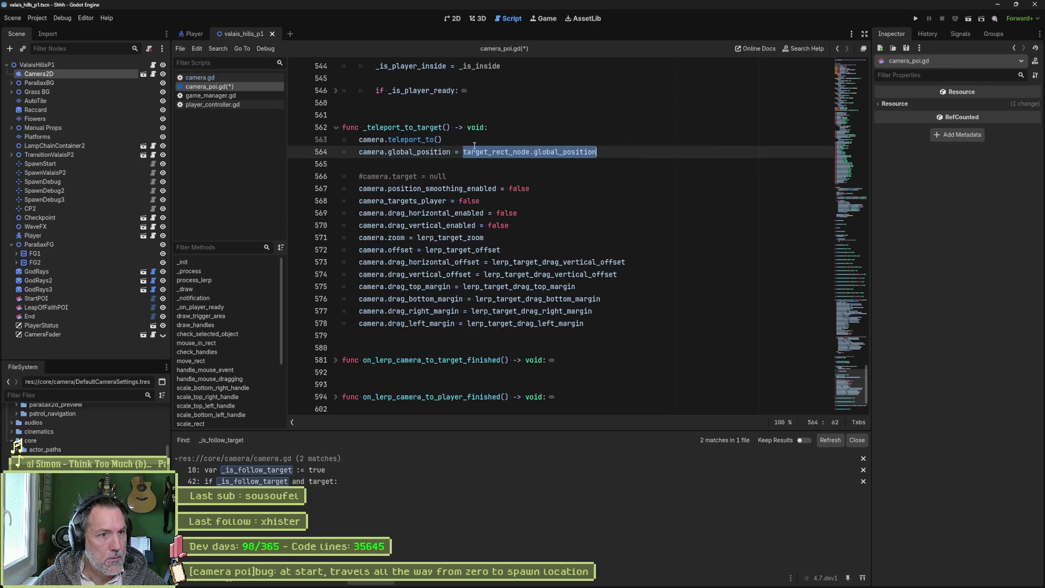
pyautogui.hotkey('ctrl', 'c')
pyautogui.click(437, 140)
pyautogui.hotkey('ctrl', 'v')
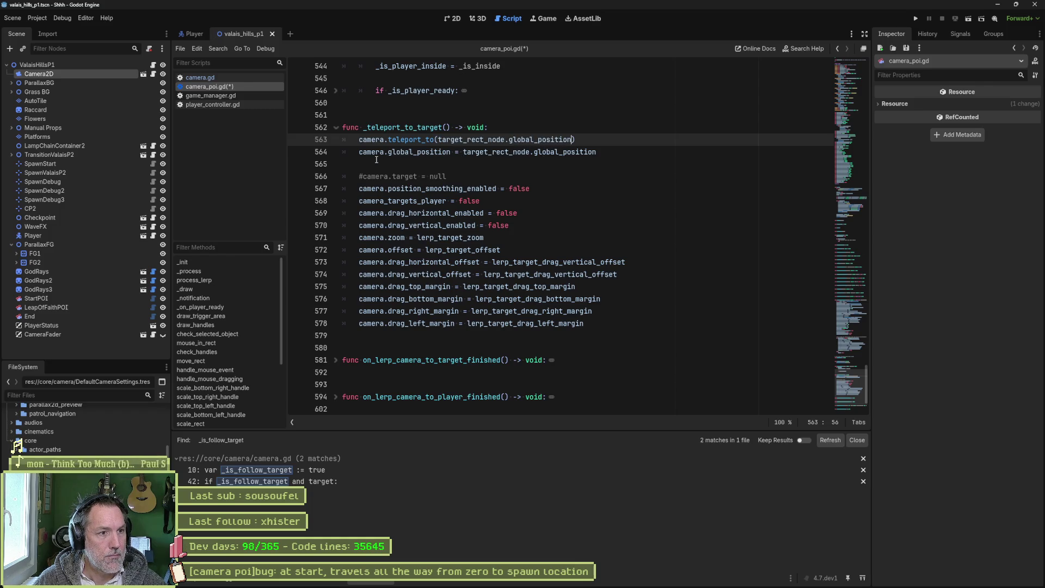
# Step: Delete the blank and commented camera.target lines, comment out the old camera settings, and save
pyautogui.click(377, 159)
pyautogui.hotkey('ctrl', 'shift', 'k')
pyautogui.hotkey('ctrl', 'shift', 'k')
pyautogui.moveTo(388, 152); pyautogui.dragTo(415, 295)
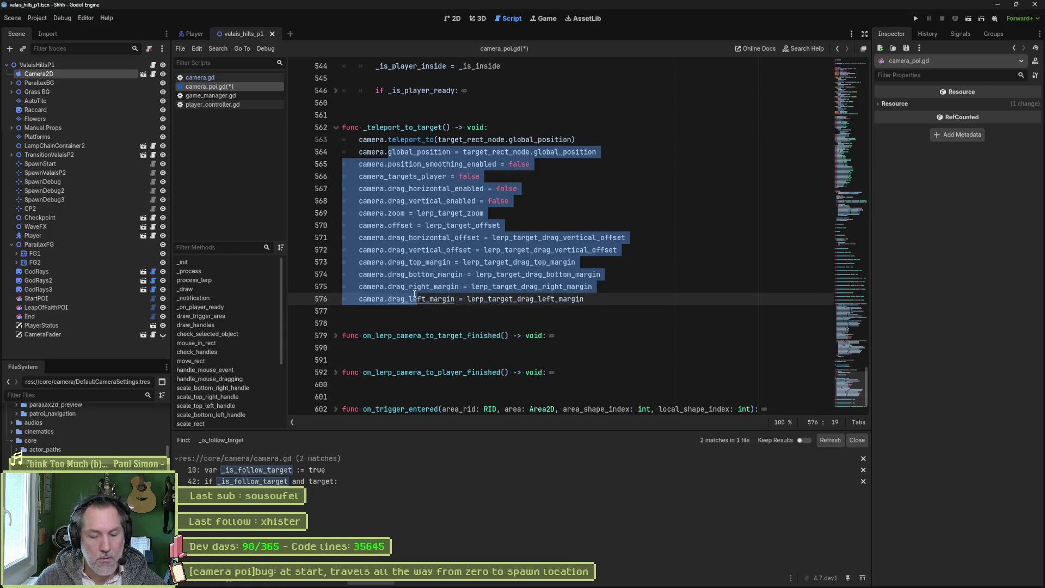
pyautogui.hotkey('ctrl', 'k')
pyautogui.hotkey('ctrl', 's')
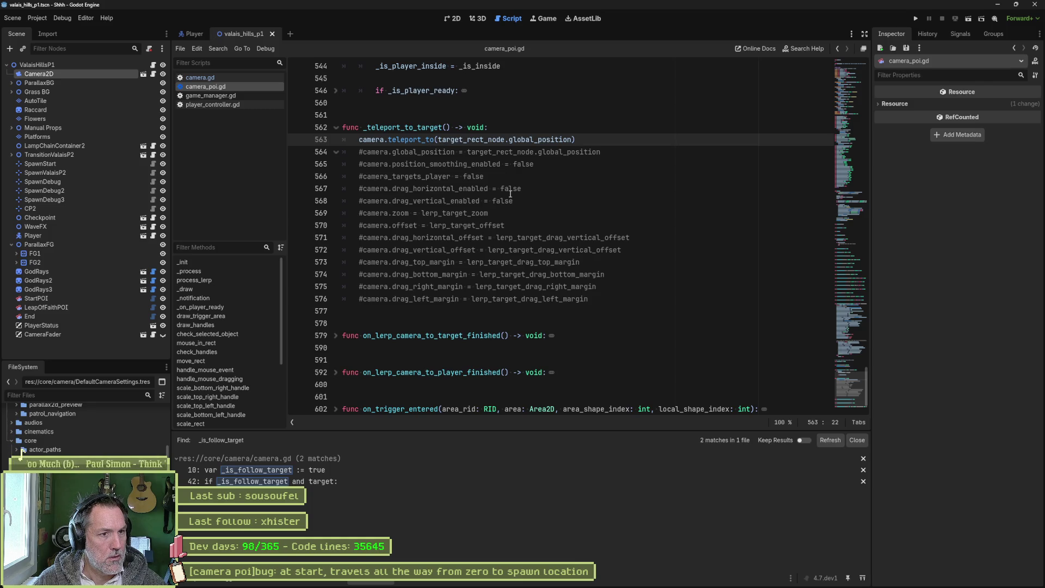
pyautogui.moveTo(577, 139); pyautogui.dragTo(390, 143)
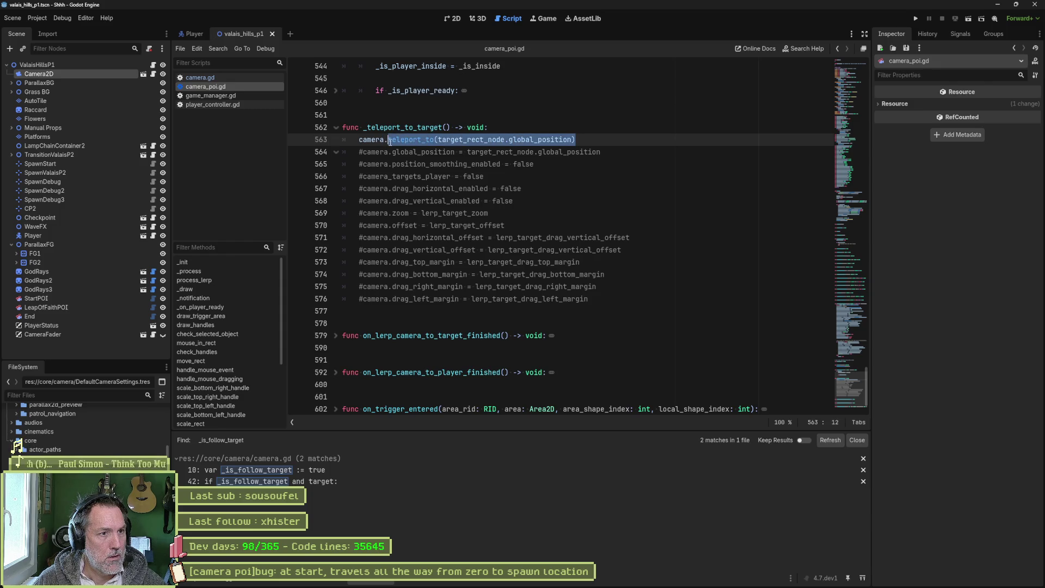
pyautogui.click(267, 77)
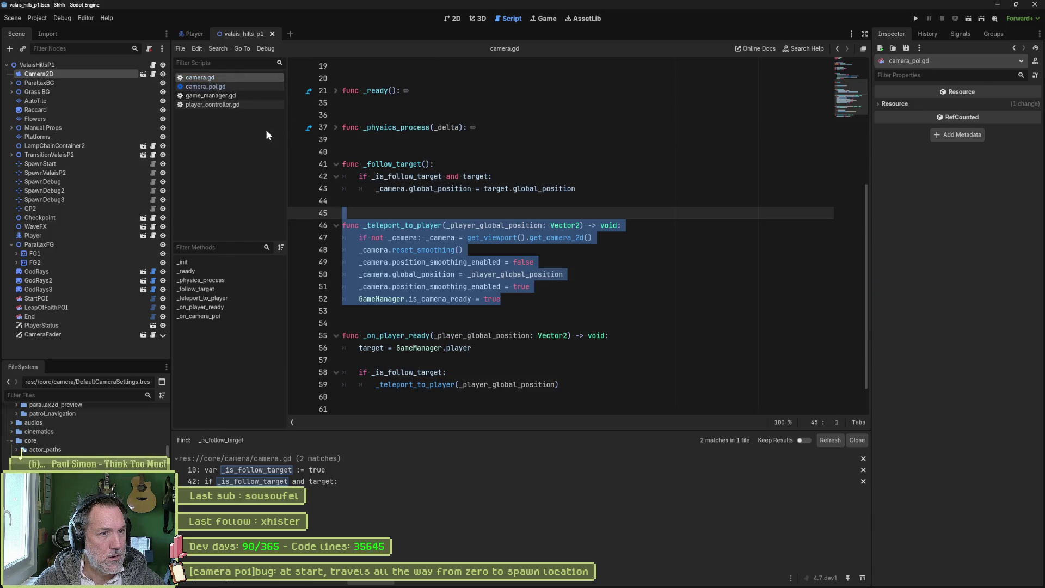
# Step: Start a teleport_to function above _teleport_to_player with a pass body
pyautogui.click(384, 213)
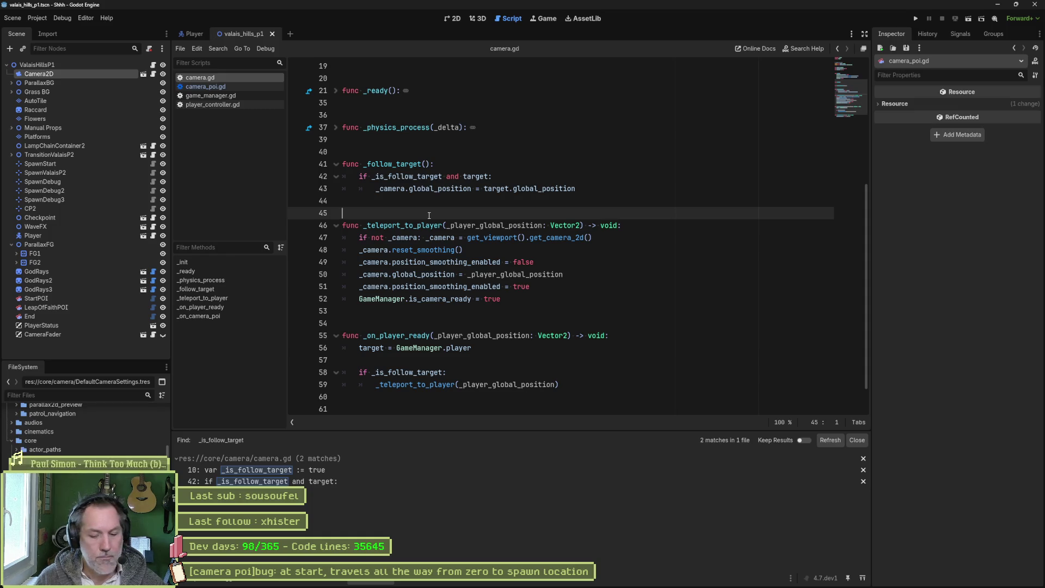
pyautogui.write('func')
pyautogui.hotkey('ctrl', 'v')
pyautogui.press('Return')
pyautogui.write('pas')
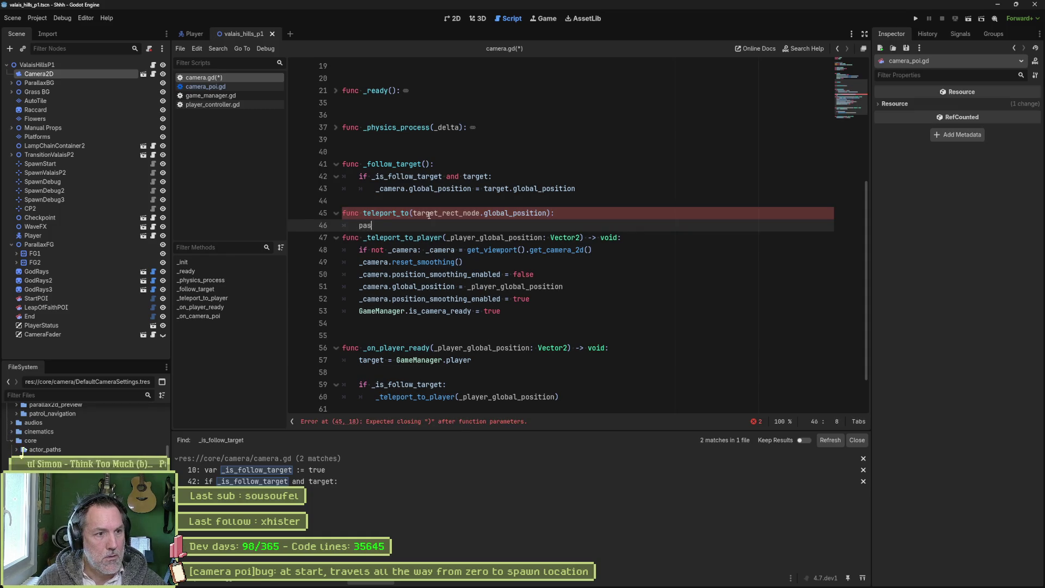
pyautogui.write('s')
pyautogui.press('Return')
pyautogui.press('Return')
pyautogui.click(549, 197)
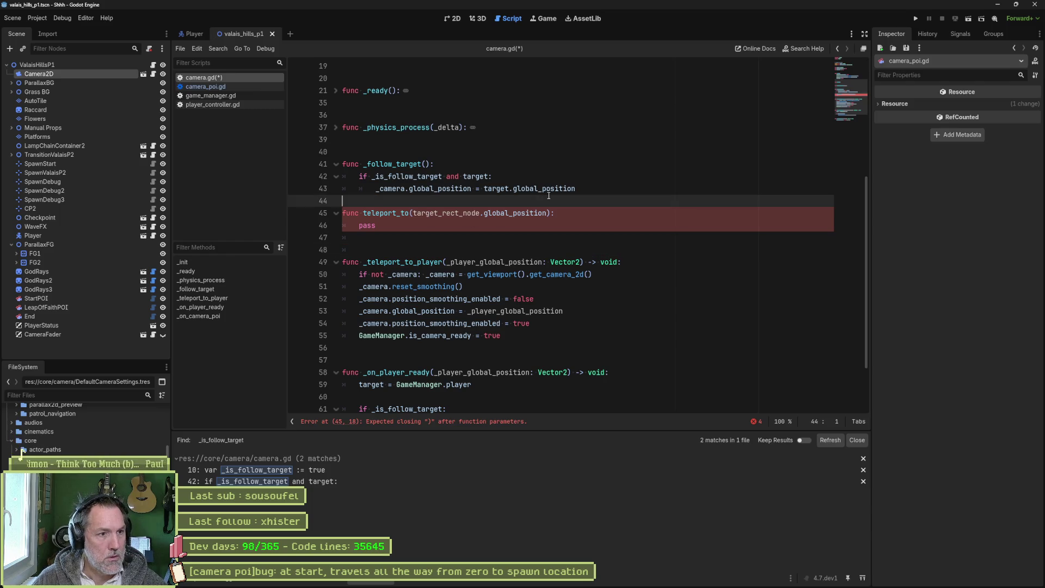
pyautogui.press('Return')
# Step: Replace the pasted placeholder parameter with '_pos: Vector2'
pyautogui.doubleClick(533, 225)
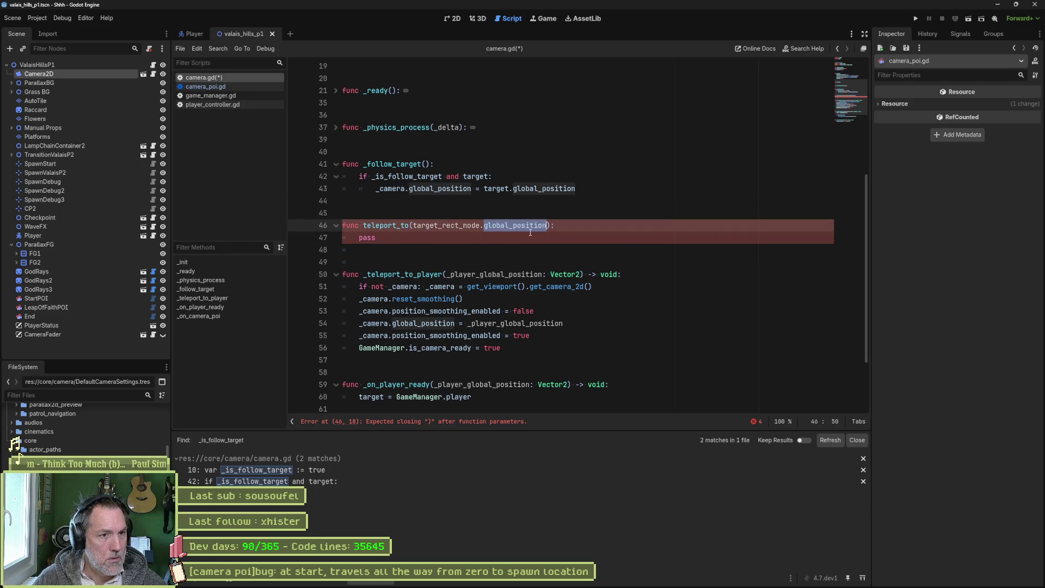
pyautogui.press('Left')
pyautogui.hotkey('ctrl', 'shift', 'Left')
pyautogui.hotkey('ctrl', 'shift', 'Right')
pyautogui.write('_pos')
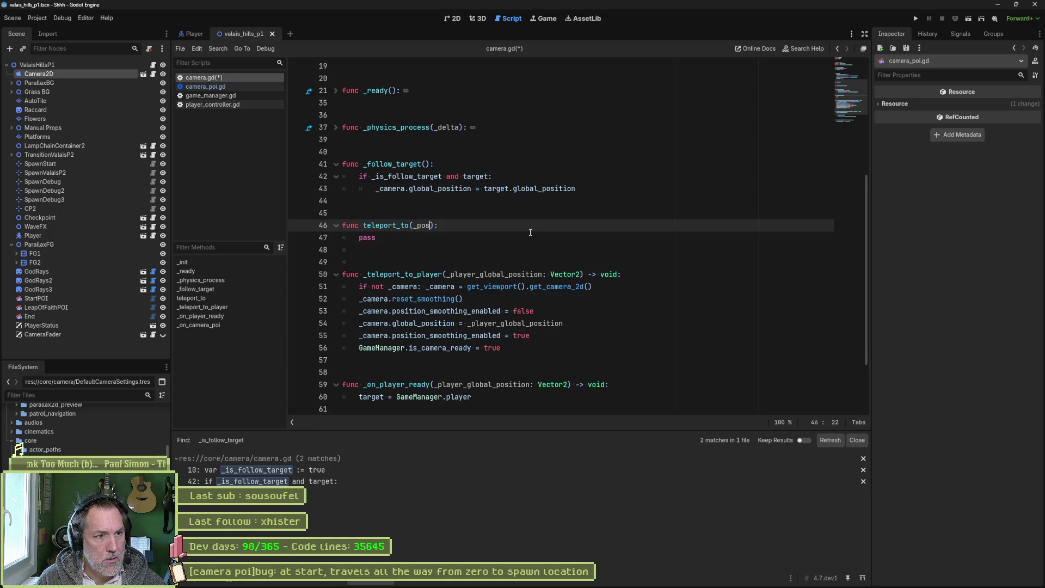
pyautogui.write(': Vector2')
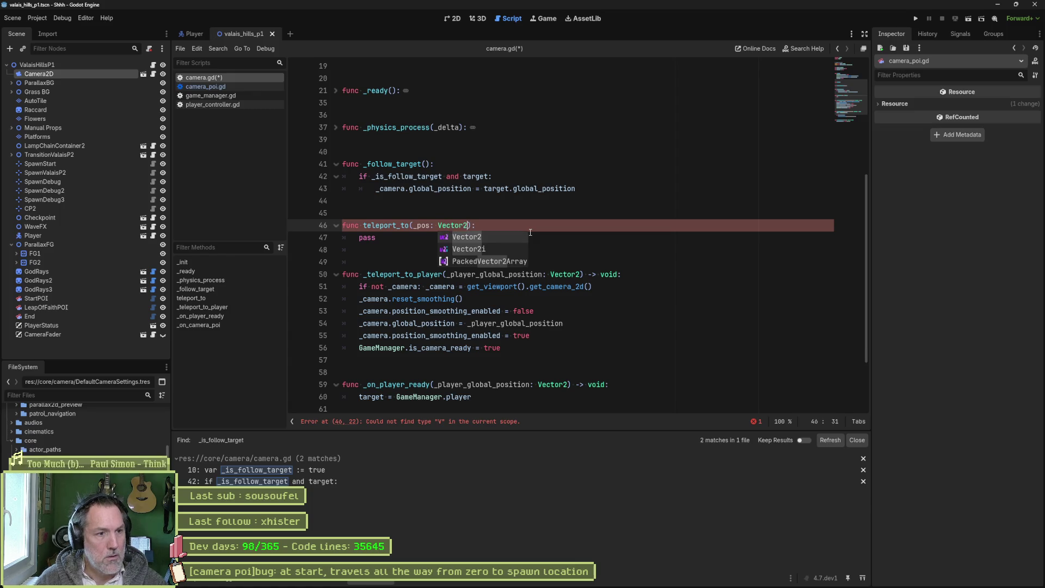
pyautogui.press('Escape')
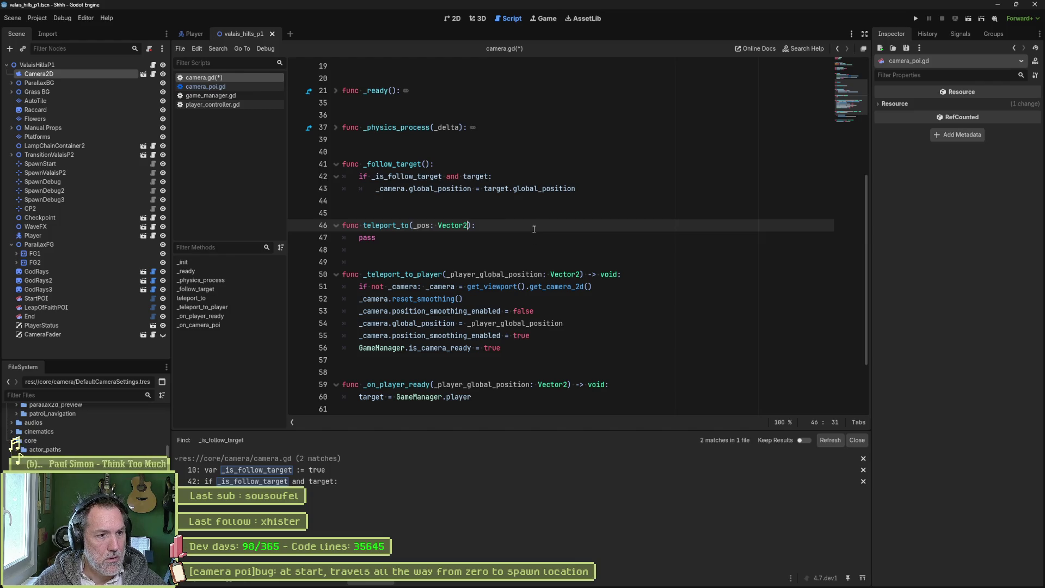
pyautogui.doubleClick(435, 274)
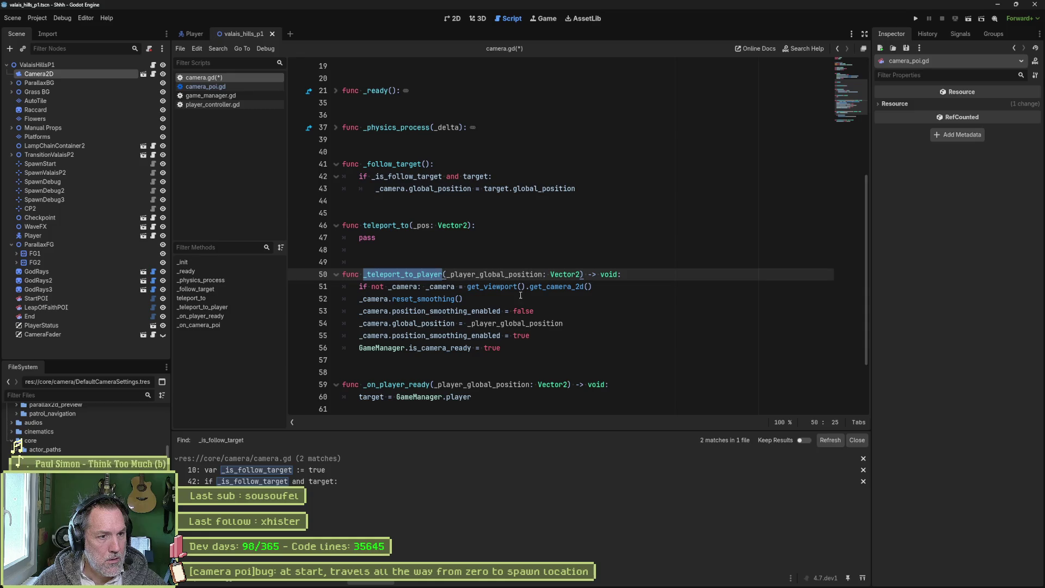
pyautogui.moveTo(516, 293)
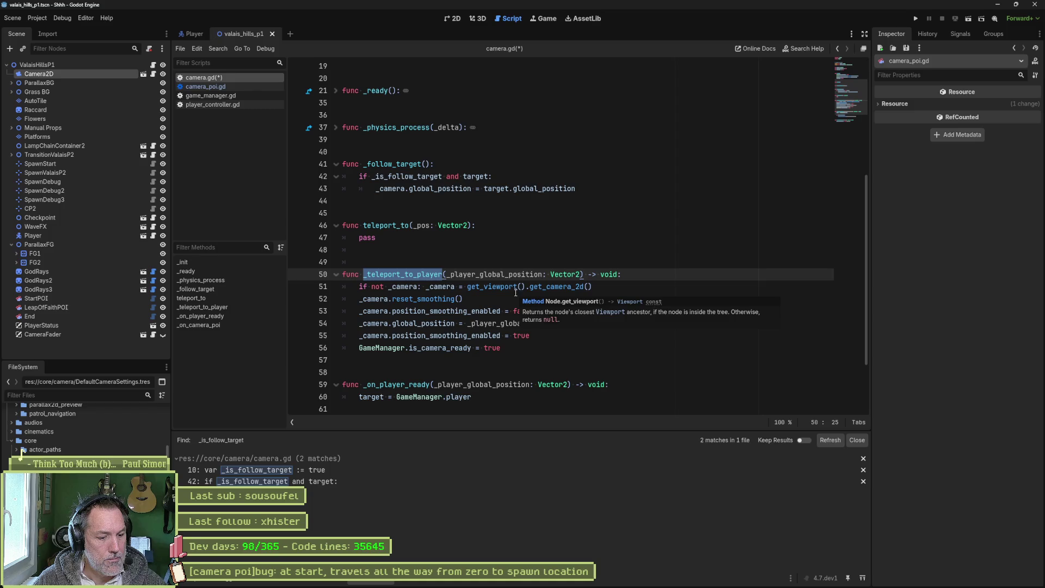
pyautogui.press('Up')
pyautogui.press('Up')
pyautogui.press('Up')
pyautogui.press('End')
pyautogui.press('Left')
pyautogui.press('Left')
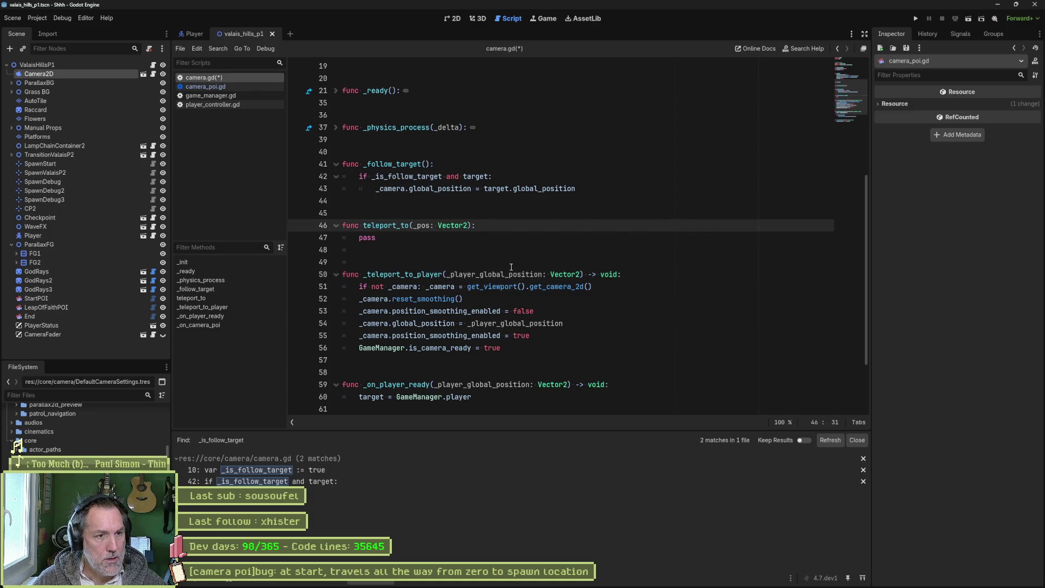
# Step: Add a second parameter '_settings: CameraSettings' using autocomplete
pyautogui.write(', ')
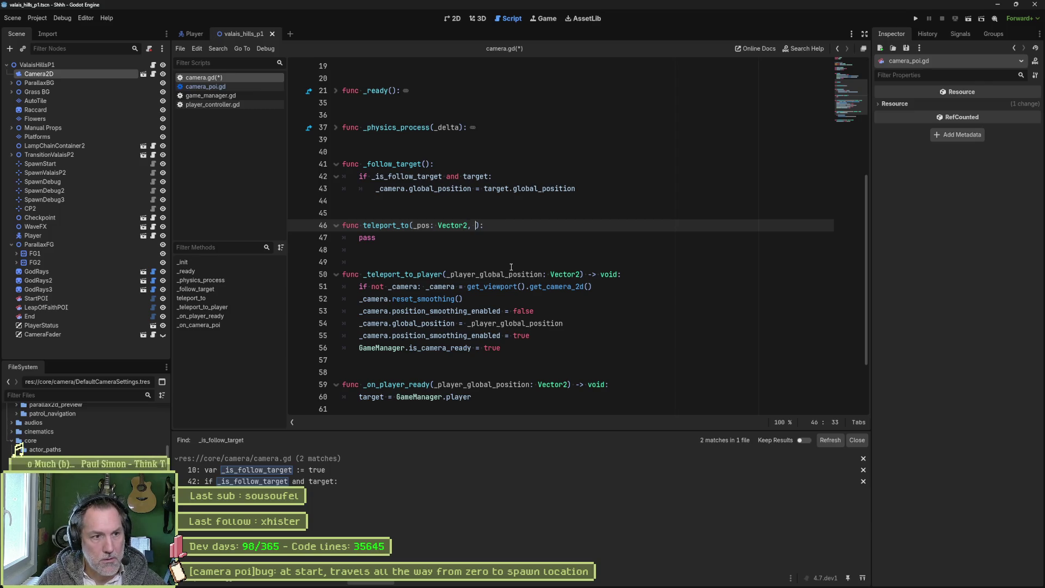
pyautogui.write('_settings>')
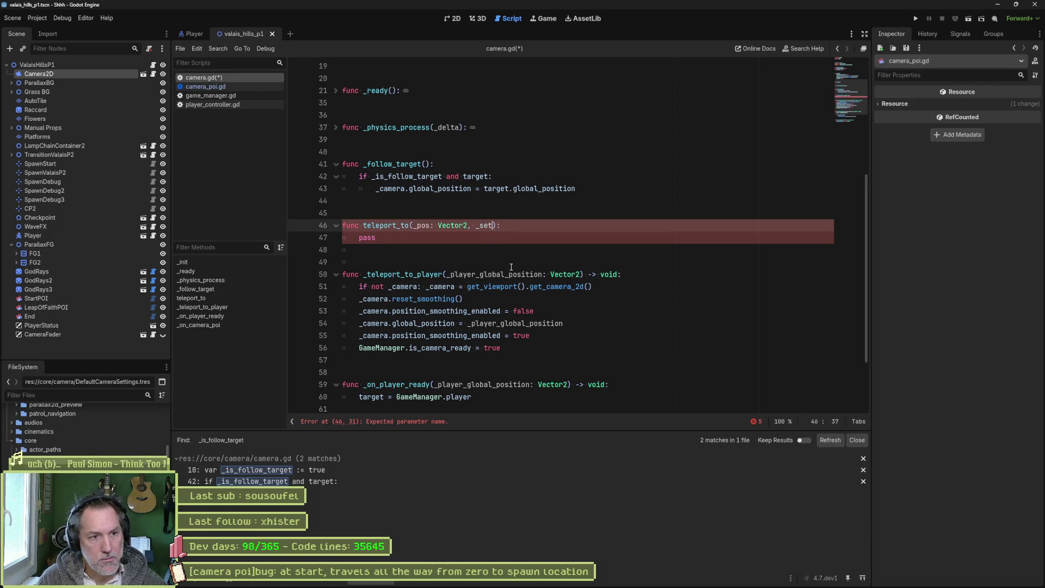
pyautogui.press('BackSpace')
pyautogui.press('BackSpace')
pyautogui.write(': Camera')
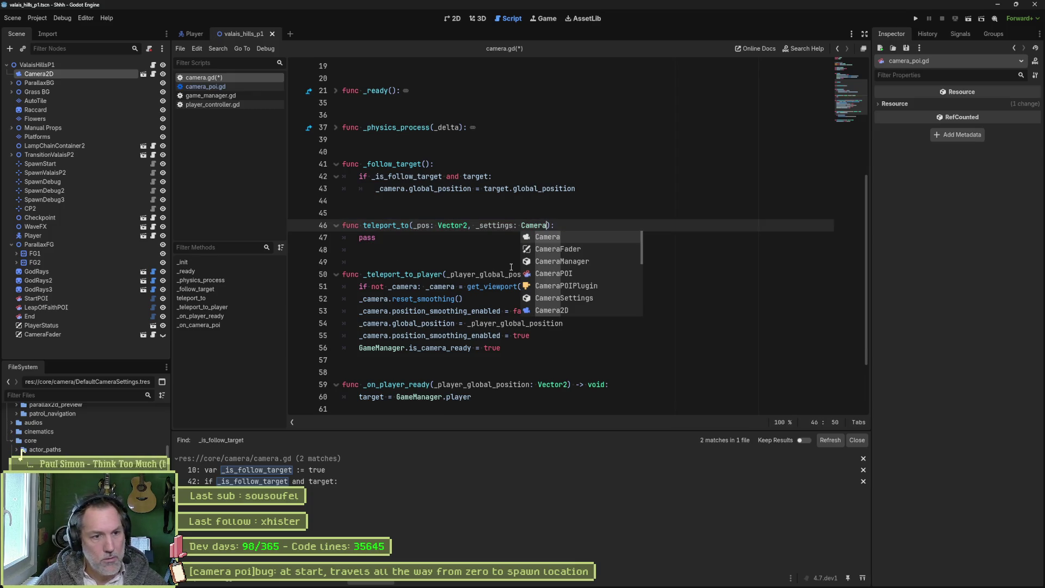
pyautogui.press('Down')
pyautogui.press('Down')
pyautogui.press('Down')
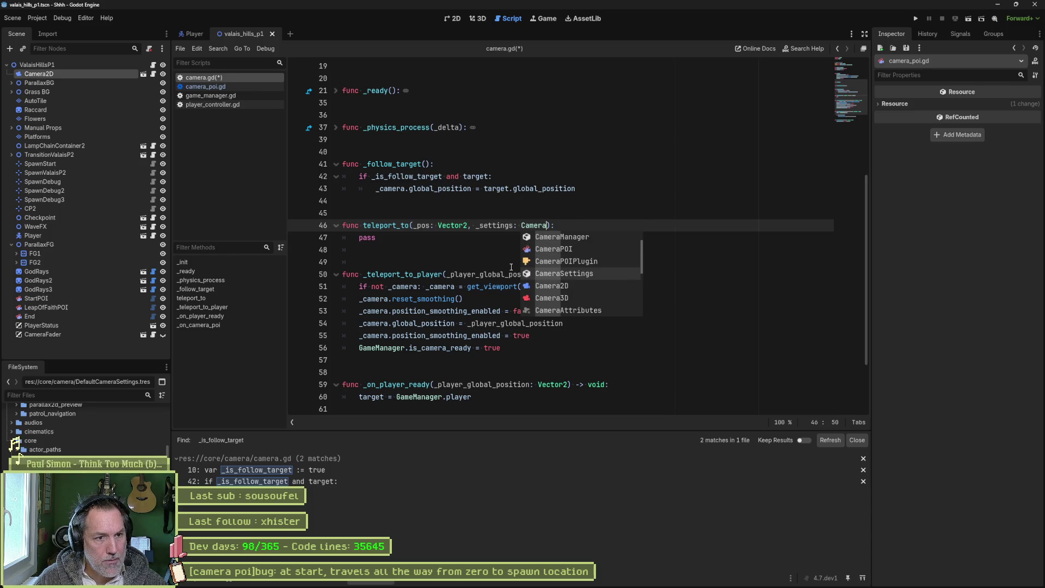
pyautogui.press('Return')
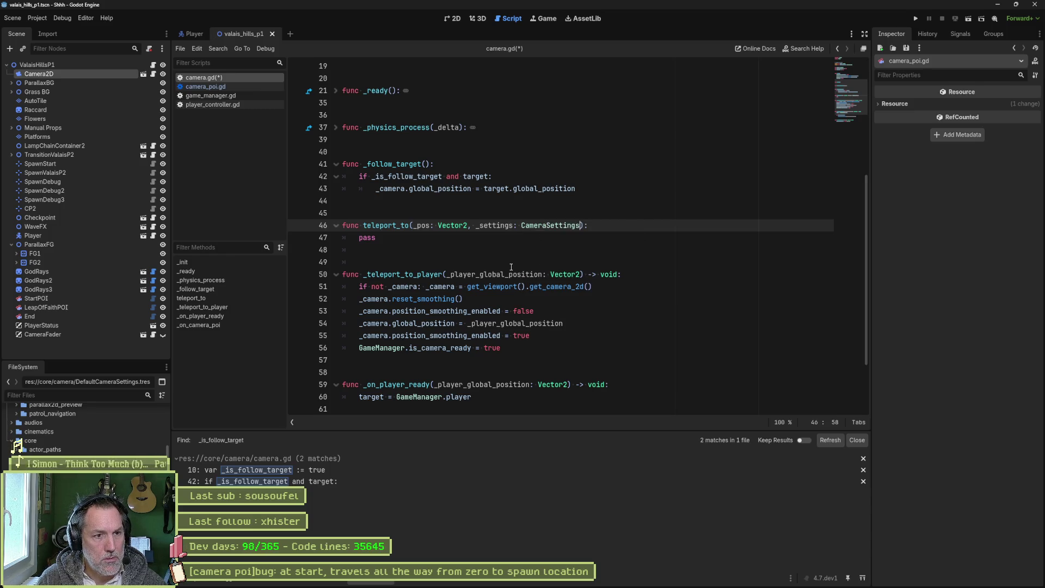
# Step: Try a GameSettings and then GameManager default value for _settings
pyautogui.write('=')
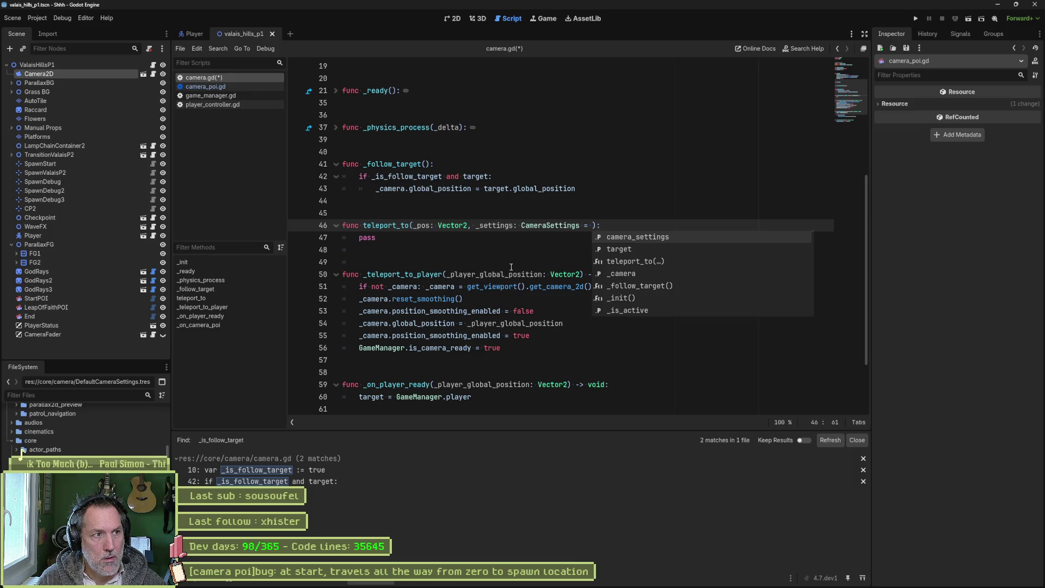
pyautogui.write('Game')
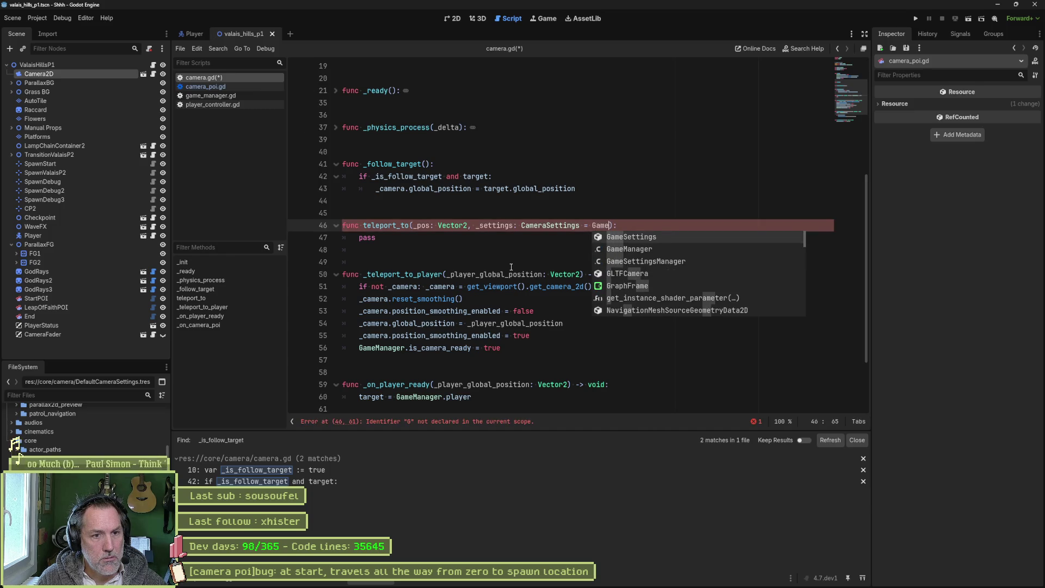
pyautogui.press('Return')
pyautogui.write('.cam')
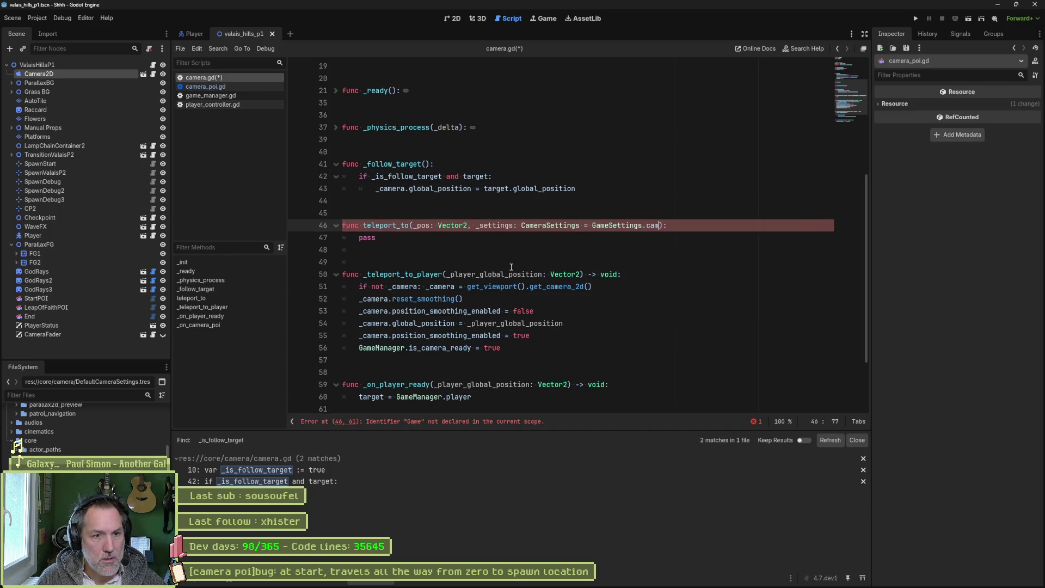
pyautogui.press('BackSpace')
pyautogui.press('BackSpace')
pyautogui.press('BackSpace')
pyautogui.write('ga')
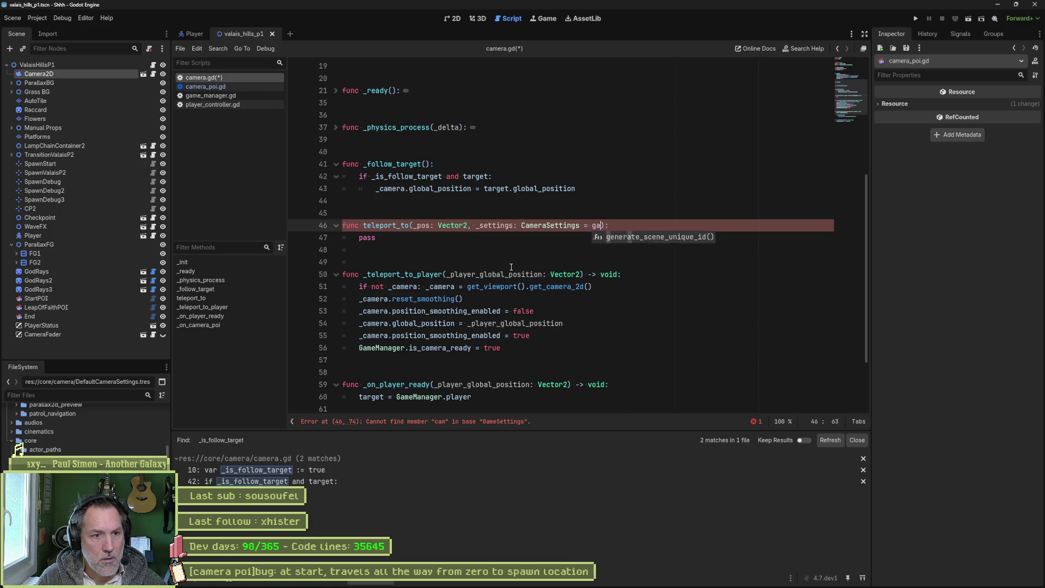
pyautogui.write('mem')
pyautogui.press('Return')
pyautogui.write('.ca')
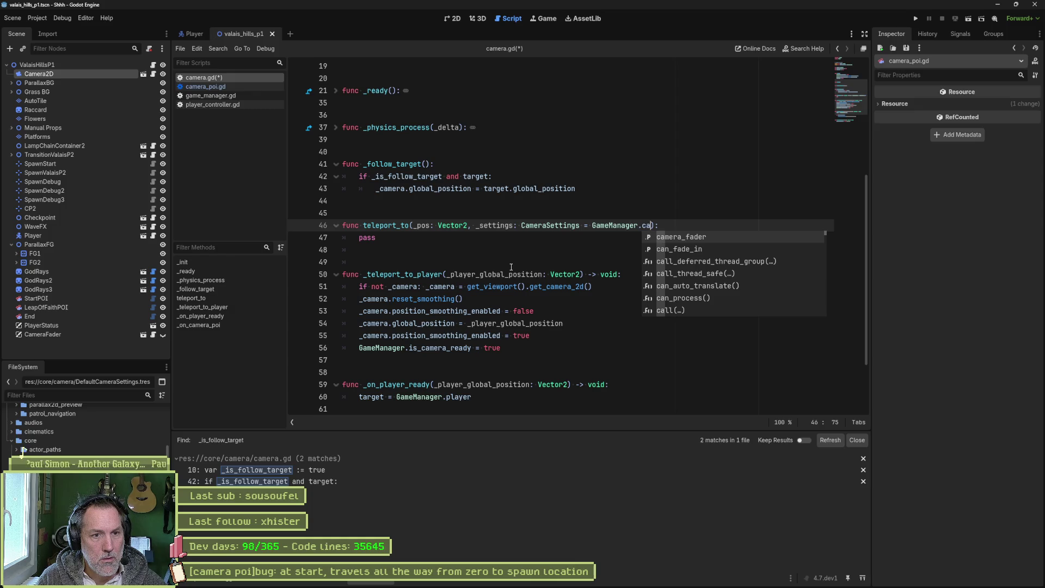
pyautogui.press('BackSpace')
pyautogui.press('BackSpace')
pyautogui.write('def')
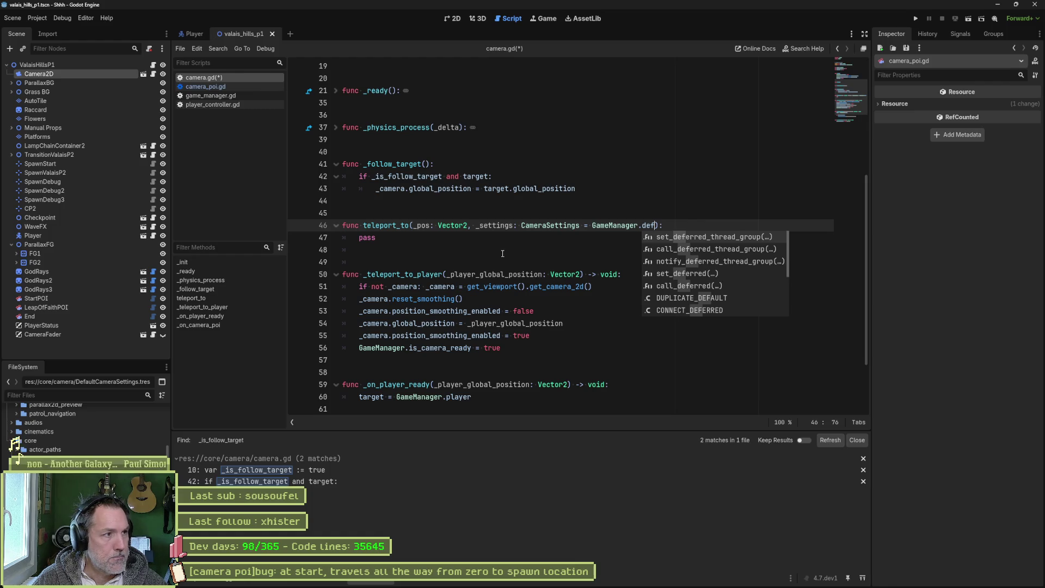
pyautogui.click(541, 225)
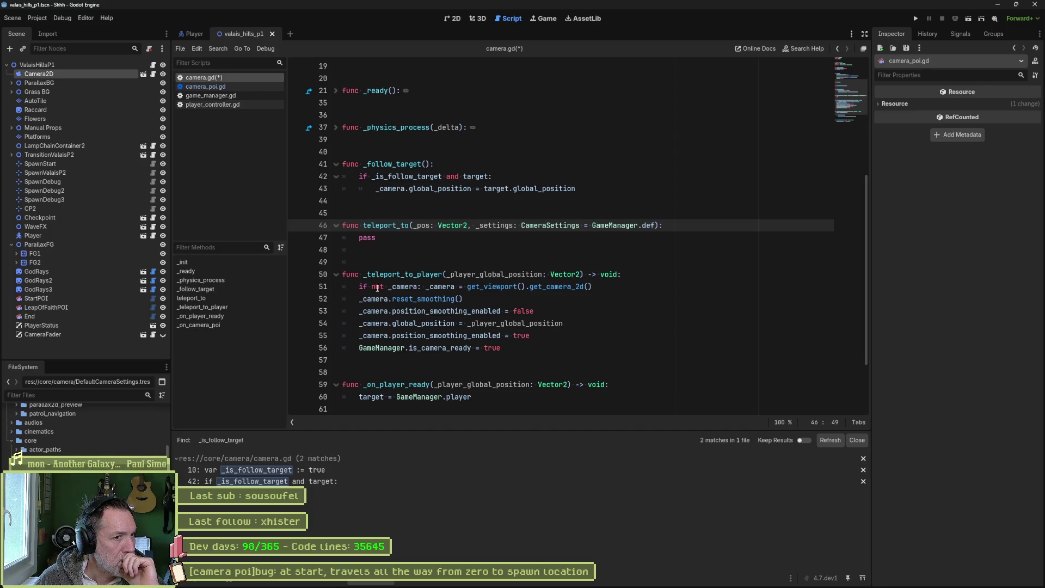
# Step: Replace the _settings default with null and save camera.gd
pyautogui.moveTo(592, 226); pyautogui.dragTo(656, 228)
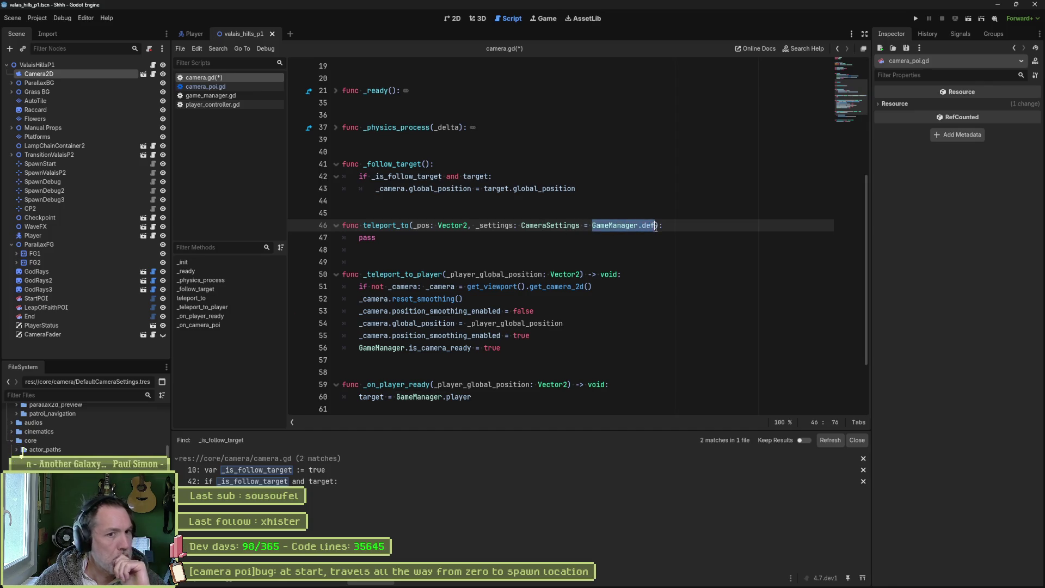
pyautogui.write('null')
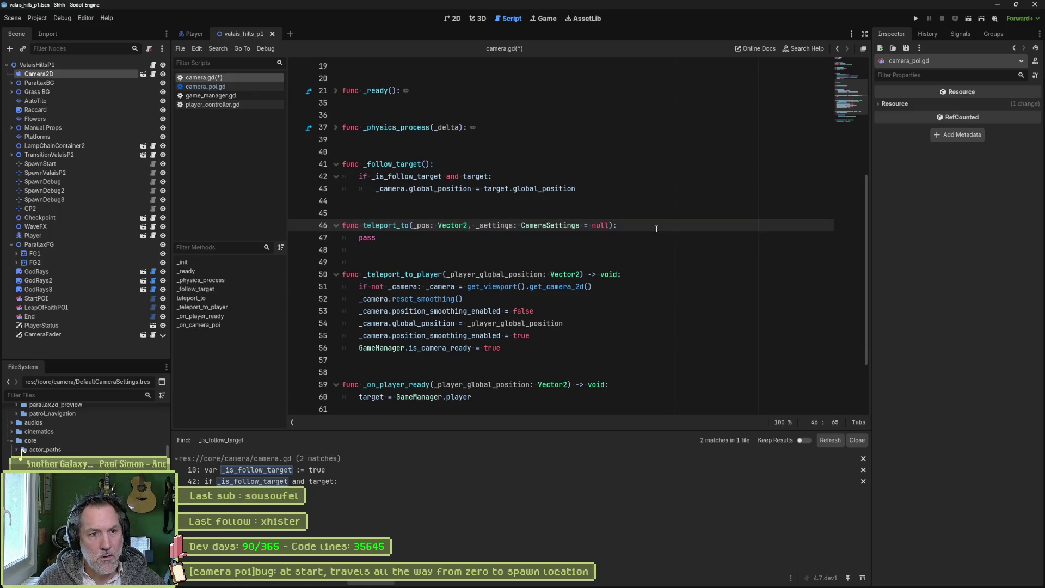
pyautogui.hotkey('ctrl', 's')
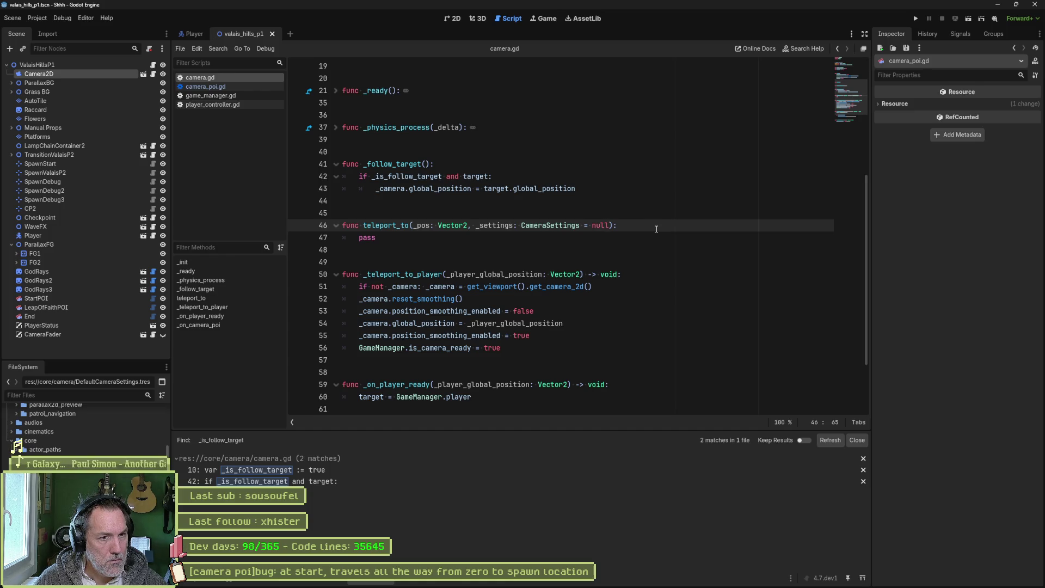
# Step: Inspect the Camera2D node's properties, then select the body of _teleport_to_player
pyautogui.press('End')
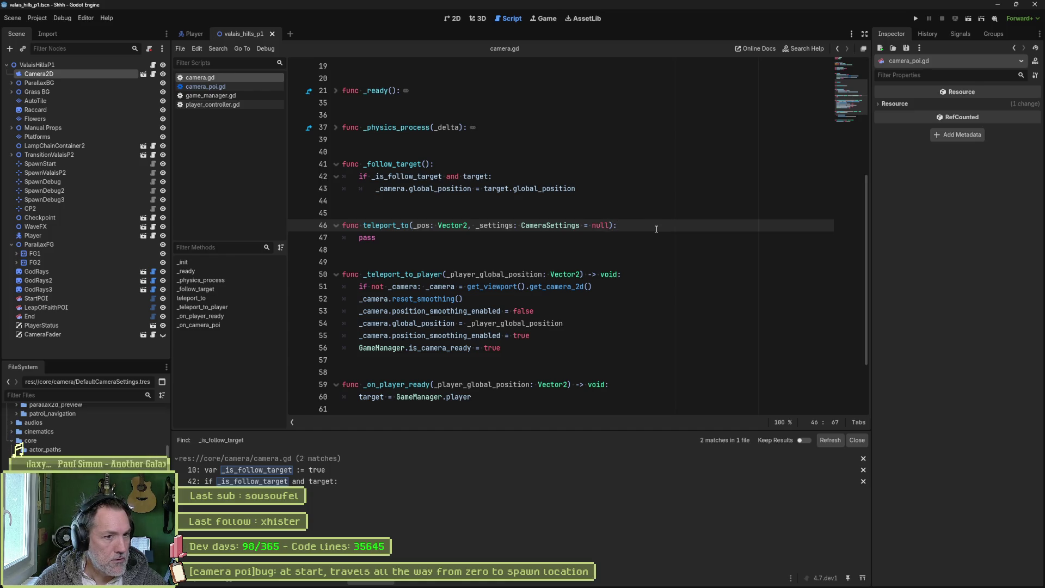
pyautogui.press('Down')
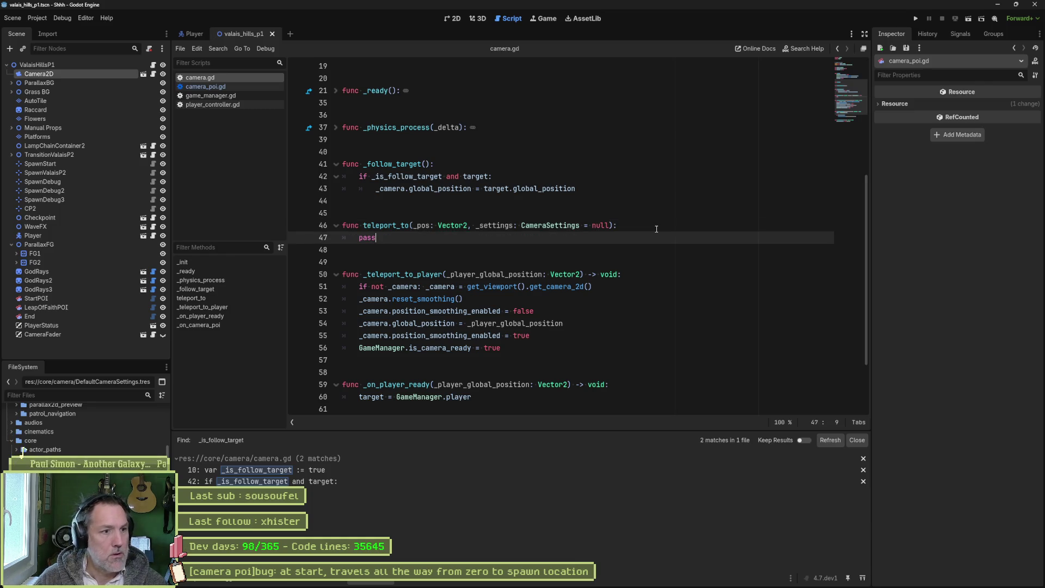
pyautogui.click(80, 75)
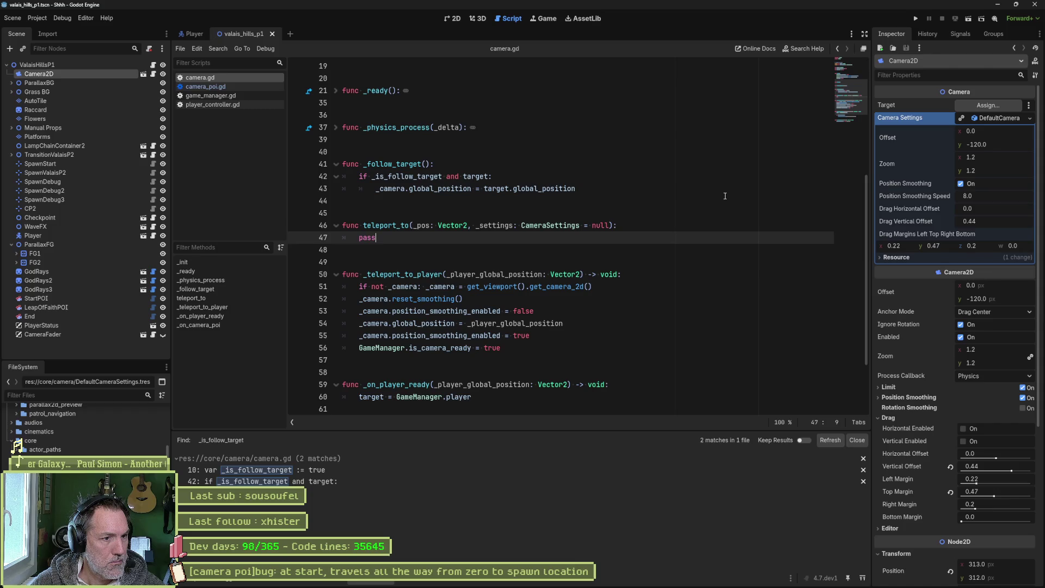
pyautogui.scroll(-5, 725, 195)
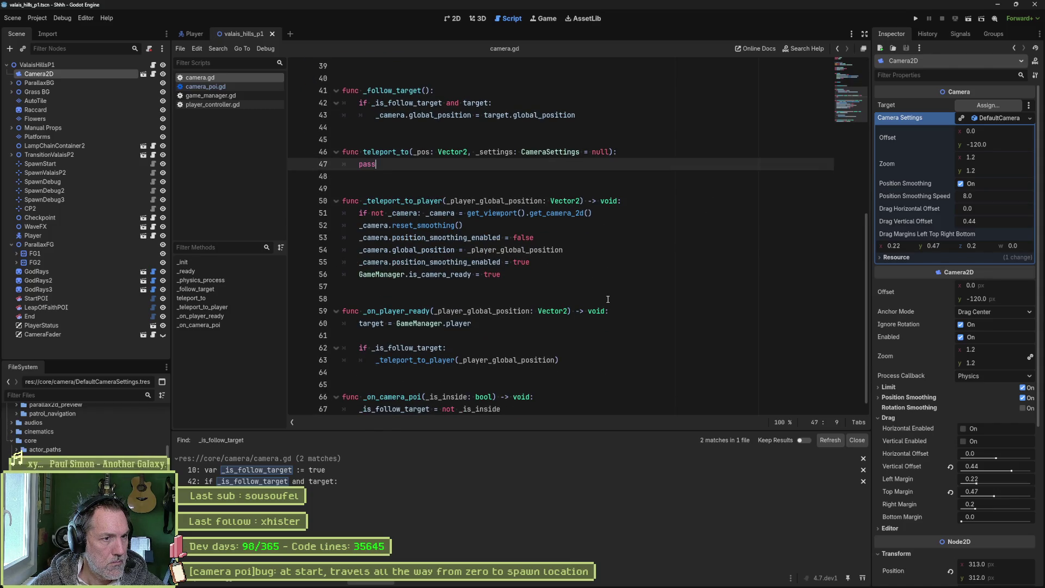
pyautogui.moveTo(457, 361)
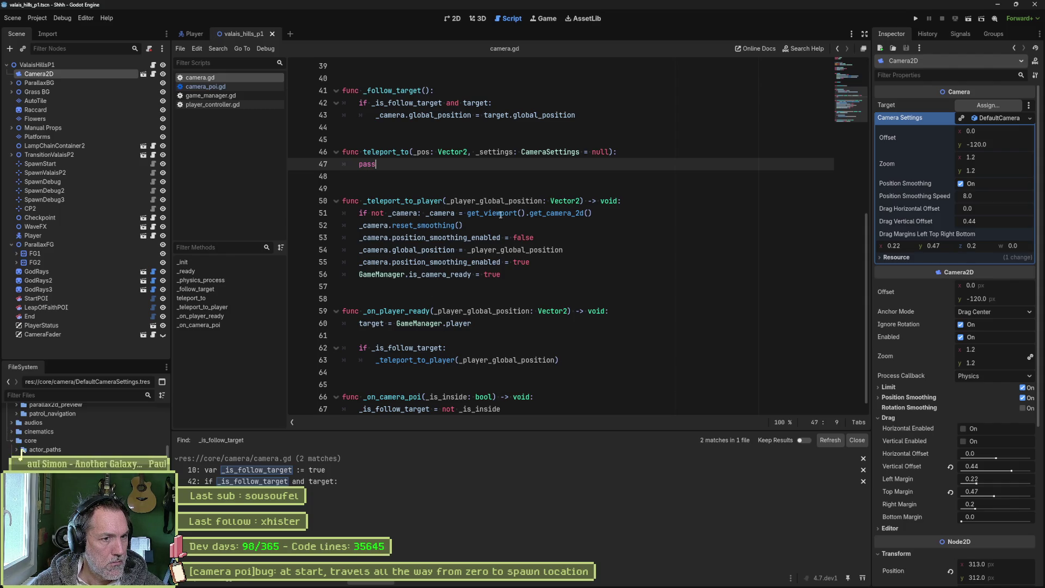
pyautogui.moveTo(562, 215)
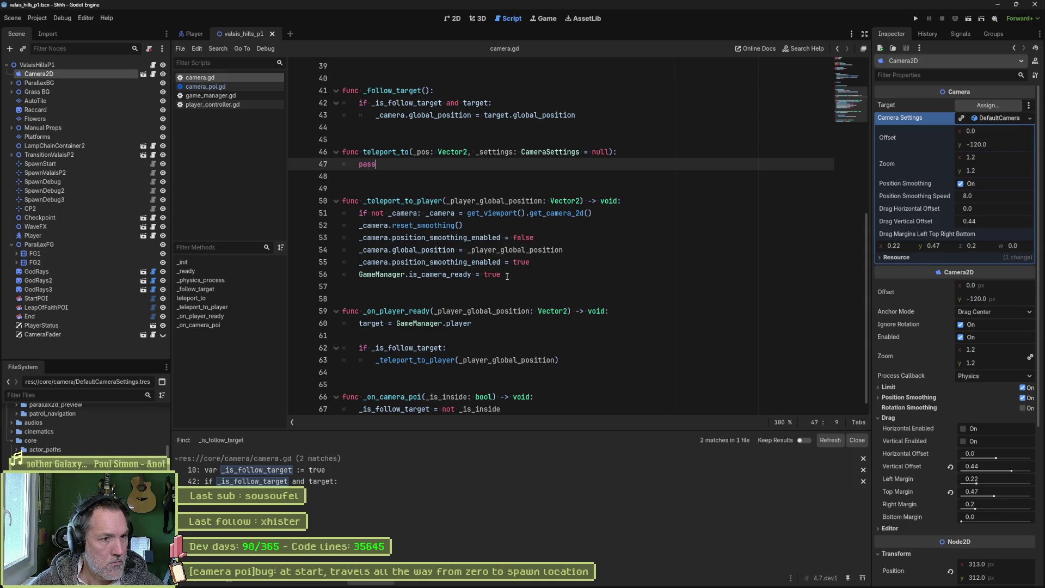
pyautogui.moveTo(511, 274); pyautogui.dragTo(620, 202)
# Step: Copy the camera-reset lines into teleport_to, setting global_position to _pos instead of the player position
pyautogui.hotkey('ctrl', 'c')
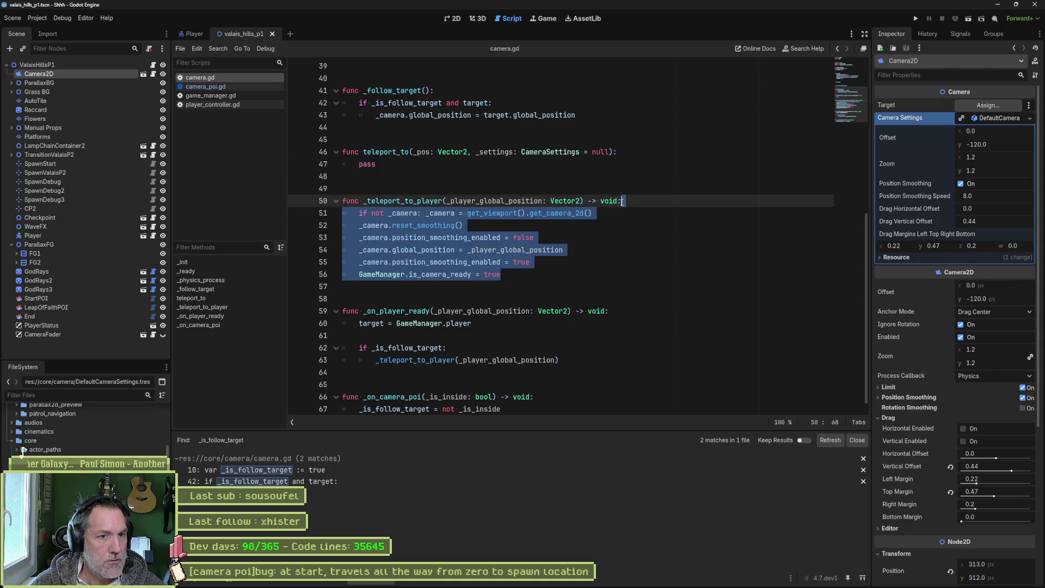
pyautogui.click(623, 153)
pyautogui.hotkey('ctrl', 'v')
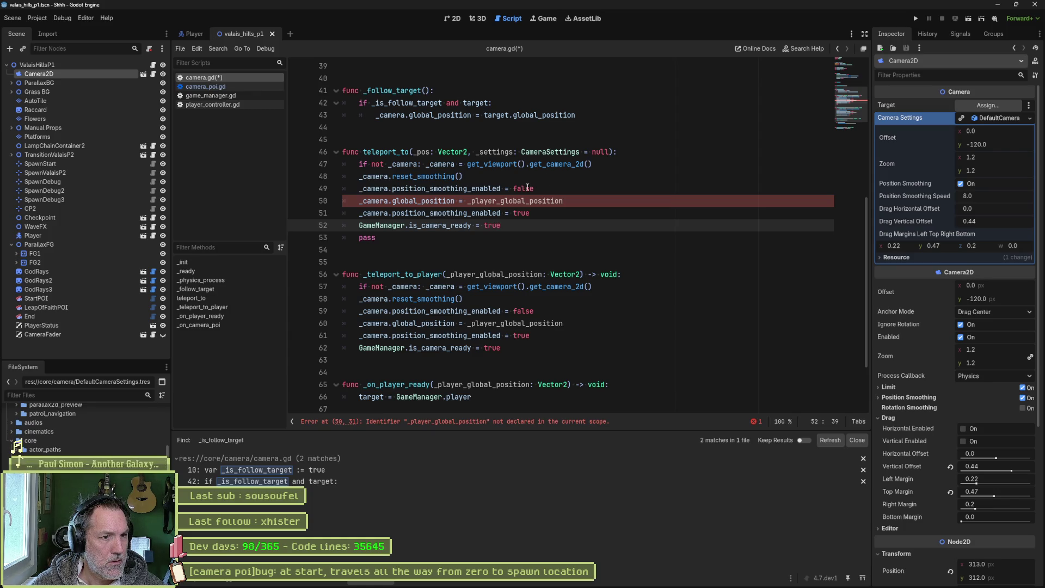
pyautogui.doubleClick(422, 152)
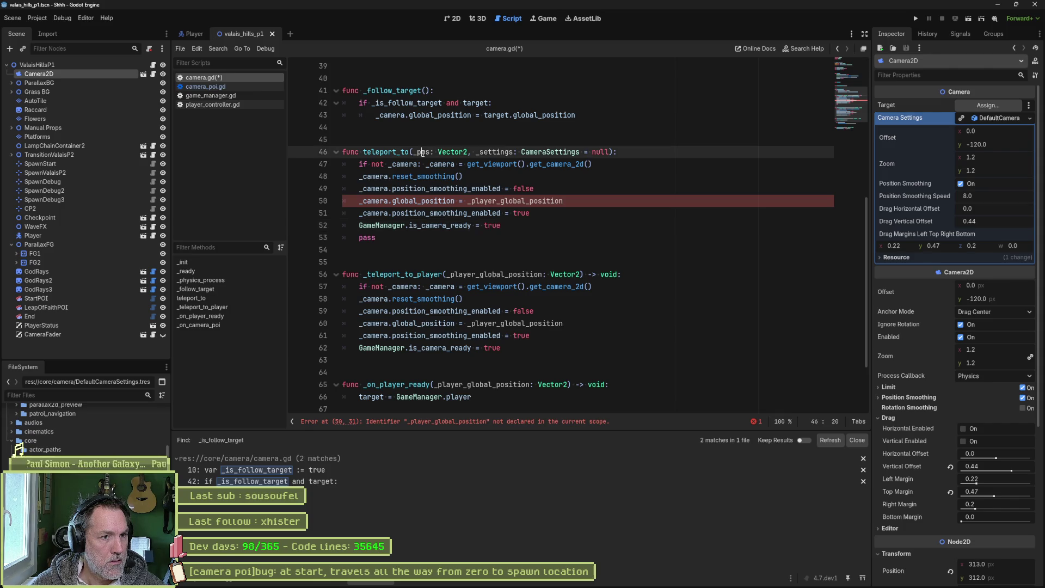
pyautogui.hotkey('ctrl', 'c')
pyautogui.doubleClick(493, 201)
pyautogui.hotkey('ctrl', 'v')
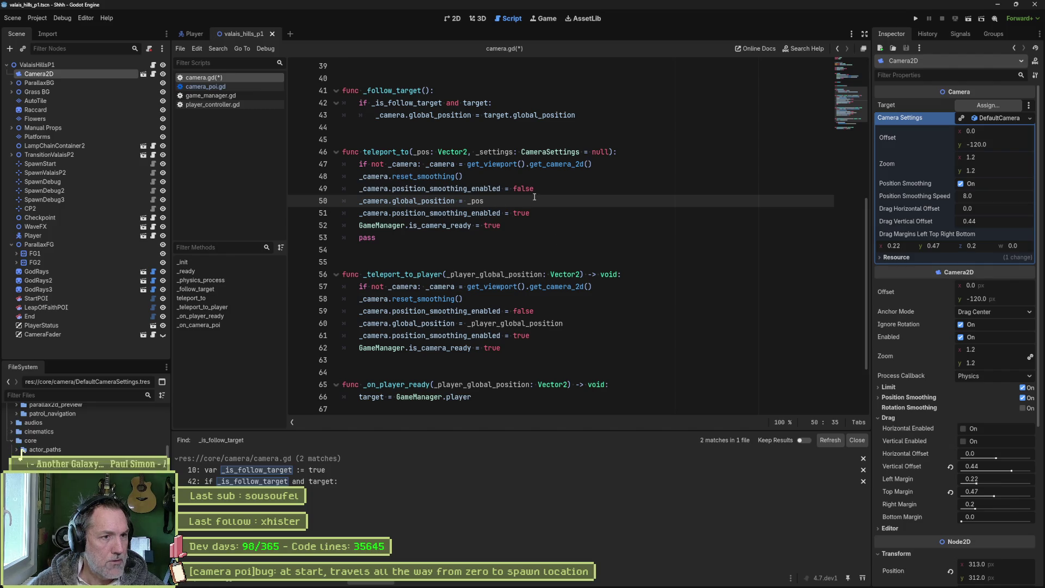
# Step: Start an unfinished _camera. line in teleport_to and add blank lines below the function
pyautogui.press('Return')
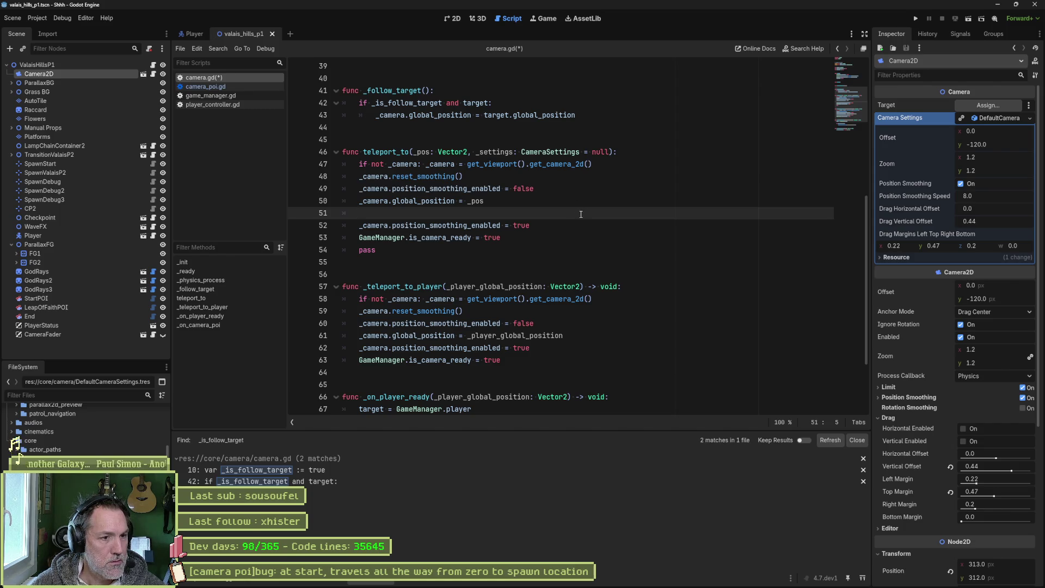
pyautogui.write('_ a')
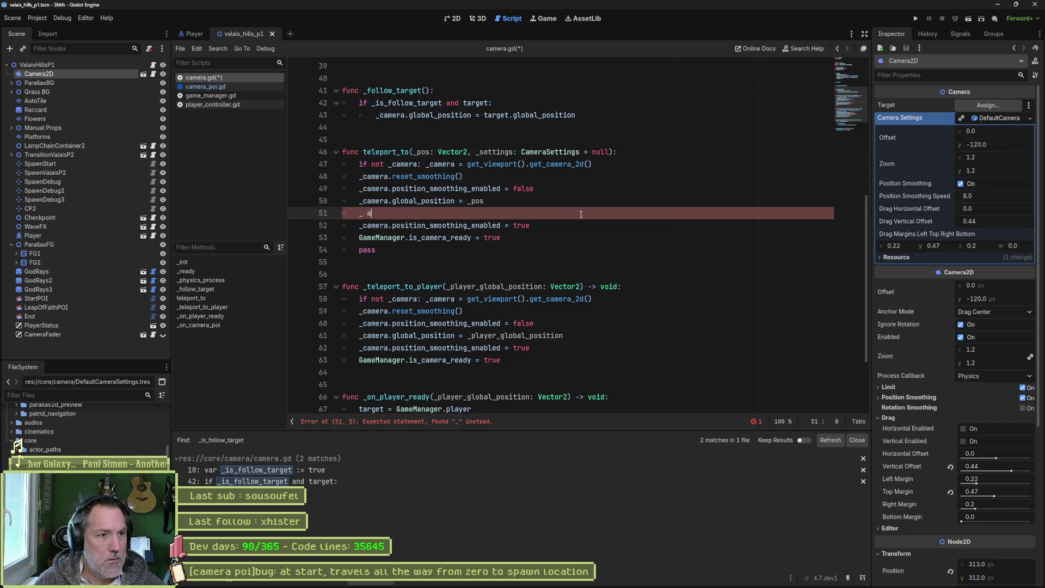
pyautogui.write('camera.estt')
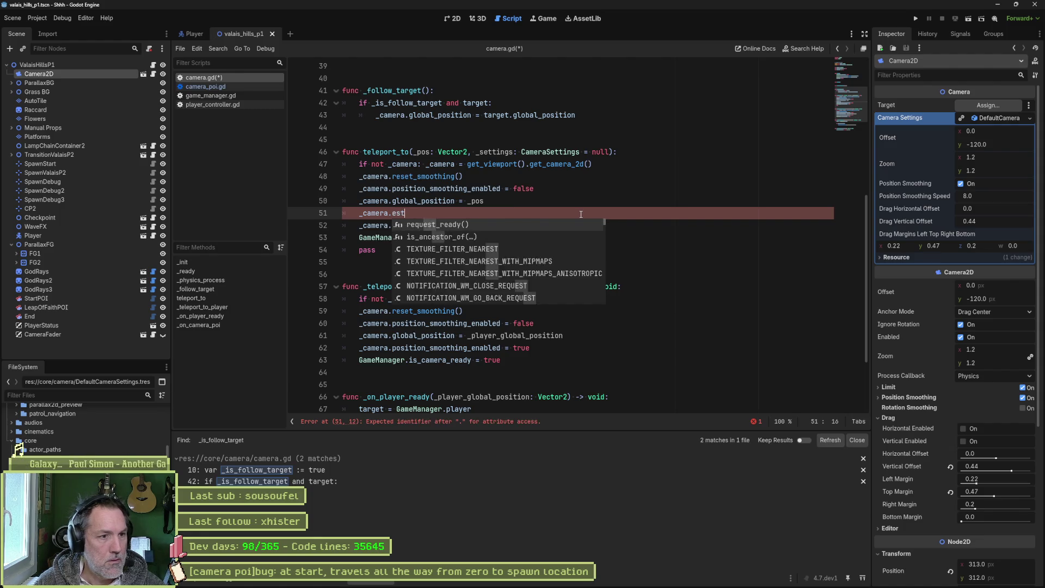
pyautogui.press('BackSpace')
pyautogui.press('BackSpace')
pyautogui.press('BackSpace')
pyautogui.write('sett')
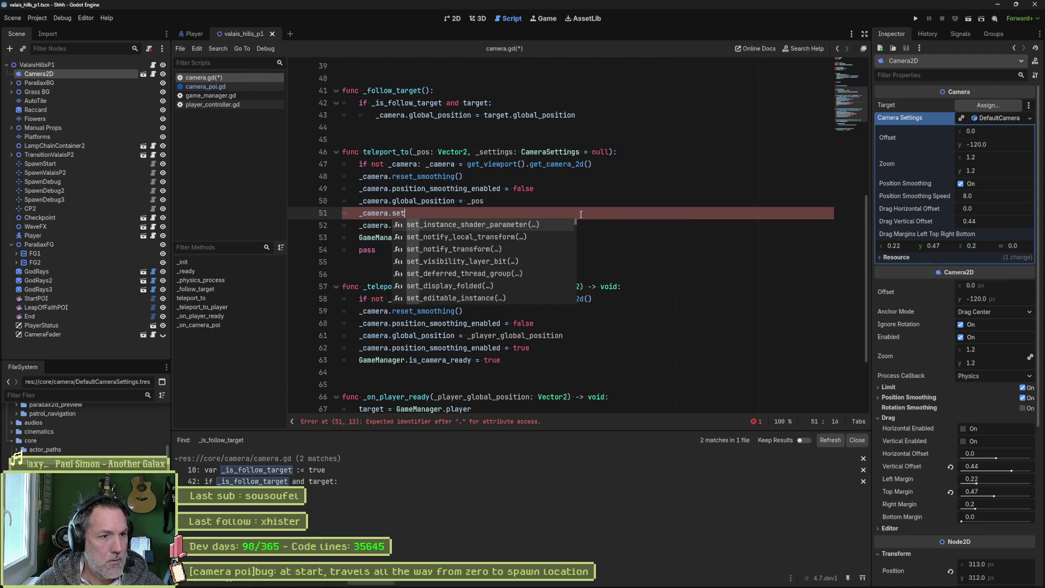
pyautogui.press('BackSpace')
pyautogui.press('BackSpace')
pyautogui.press('BackSpace')
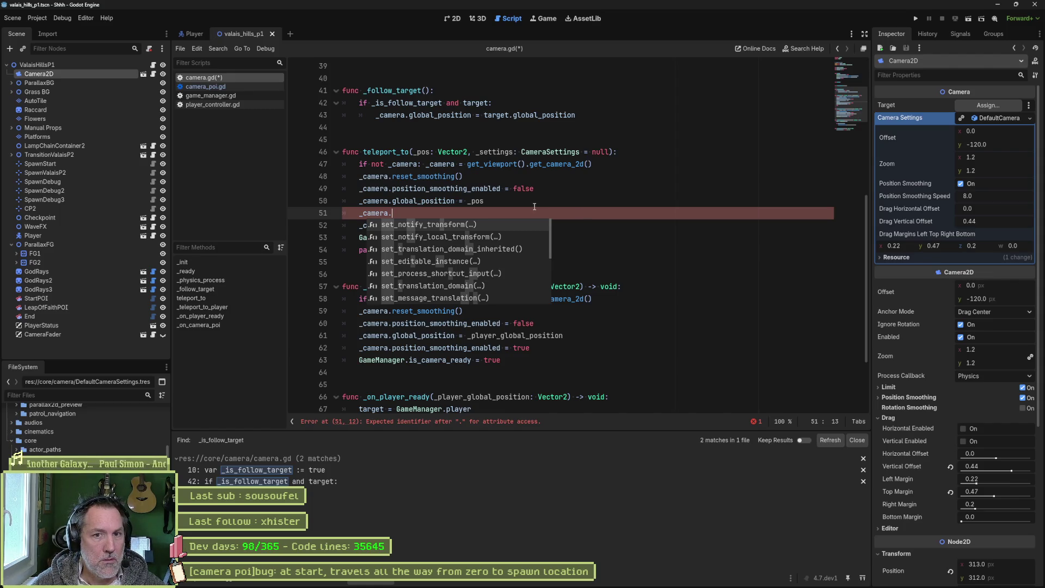
pyautogui.press('Escape')
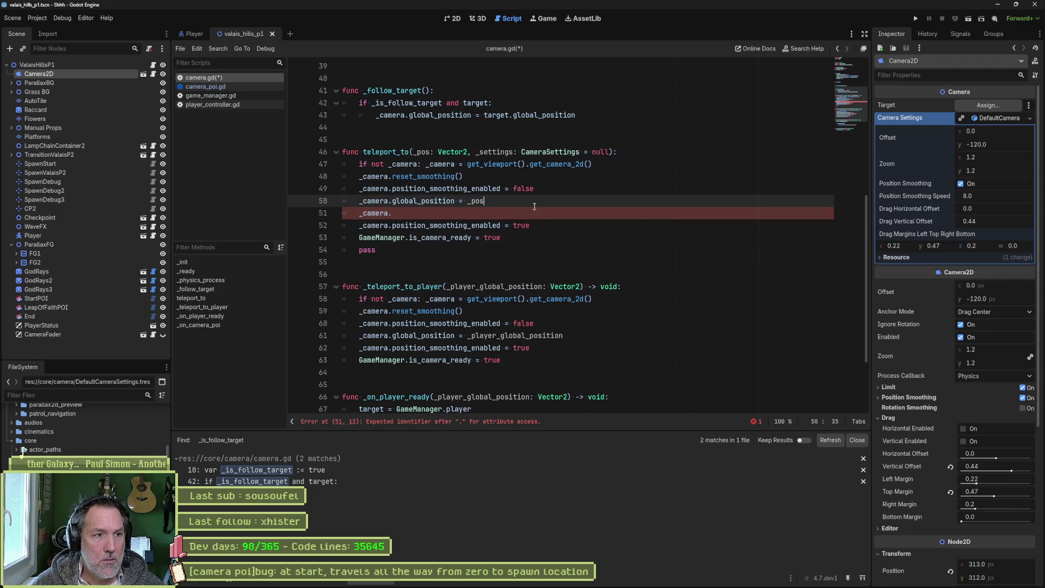
pyautogui.click(437, 265)
pyautogui.press('Return')
pyautogui.press('Return')
pyautogui.press('Return')
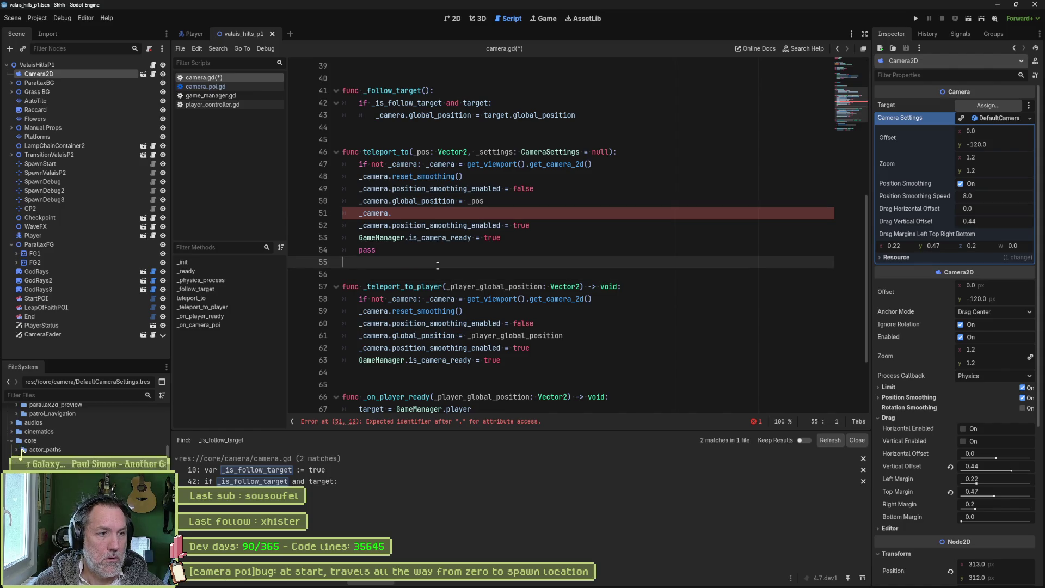
pyautogui.press('Up')
# Step: Write an _apply_settings(_settings: CameraSettings) -> void function with a pass body
pyautogui.write('func ')
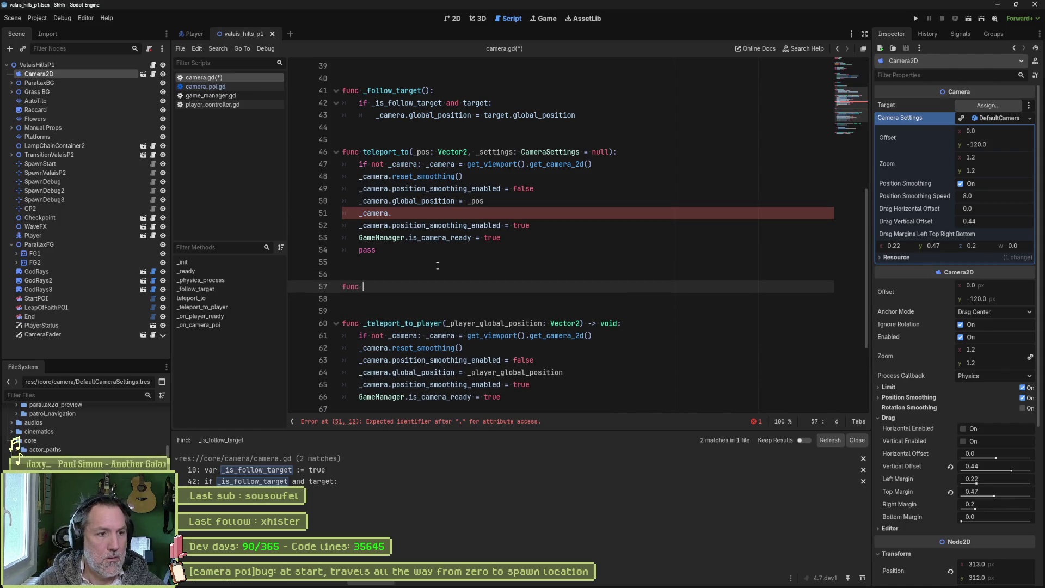
pyautogui.write('_apply_settings_')
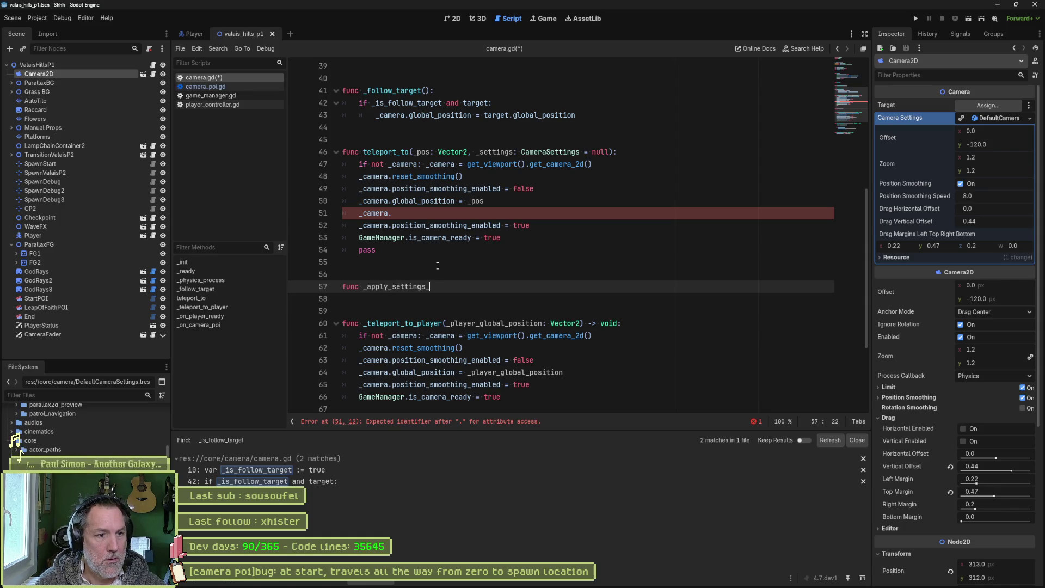
pyautogui.press('BackSpace')
pyautogui.write('(')
pyautogui.write('_settg')
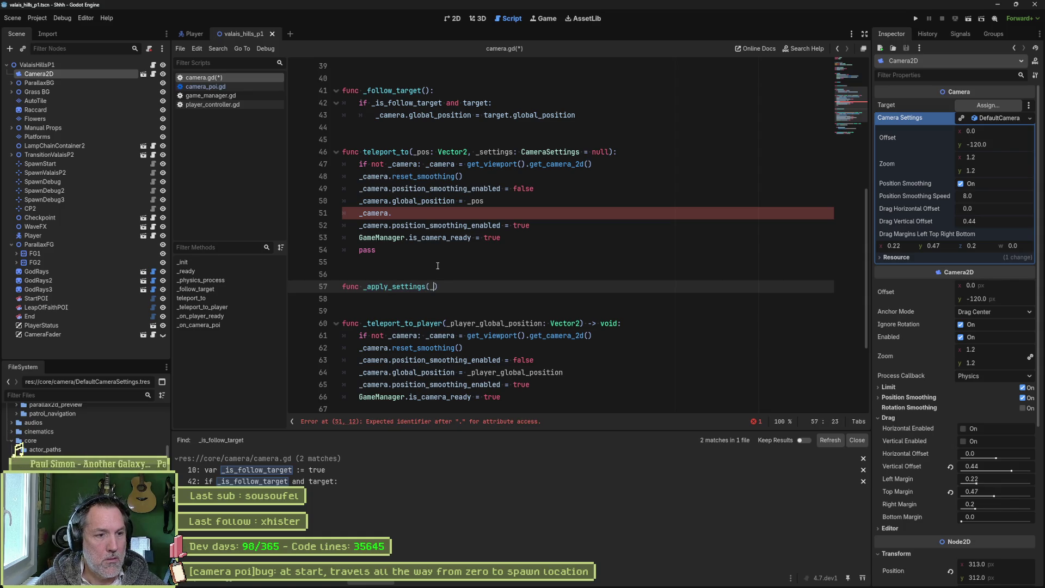
pyautogui.press('BackSpace')
pyautogui.write('ings: Camera')
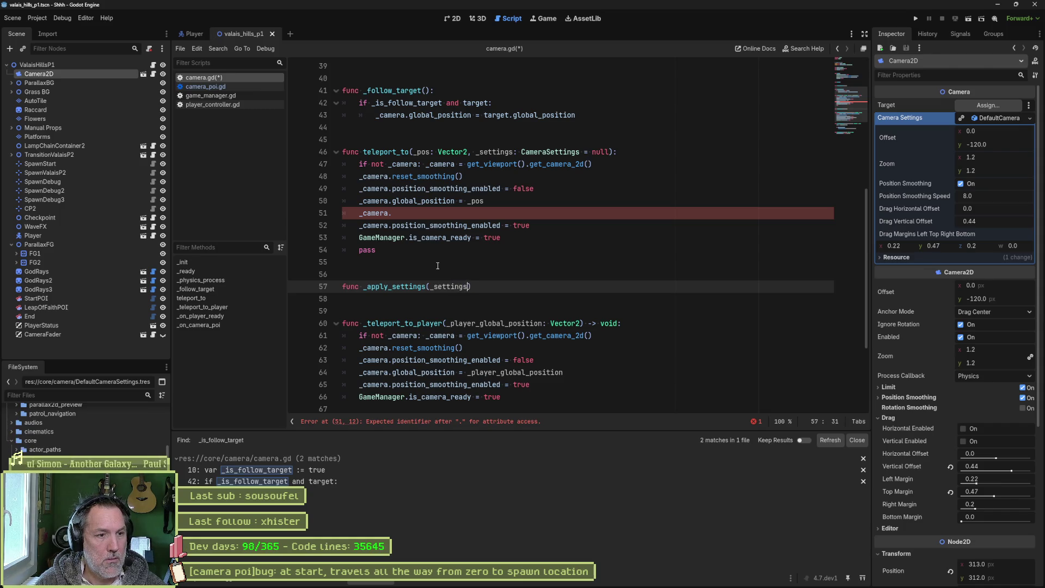
pyautogui.write('se')
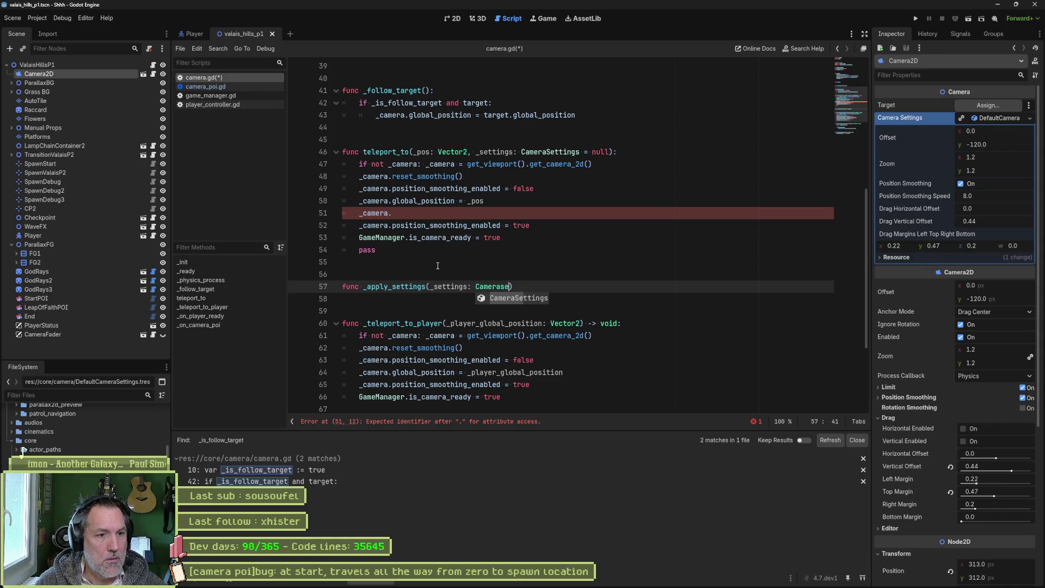
pyautogui.press('Return')
pyautogui.press('End')
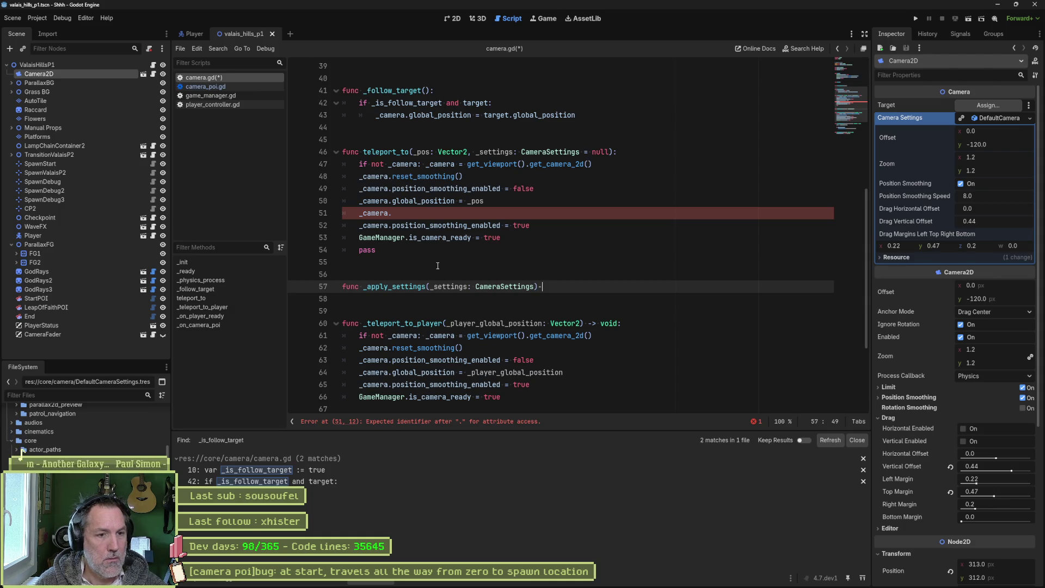
pyautogui.write('-> void:')
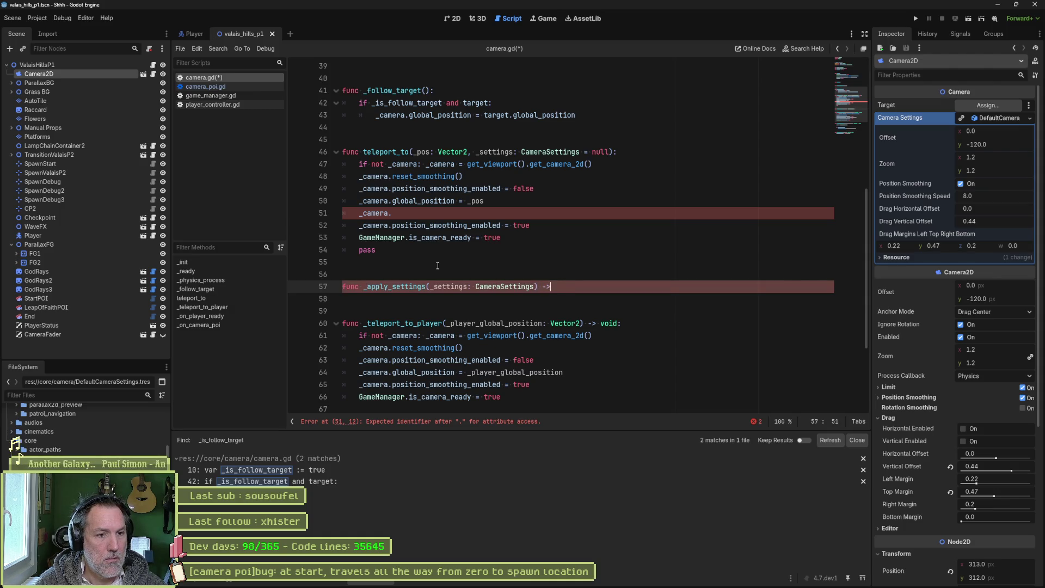
pyautogui.press('Return')
pyautogui.write('pass')
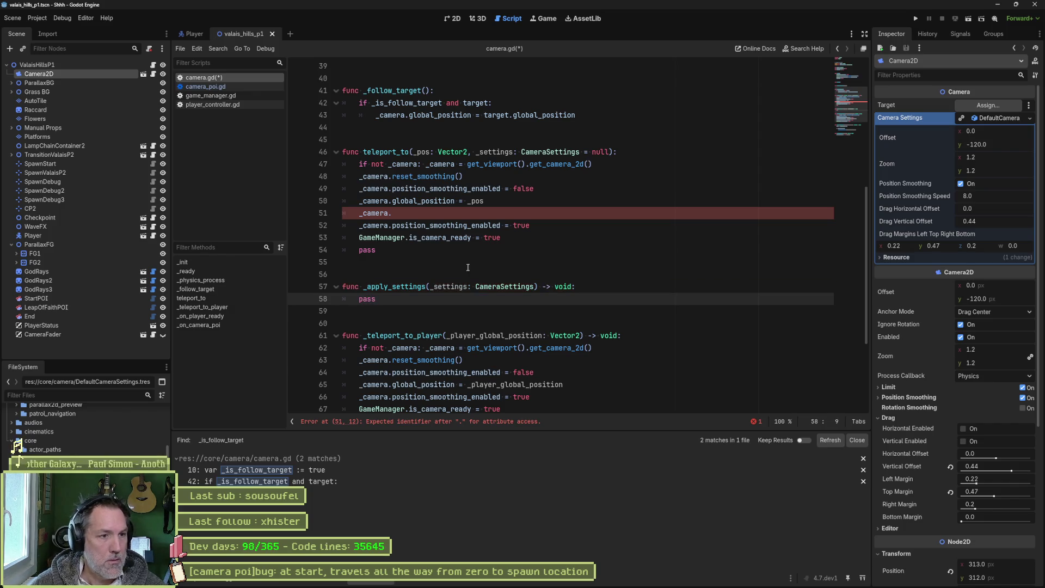
# Step: Replace the unfinished _camera. line in teleport_to with _apply_settings(_settings)
pyautogui.doubleClick(403, 286)
pyautogui.moveTo(392, 213); pyautogui.dragTo(359, 214)
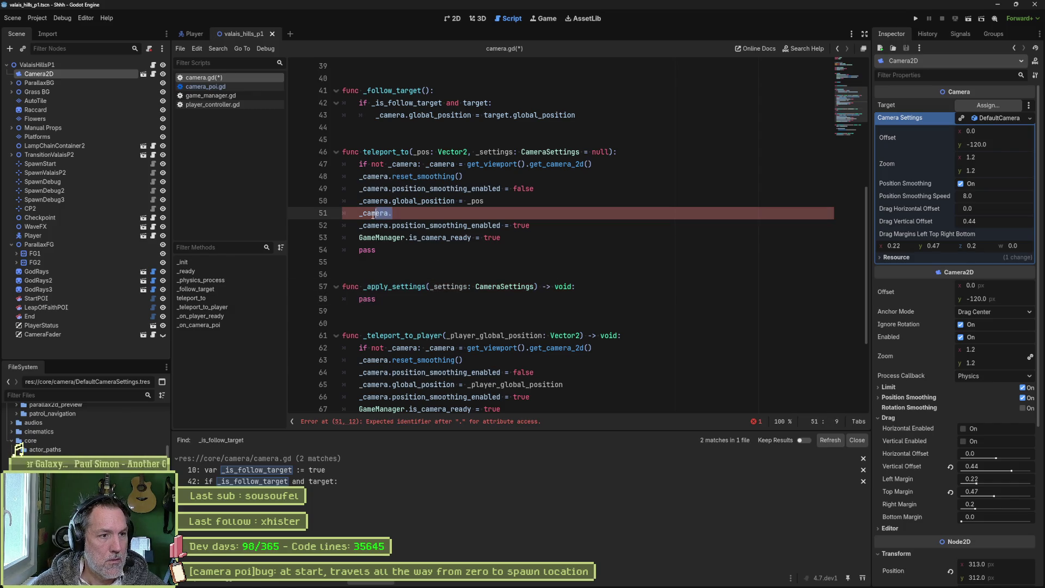
pyautogui.write('_apply_settings()')
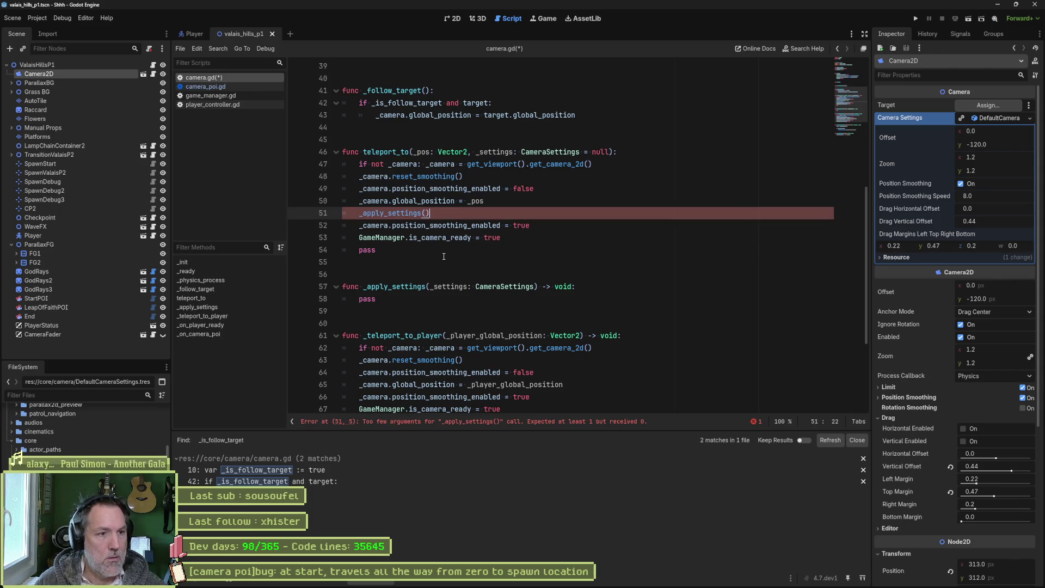
pyautogui.write('_set')
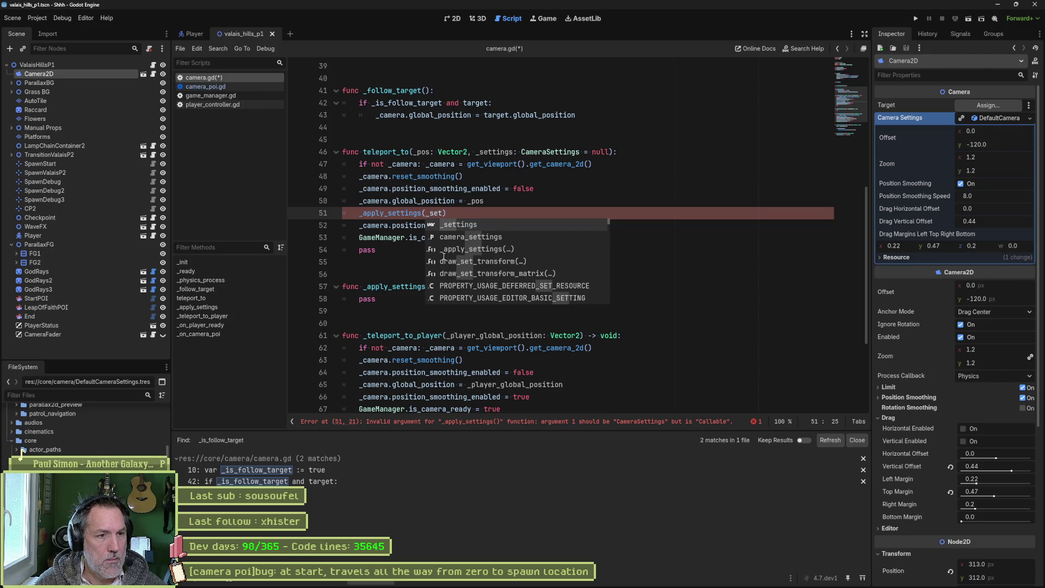
pyautogui.press('Return')
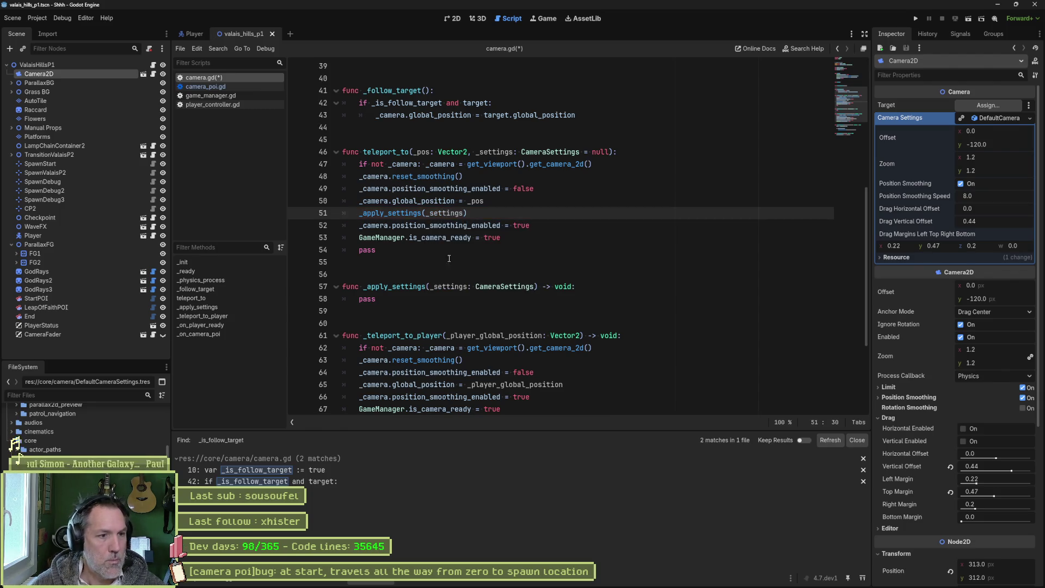
# Step: In _apply_settings, set _settings = camera_settings when no settings are given
pyautogui.click(584, 285)
pyautogui.press('Return')
pyautogui.write('if ')
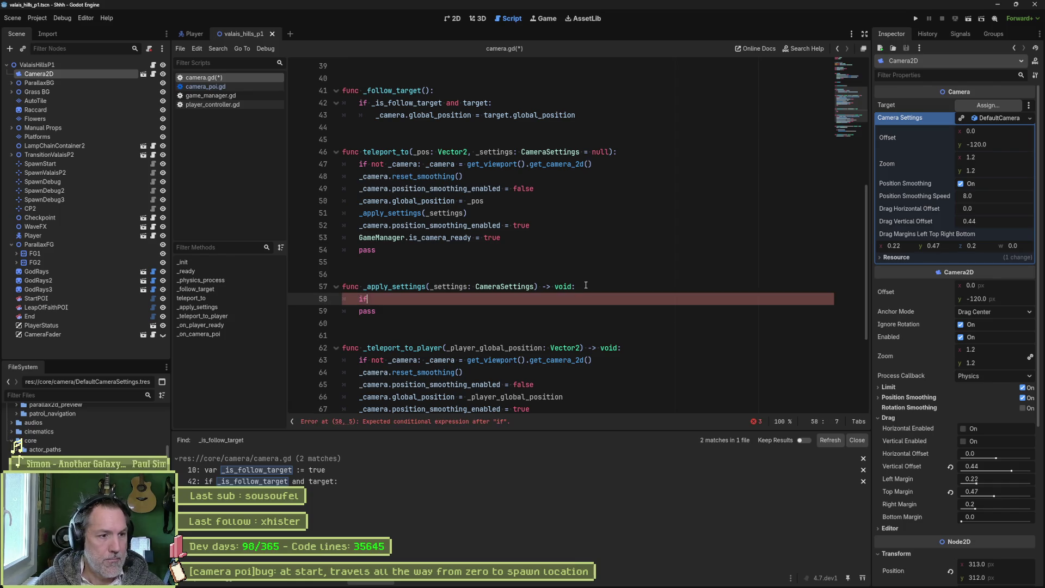
pyautogui.write('_settings')
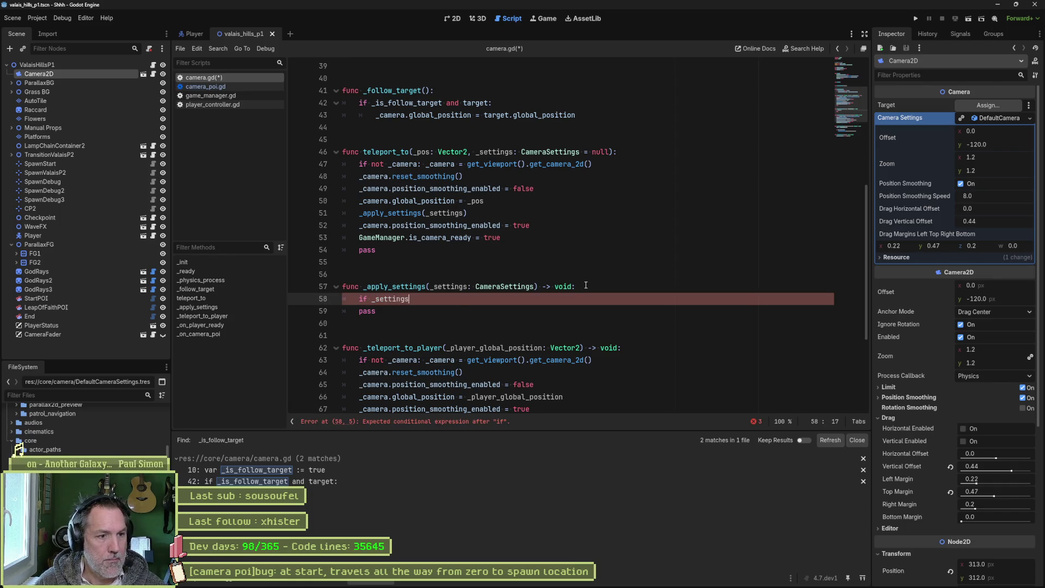
pyautogui.write('not')
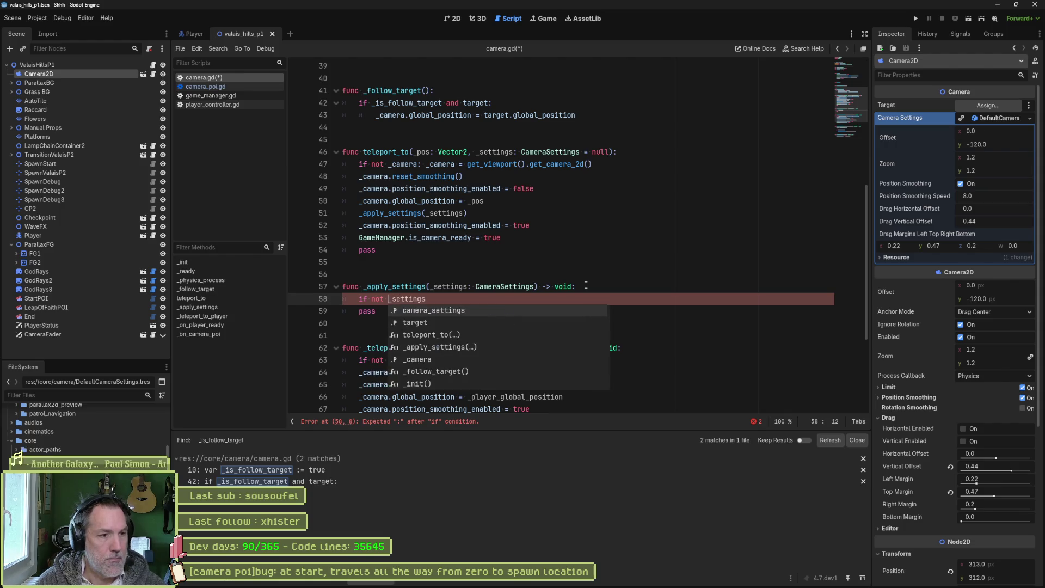
pyautogui.press('End')
pyautogui.write(':')
pyautogui.press('Return')
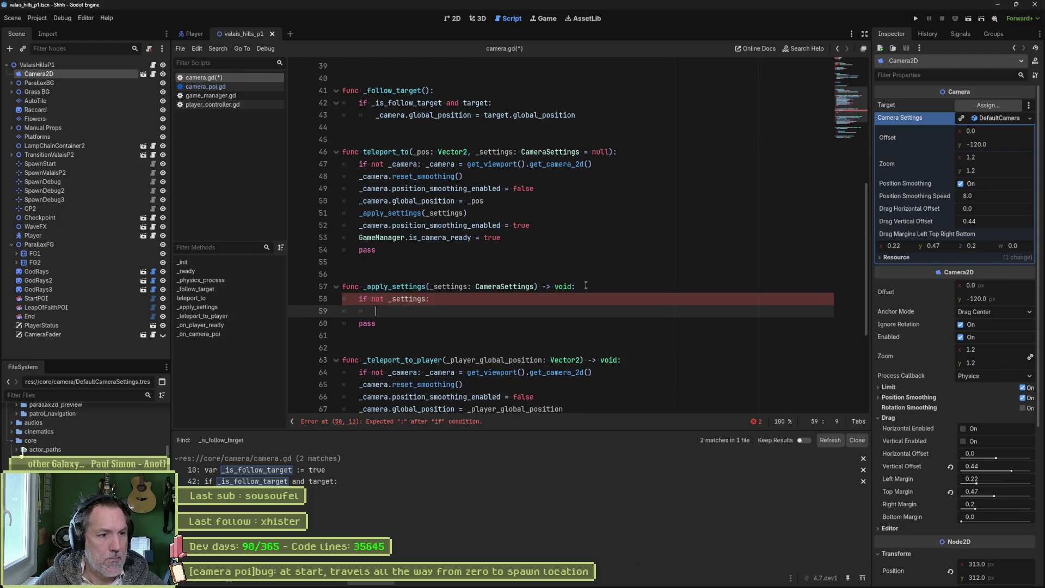
pyautogui.write('_setg')
pyautogui.press('BackSpace')
pyautogui.write('tings')
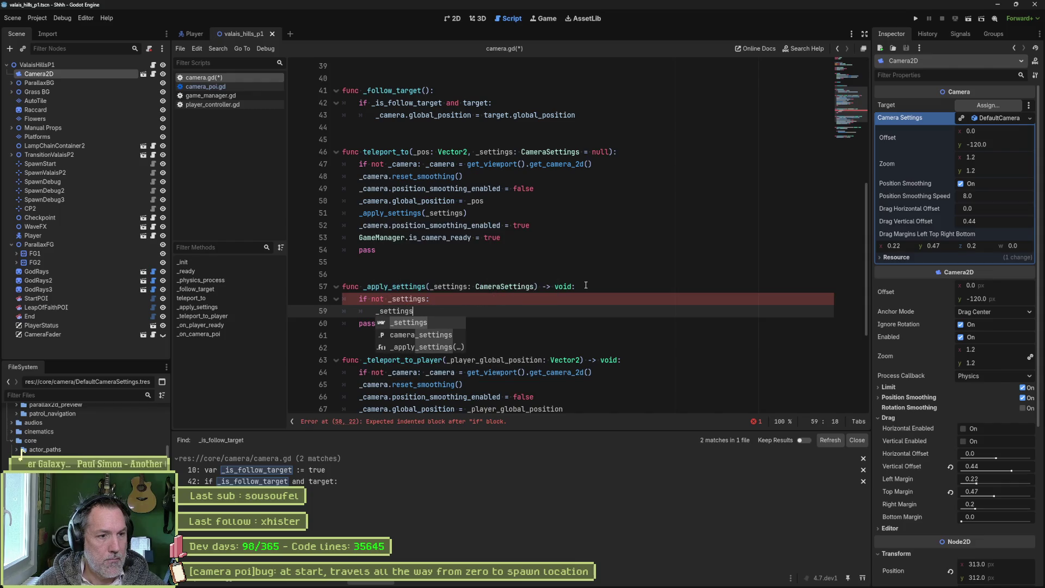
pyautogui.write(' = defa')
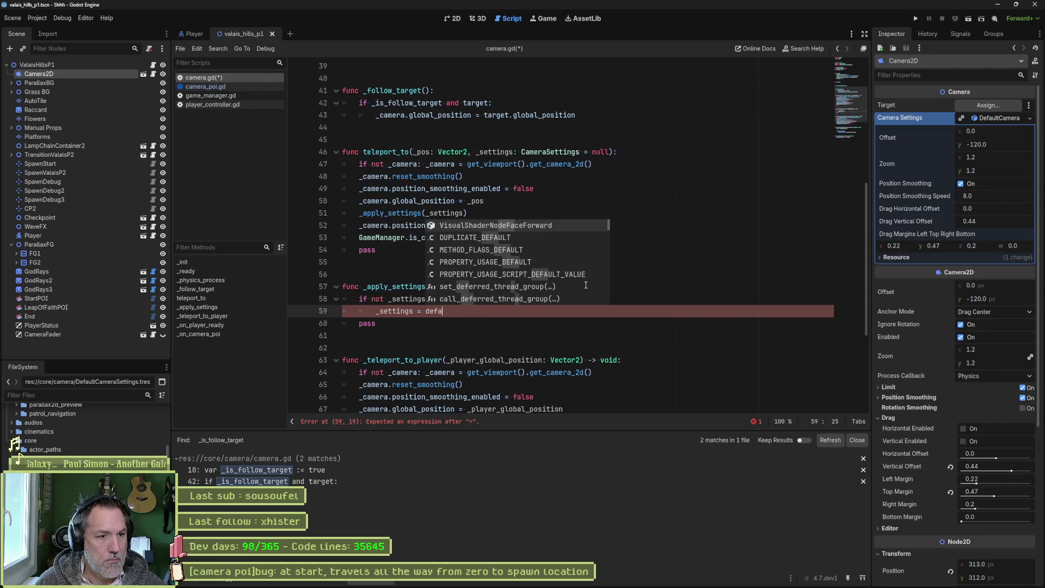
pyautogui.press('BackSpace')
pyautogui.press('BackSpace')
pyautogui.press('BackSpace')
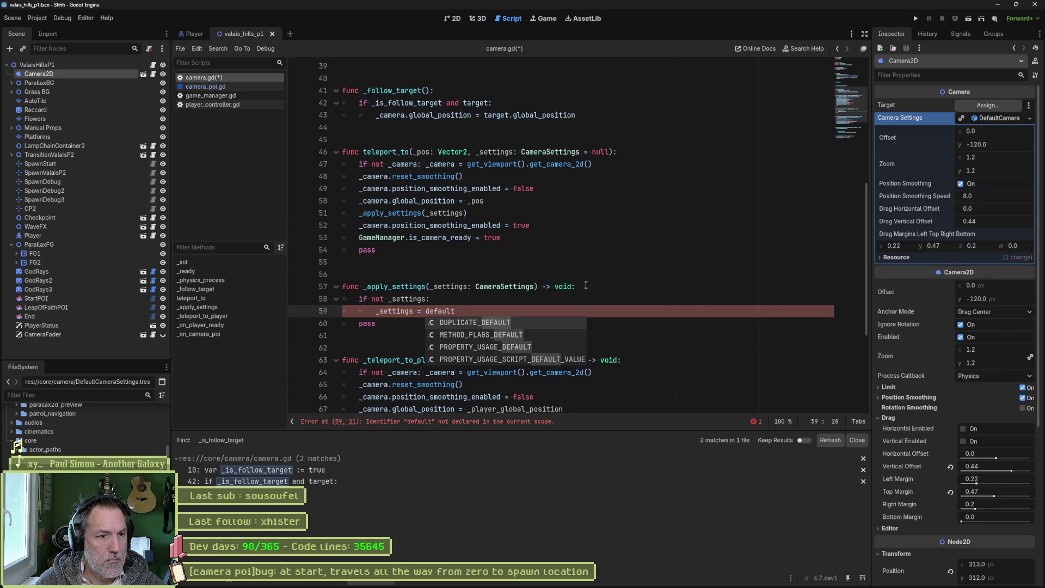
pyautogui.write('_')
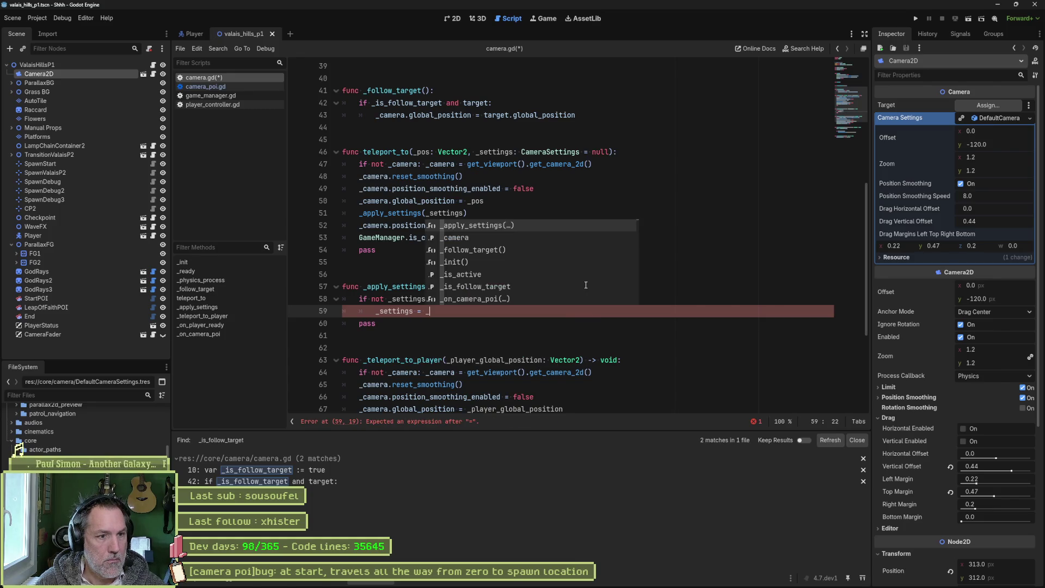
pyautogui.press('BackSpace')
pyautogui.write('camera_settings')
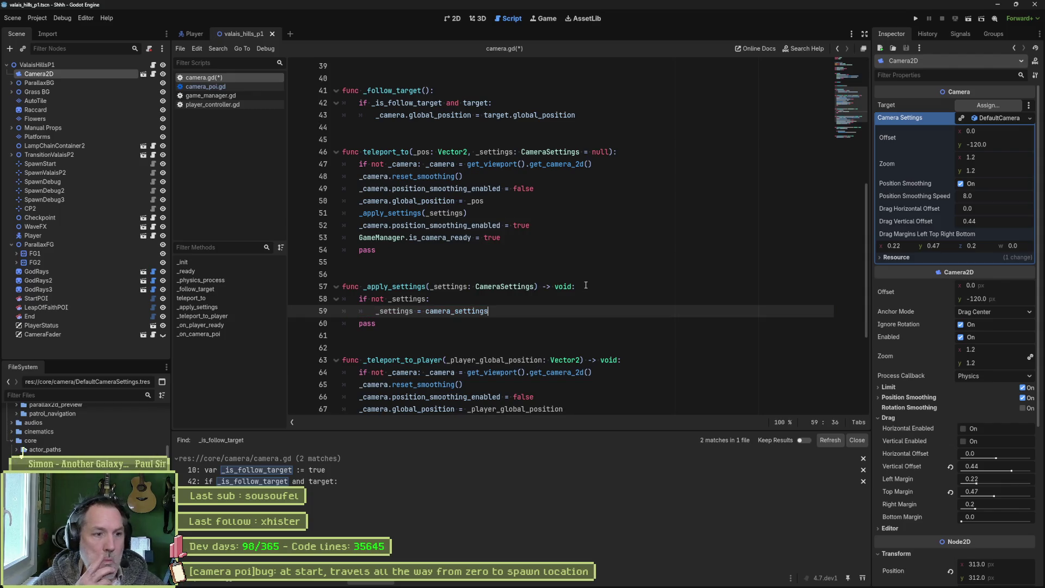
pyautogui.press('Return')
pyautogui.press('Return')
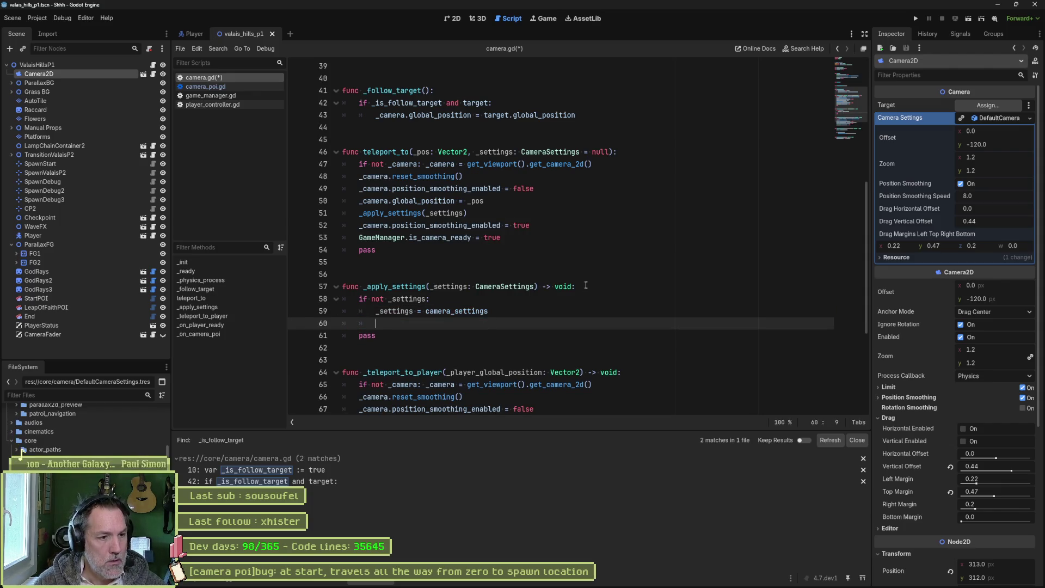
# Step: Save camera.gd and jump back to the teleport_to call in camera_poi.gd
pyautogui.hotkey('ctrl', 's')
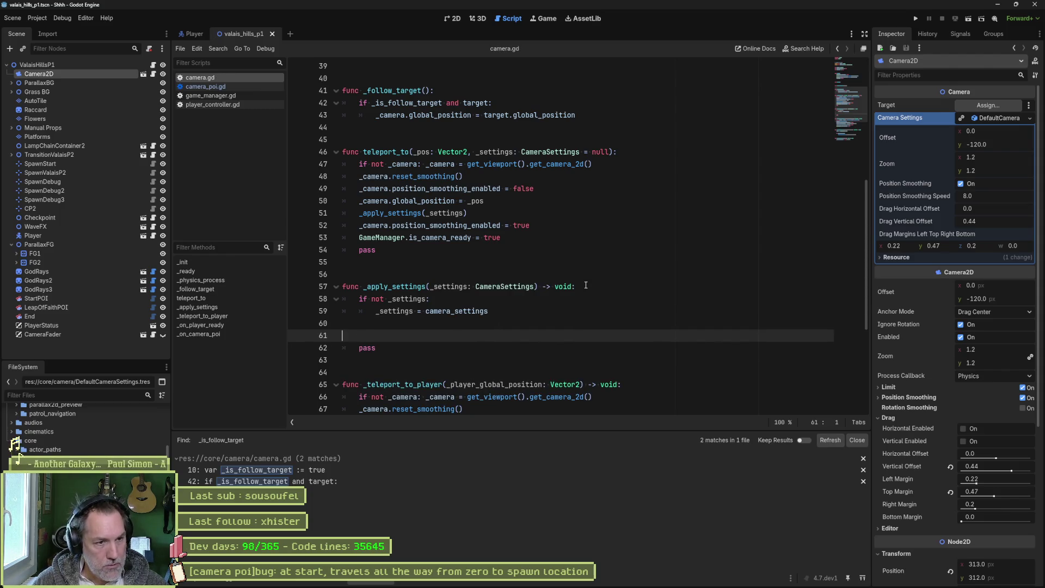
pyautogui.press('Tab')
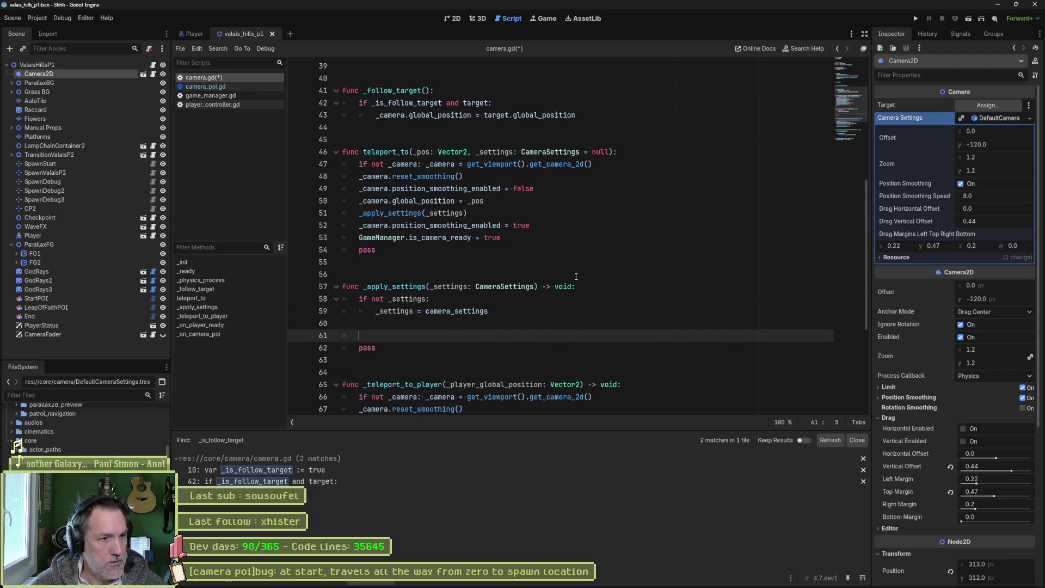
pyautogui.hotkey('alt', 'Left')
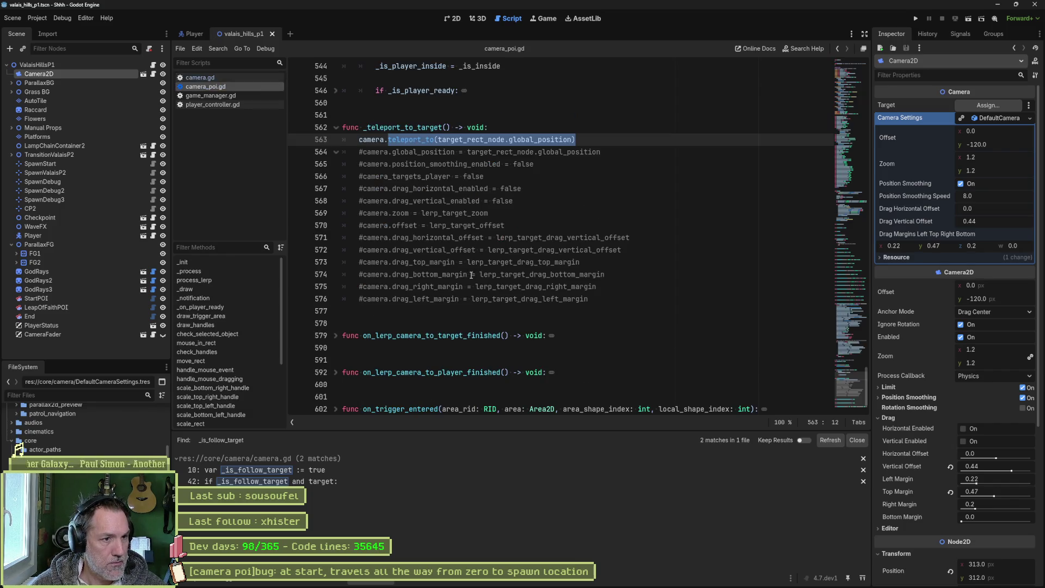
# Step: Paste camera_poi.gd's commented camera property lines into camera.gd line 61, uncommented, removing pass
pyautogui.moveTo(599, 299)
pyautogui.mouseDown()
pyautogui.moveTo(626, 275)
pyautogui.moveTo(646, 148)
pyautogui.moveTo(631, 179)
pyautogui.mouseUp()
pyautogui.hotkey('ctrl', 'c')
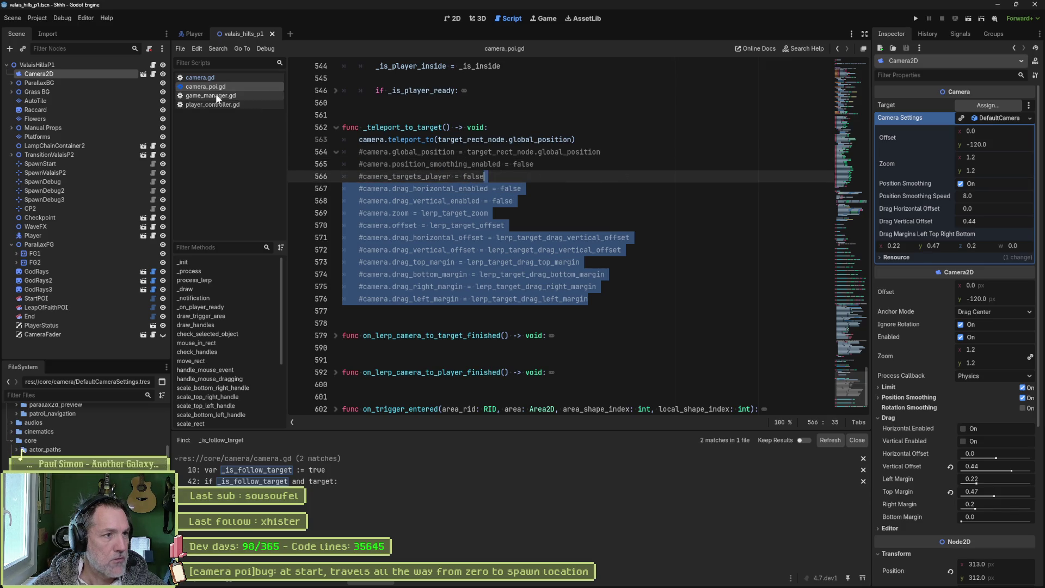
pyautogui.click(229, 77)
pyautogui.hotkey('ctrl', 'v')
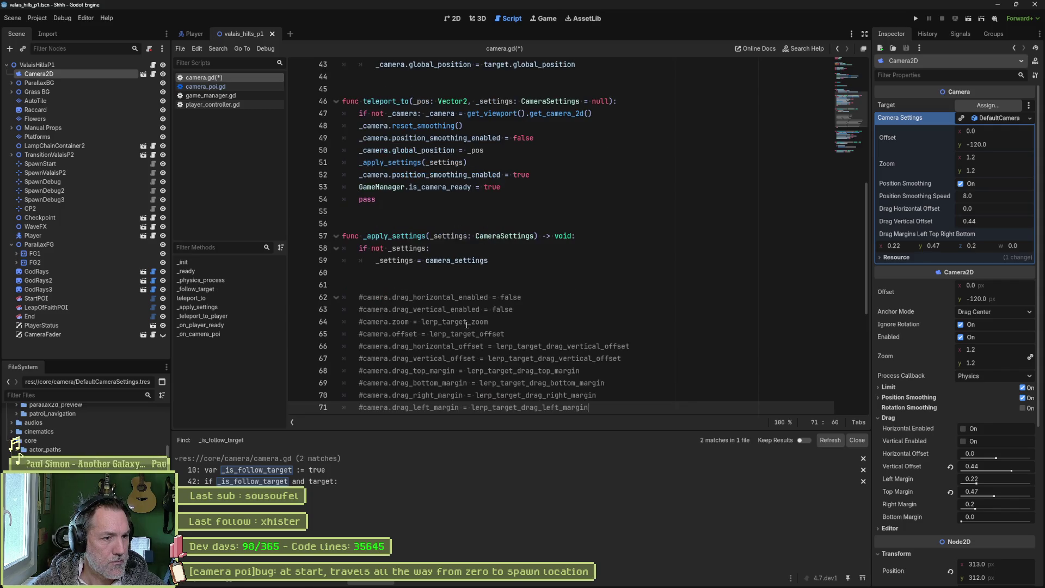
pyautogui.click(448, 212)
pyautogui.moveTo(448, 213); pyautogui.dragTo(417, 325)
pyautogui.hotkey('ctrl', 'k')
pyautogui.click(381, 336)
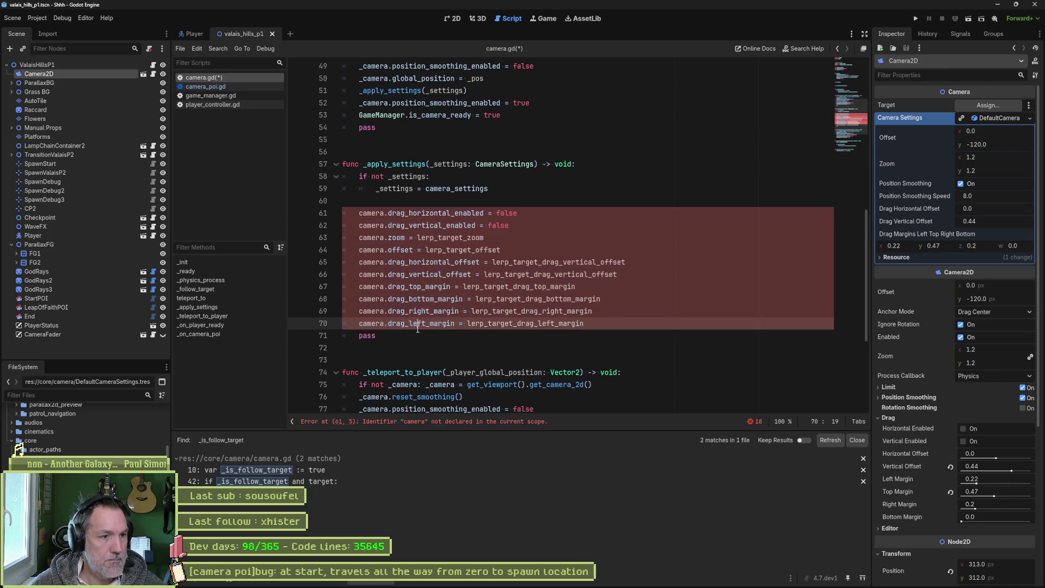
pyautogui.hotkey('ctrl', 'x')
# Step: Prefix lines 61–70 with '_' so they assign to _camera, then copy the _settings parameter name
pyautogui.click(356, 212)
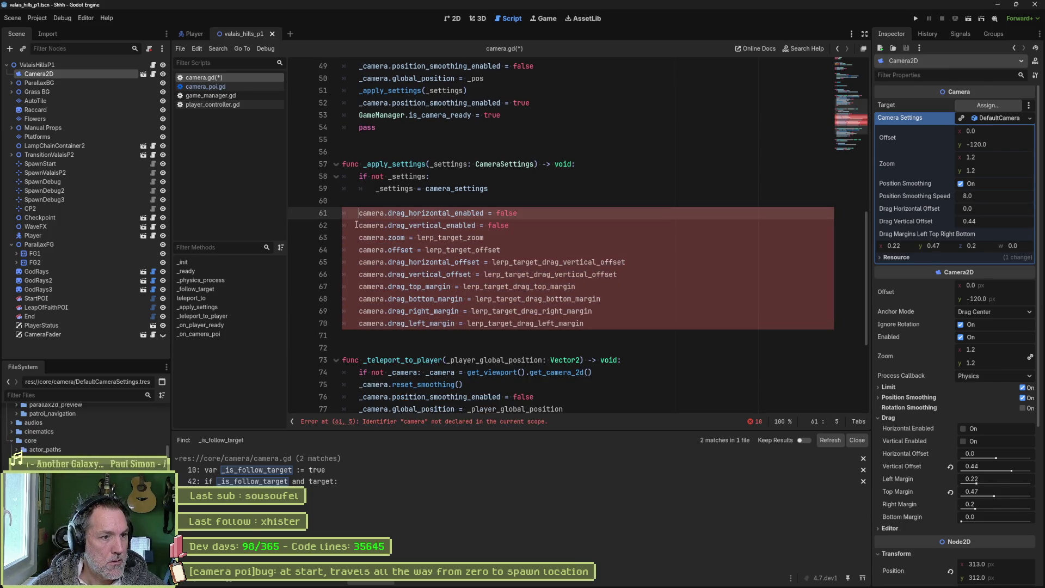
pyautogui.keyDown('alt'); pyautogui.click(359, 225); pyautogui.keyUp('alt')
pyautogui.keyDown('alt'); pyautogui.click(359, 237); pyautogui.keyUp('alt')
pyautogui.keyDown('alt'); pyautogui.click(359, 249); pyautogui.keyUp('alt')
pyautogui.keyDown('alt'); pyautogui.click(359, 262); pyautogui.keyUp('alt')
pyautogui.keyDown('alt'); pyautogui.click(358, 274); pyautogui.keyUp('alt')
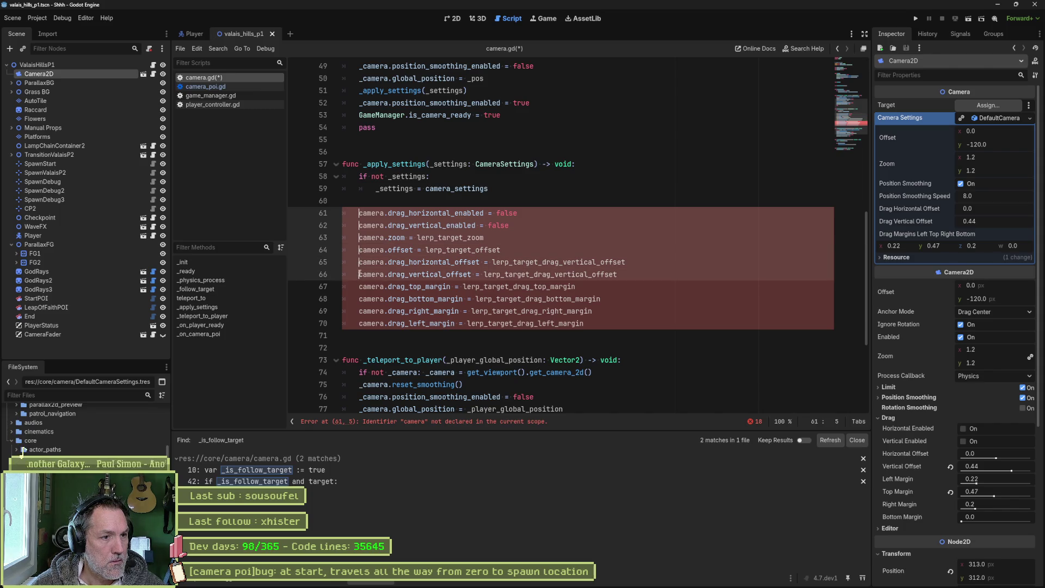
pyautogui.keyDown('alt'); pyautogui.click(359, 287); pyautogui.keyUp('alt')
pyautogui.keyDown('alt'); pyautogui.click(359, 299); pyautogui.keyUp('alt')
pyautogui.keyDown('alt'); pyautogui.click(358, 311); pyautogui.keyUp('alt')
pyautogui.keyDown('alt'); pyautogui.click(359, 324); pyautogui.keyUp('alt')
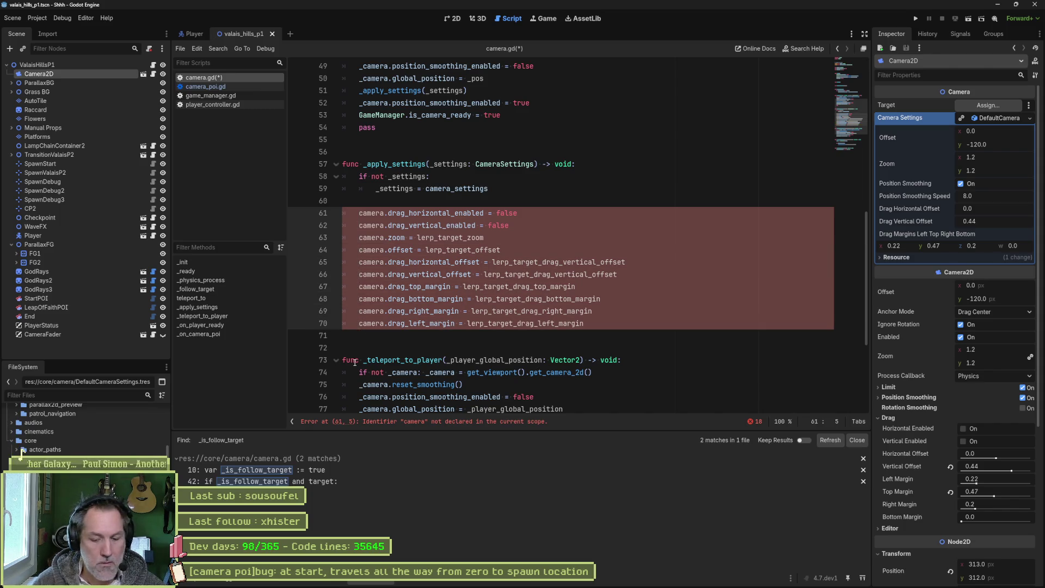
pyautogui.write('_')
pyautogui.click(665, 219)
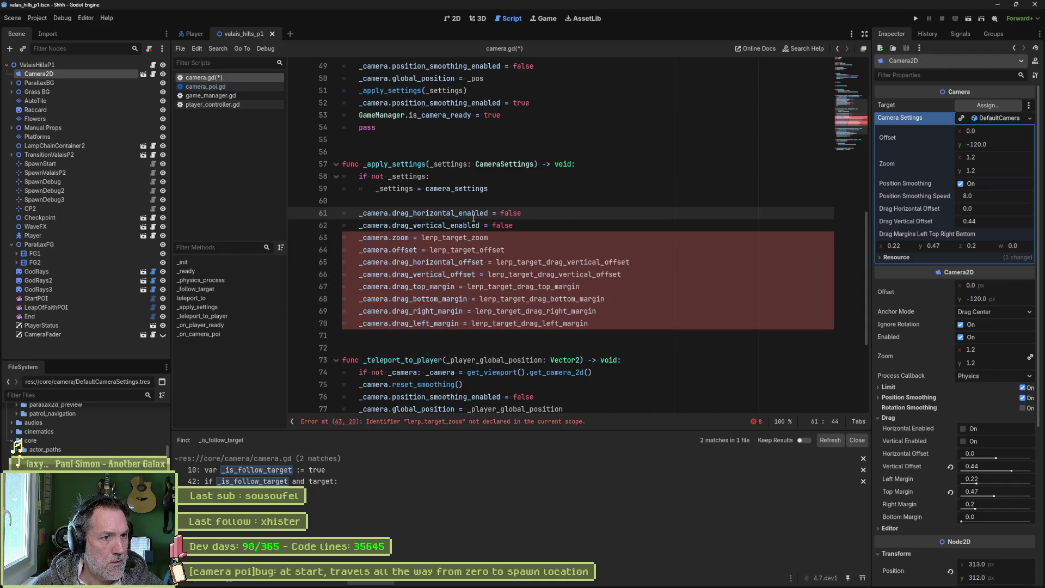
pyautogui.moveTo(474, 218)
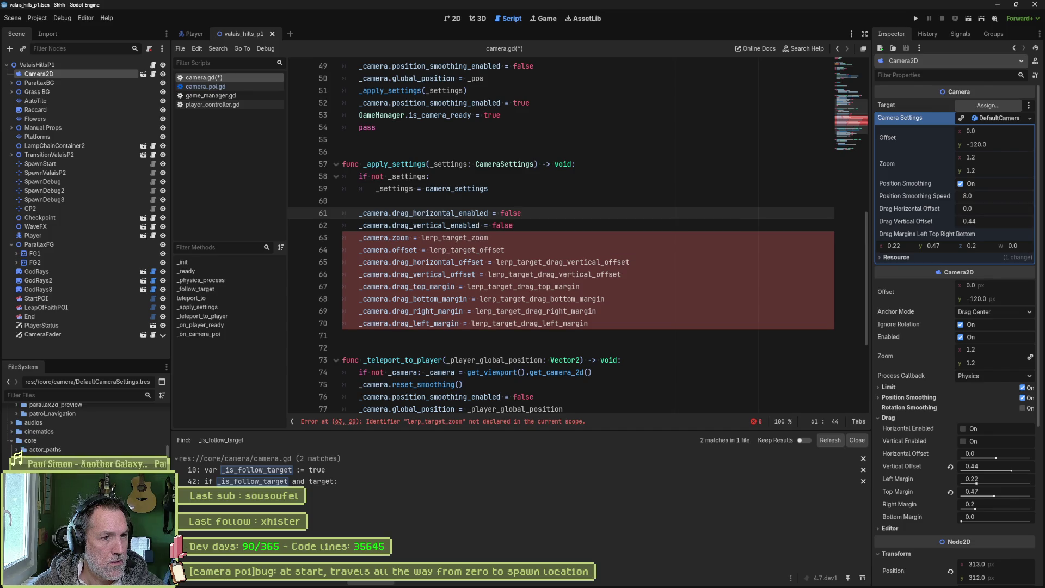
pyautogui.doubleClick(456, 164)
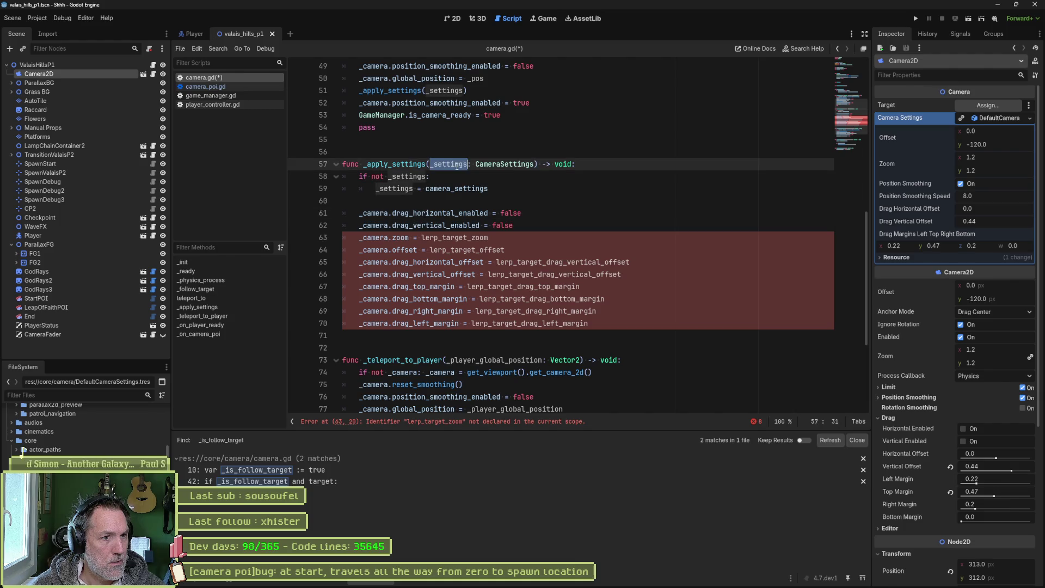
# Step: Make the zoom and offset lines (63–64) read _settings.zoom and _settings.offset
pyautogui.doubleClick(454, 238)
pyautogui.hotkey('ctrl', 'v')
pyautogui.write('.z')
pyautogui.press('Return')
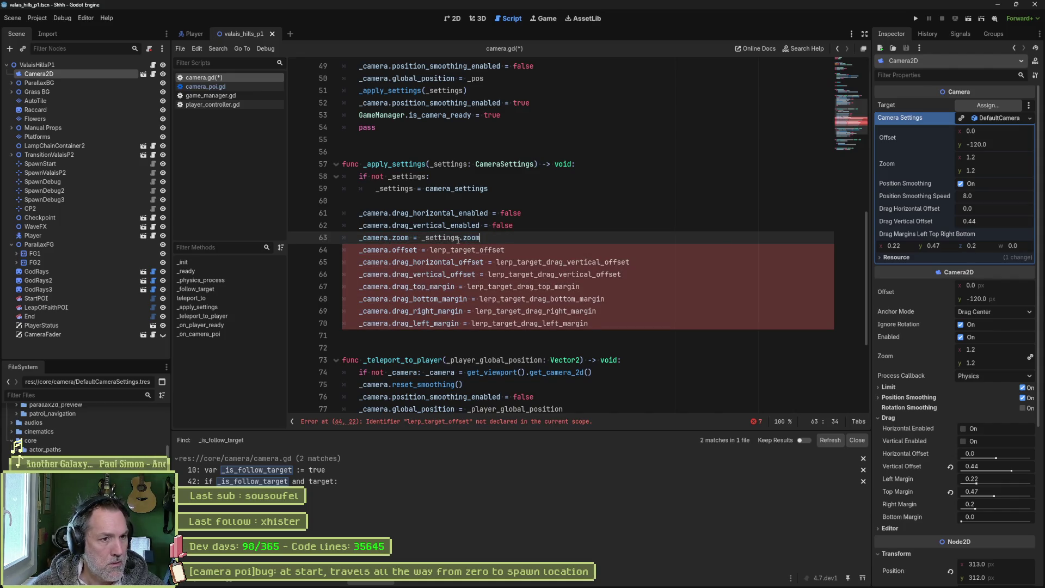
pyautogui.moveTo(462, 238); pyautogui.dragTo(422, 239)
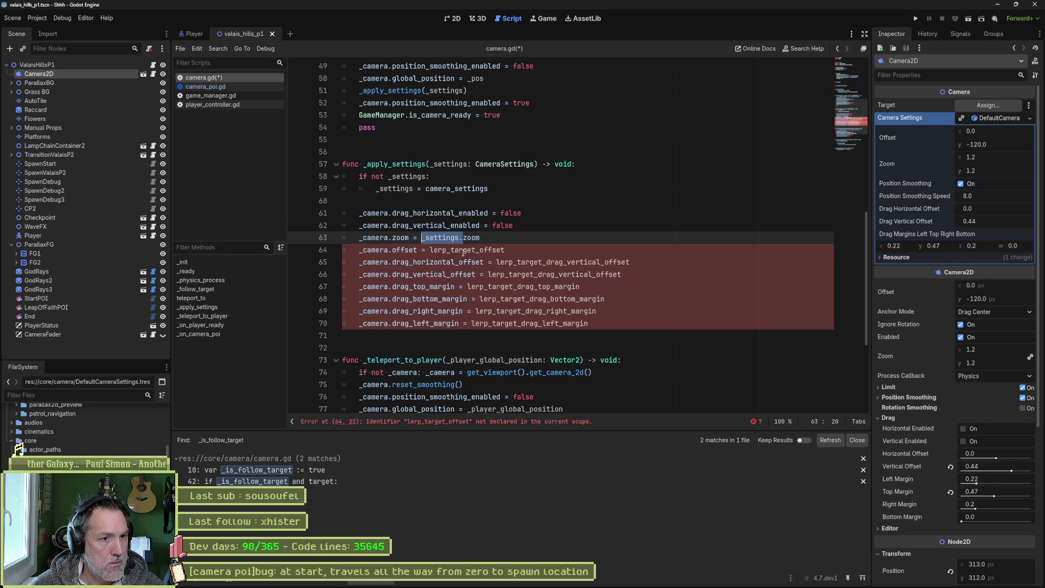
pyautogui.doubleClick(464, 250)
pyautogui.hotkey('ctrl', 'v')
pyautogui.write('..')
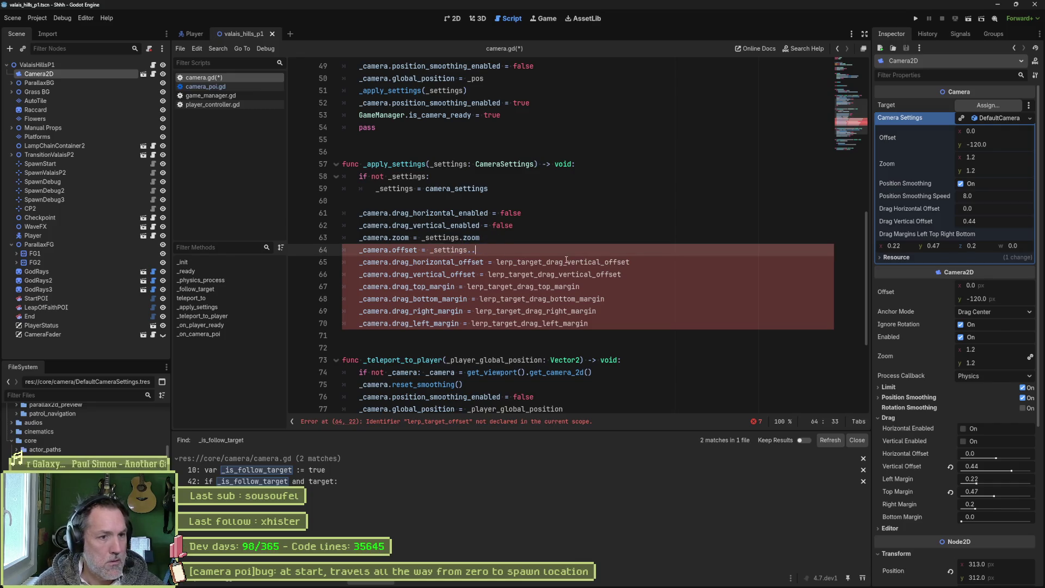
pyautogui.press('BackSpace')
pyautogui.press('BackSpace')
pyautogui.write('off')
pyautogui.press('Return')
# Step: Set drag horizontal and vertical offsets from _settings.drag_horizontal_offset and _settings.drag_vertical_offset
pyautogui.doubleClick(556, 262)
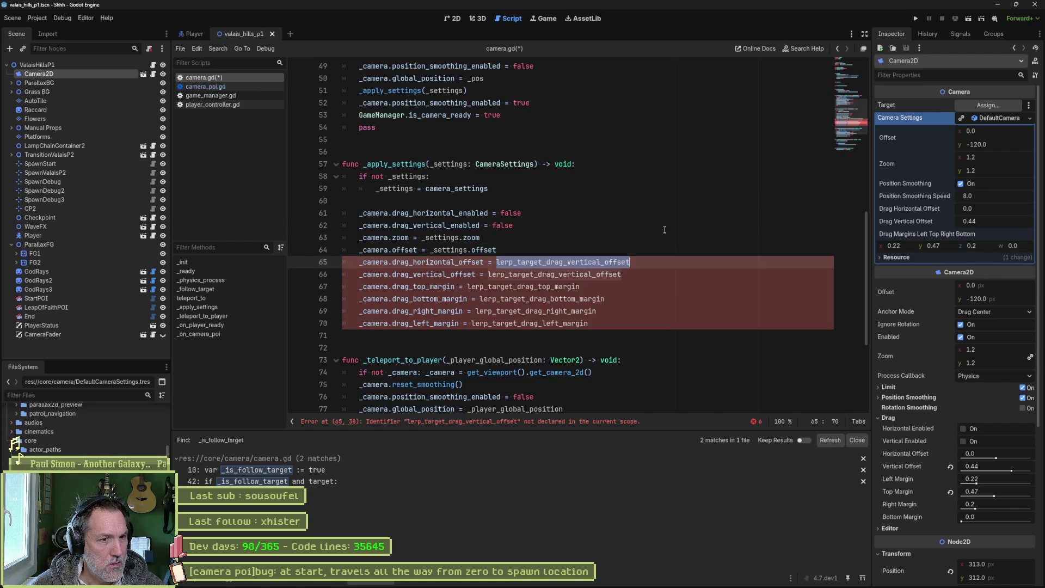
pyautogui.write('_settings.dra')
pyautogui.press('Return')
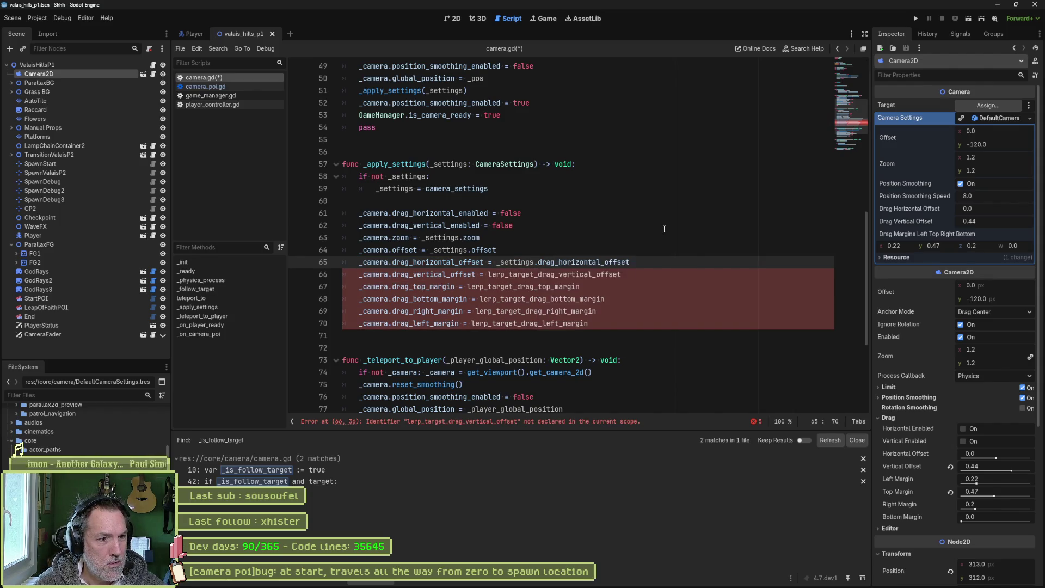
pyautogui.doubleClick(527, 272)
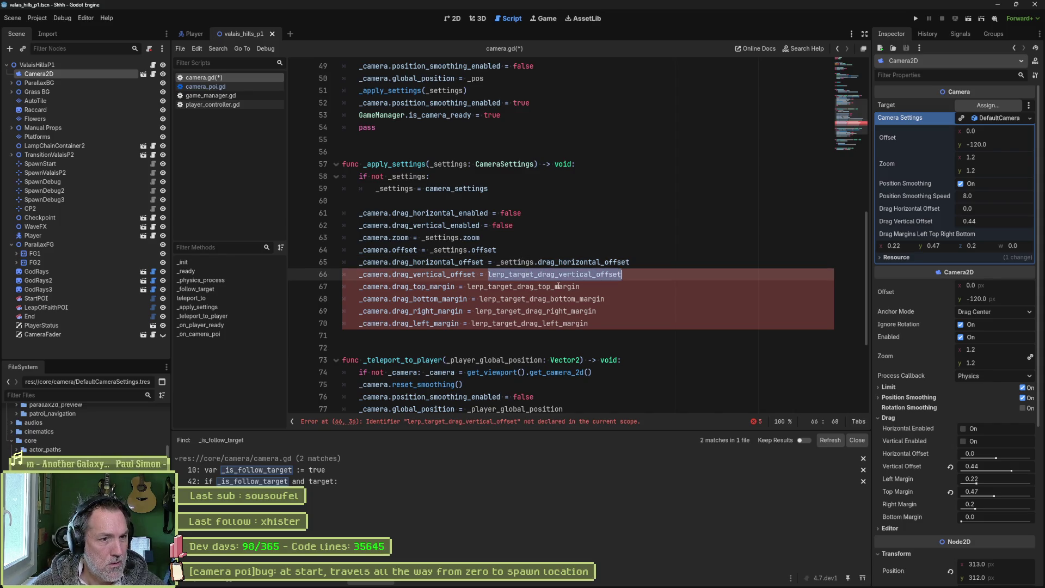
pyautogui.write('_settings..d')
pyautogui.press('BackSpace')
pyautogui.press('BackSpace')
pyautogui.write('dra')
pyautogui.press('Down')
pyautogui.press('Down')
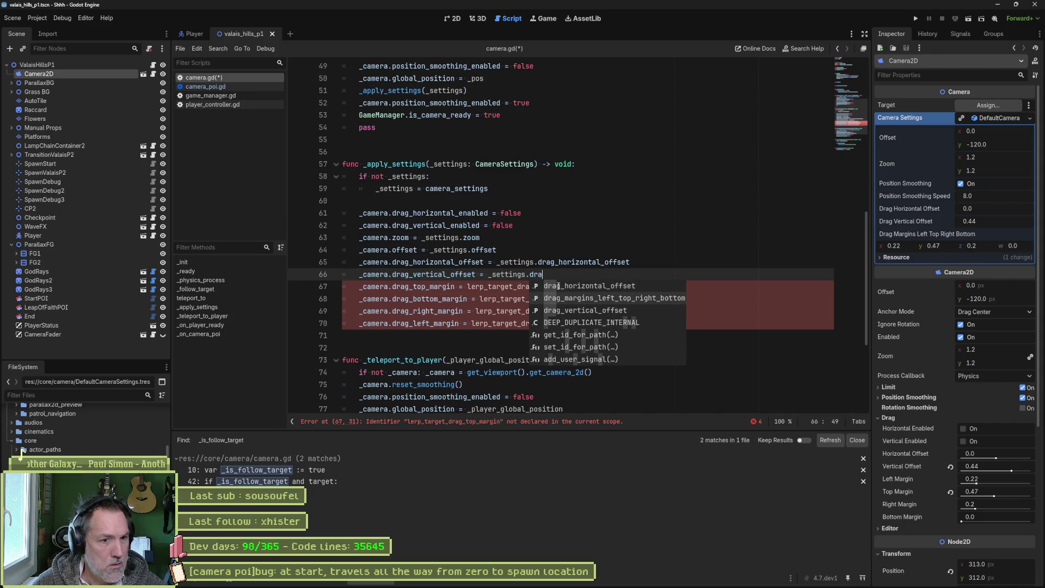
pyautogui.press('Return')
# Step: Set the top drag margin to _settings.drag_margins_left_top_right_bottom[1] and copy that expression
pyautogui.doubleClick(520, 288)
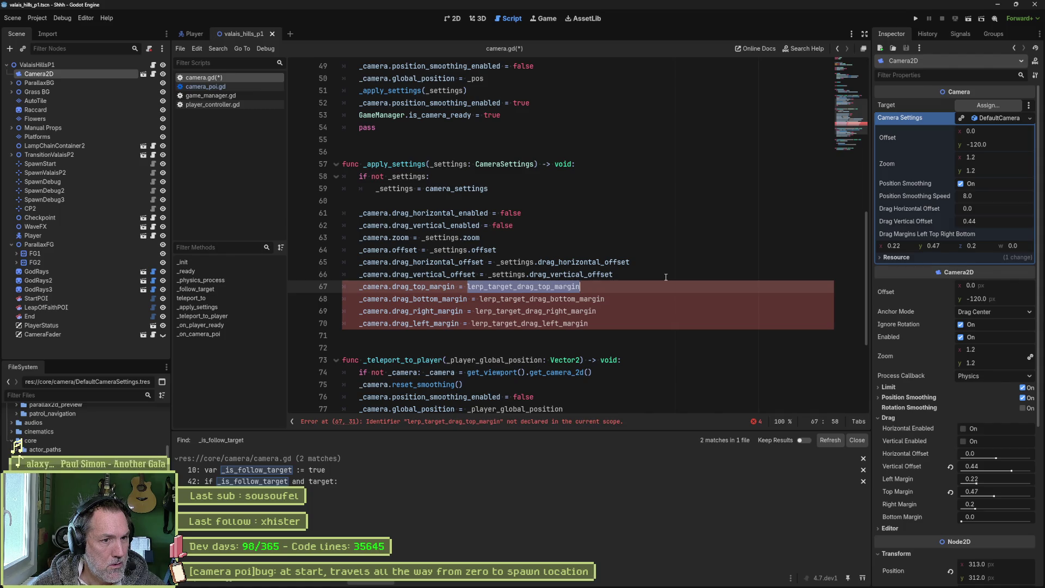
pyautogui.write('_settings.margin')
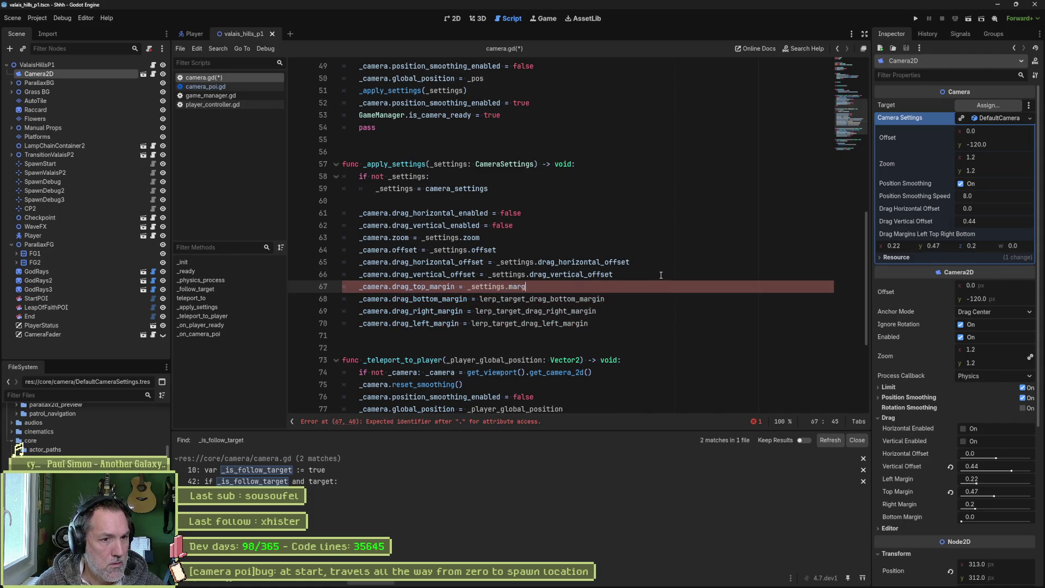
pyautogui.press('Return')
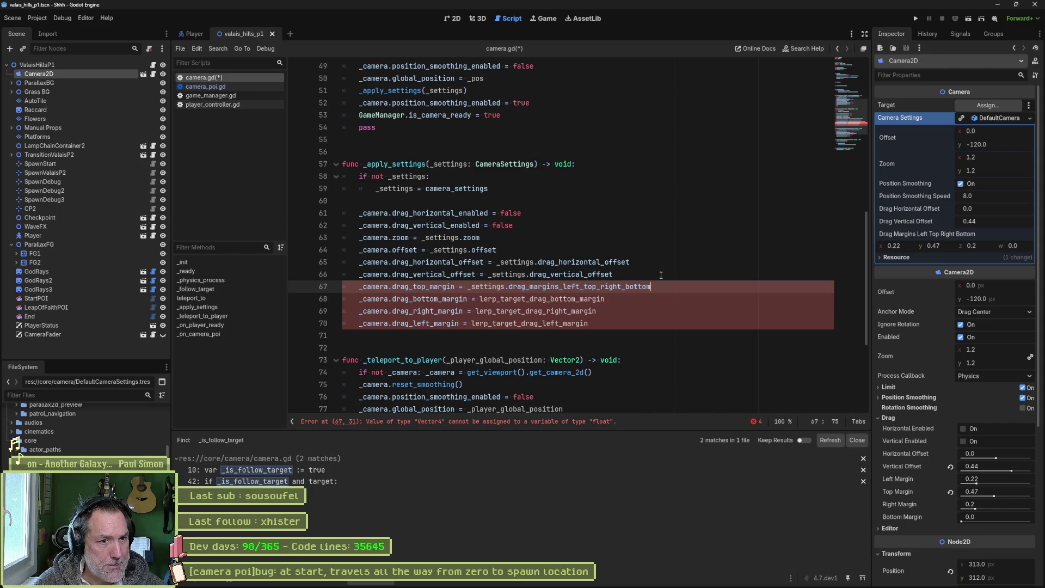
pyautogui.write('.')
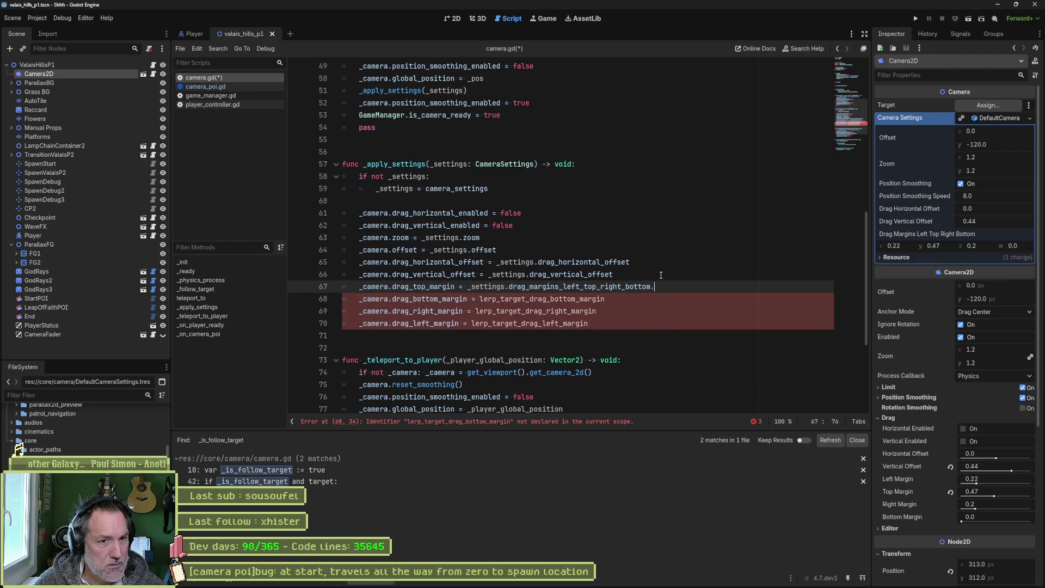
pyautogui.write('t')
pyautogui.press('BackSpace')
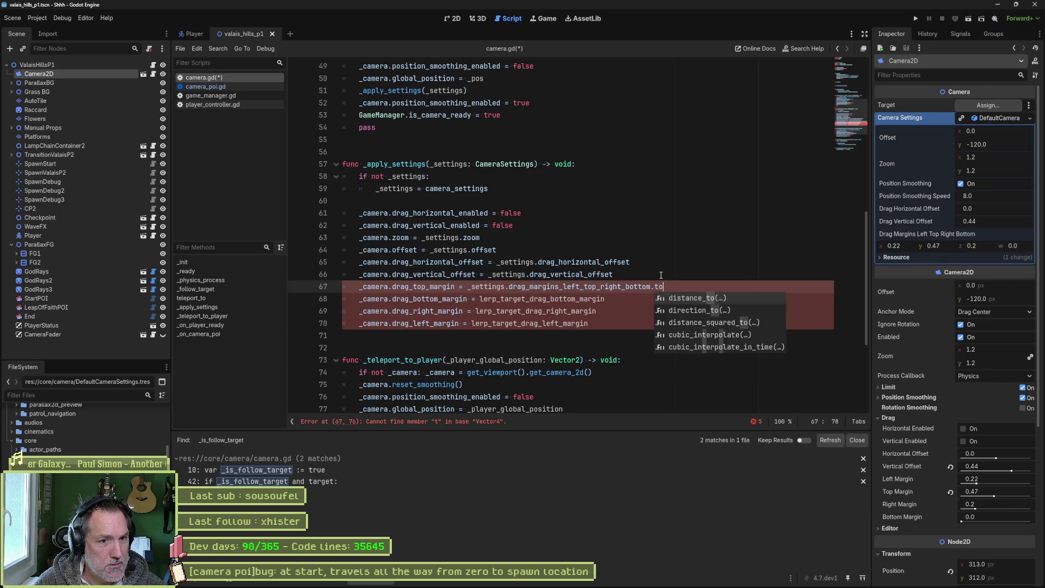
pyautogui.press('BackSpace')
pyautogui.write('[]')
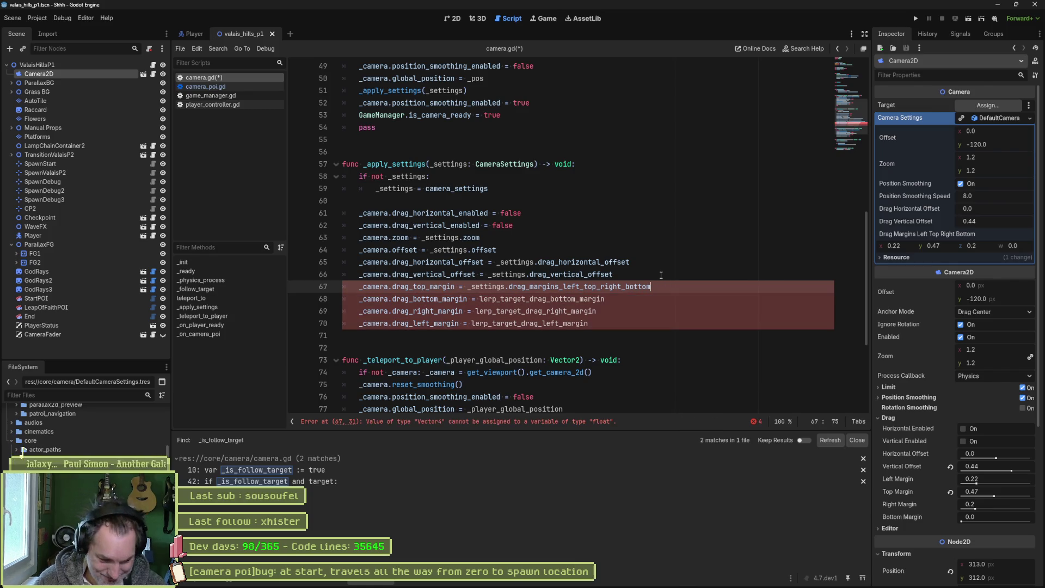
pyautogui.write('1')
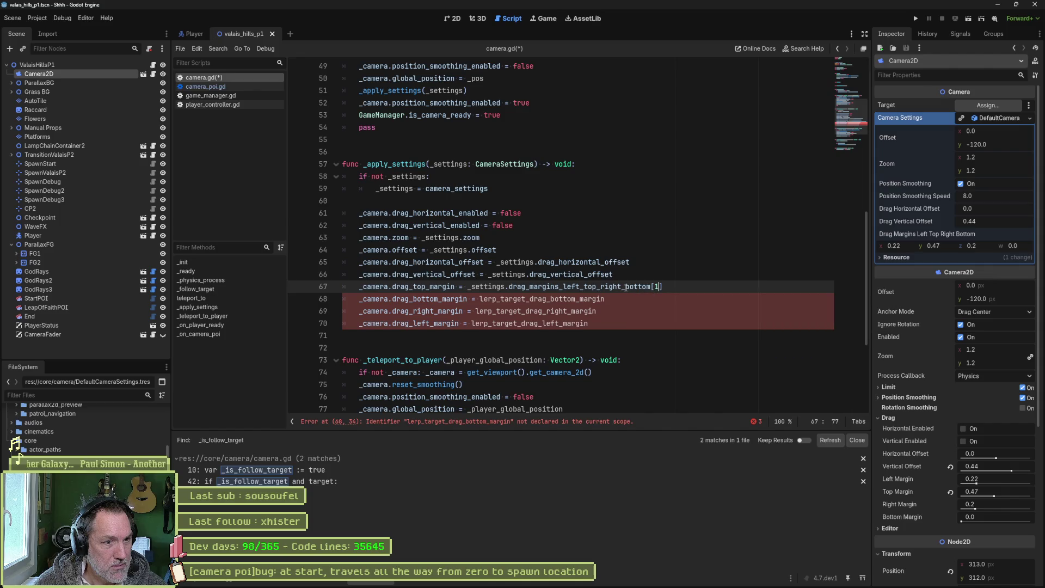
pyautogui.moveTo(469, 287); pyautogui.dragTo(671, 287)
pyautogui.hotkey('ctrl', 'c')
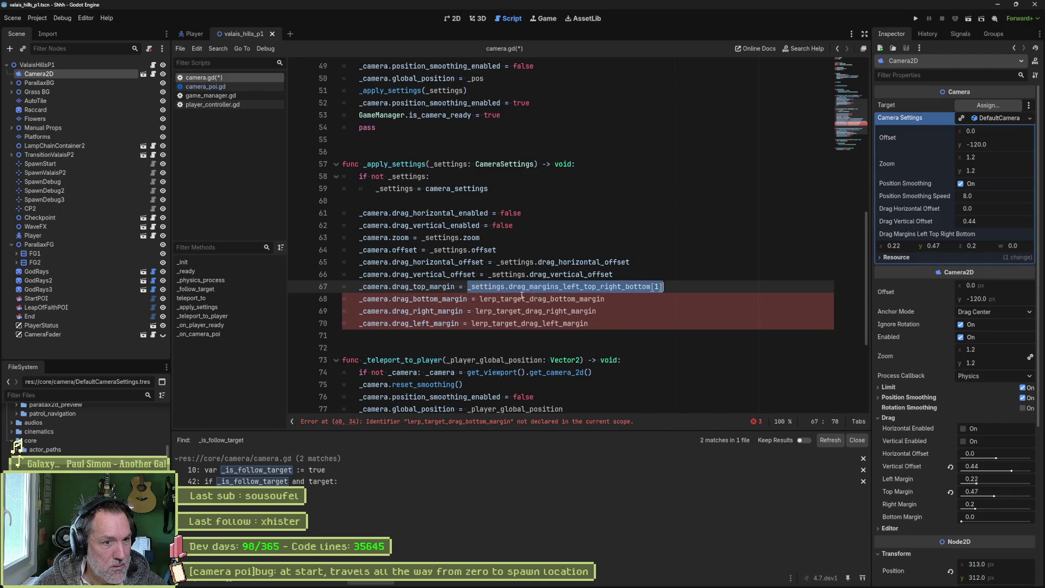
# Step: Replace the lerp_target values on lines 68–70 with the pasted settings margins expression
pyautogui.click(480, 299)
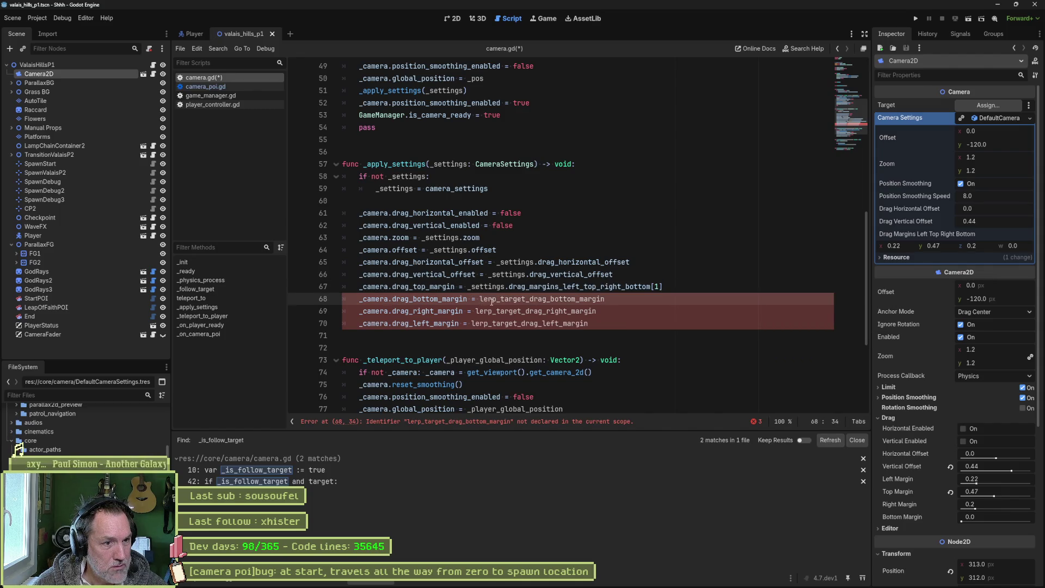
pyautogui.hotkey('shift', 'alt', 'Down')
pyautogui.hotkey('shift', 'alt', 'Down')
pyautogui.hotkey('shift', 'End')
pyautogui.hotkey('ctrl', 'v')
pyautogui.press('Left')
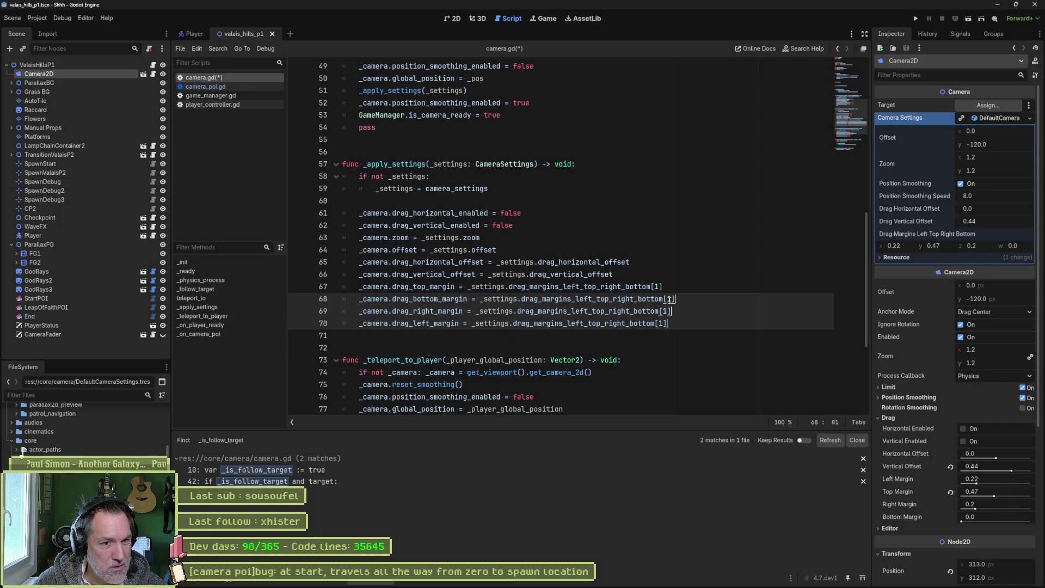
pyautogui.press('Escape')
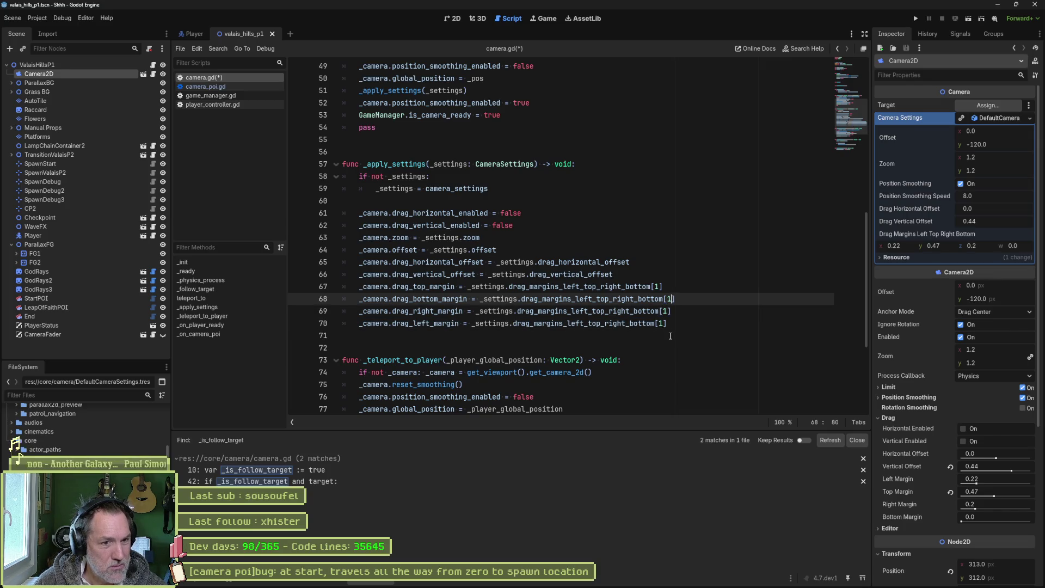
# Step: Change the margin indices on lines 68, 69 and 70 to 3, 2 and 0
pyautogui.press('Left')
pyautogui.press('BackSpace')
pyautogui.write('3')
pyautogui.press('Down')
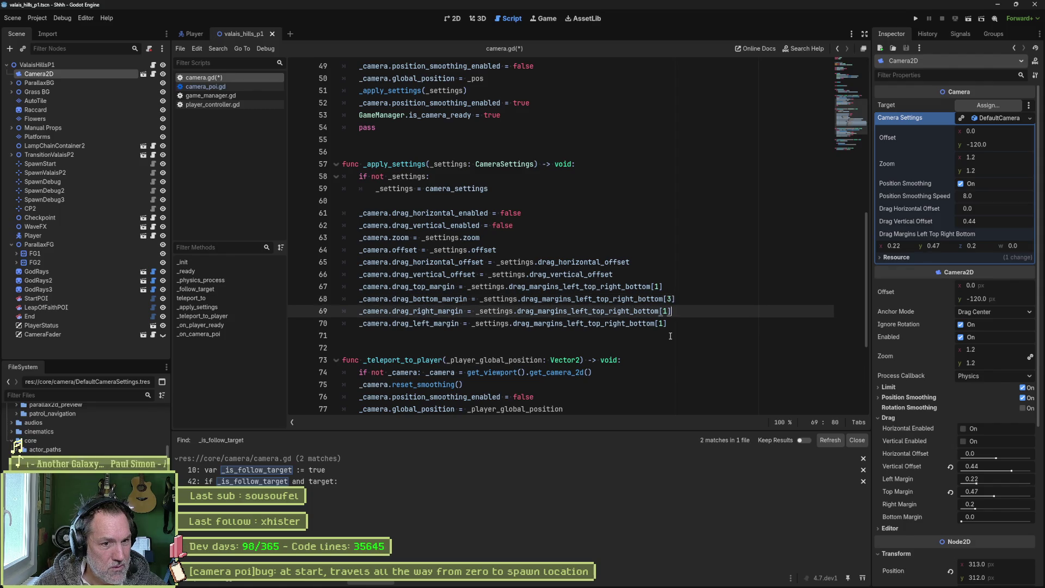
pyautogui.press('BackSpace')
pyautogui.write('2')
pyautogui.press('Down')
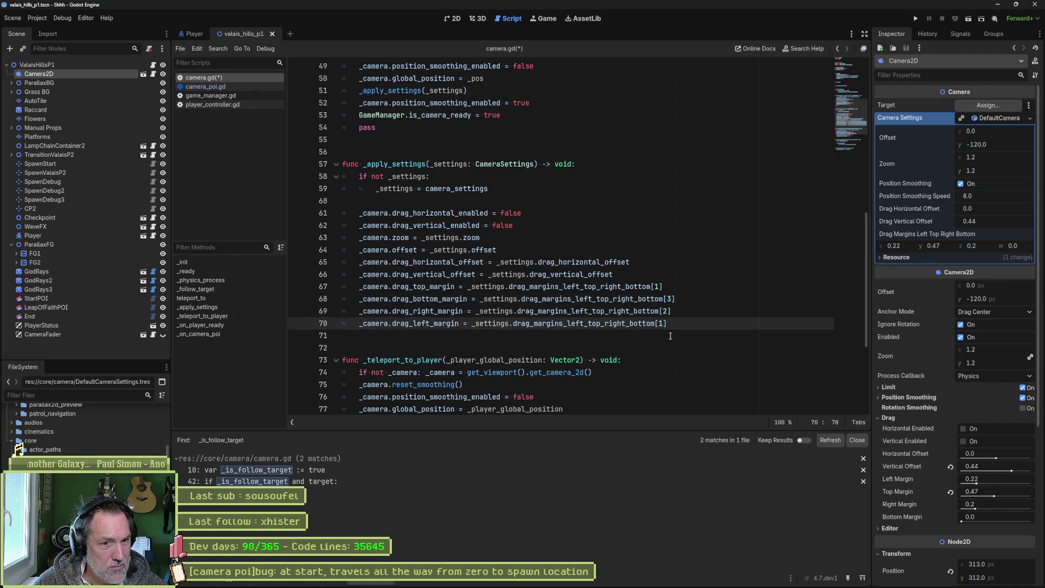
pyautogui.press('BackSpace')
pyautogui.write('0')
# Step: Reorder the margin lines to left, top, right, bottom and save camera.gd
pyautogui.hotkey('alt', 'Up')
pyautogui.hotkey('alt', 'Up')
pyautogui.hotkey('alt', 'Up')
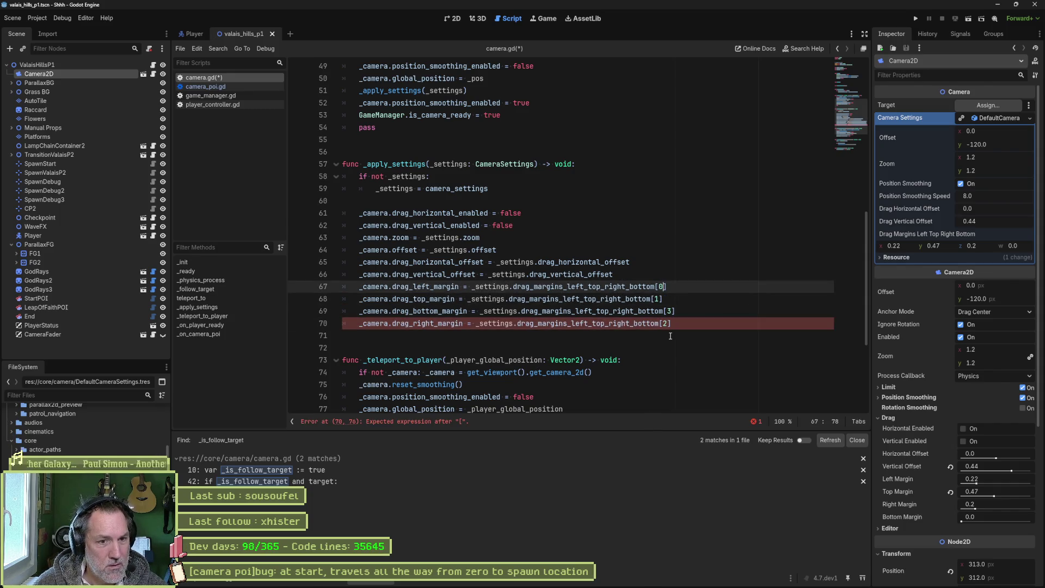
pyautogui.press('Down')
pyautogui.press('Down')
pyautogui.hotkey('alt', 'Down')
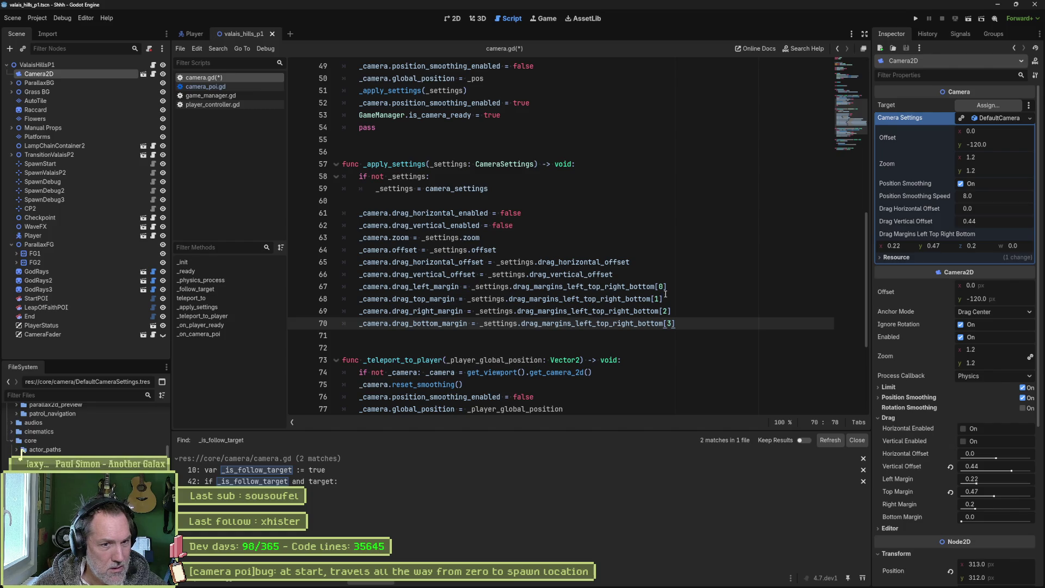
pyautogui.hotkey('ctrl', 's')
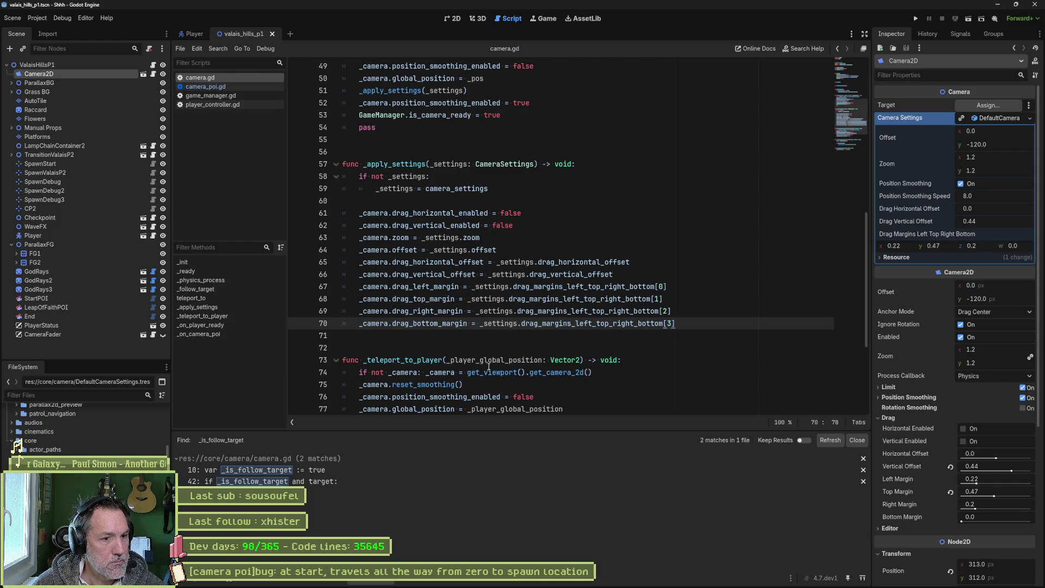
pyautogui.moveTo(602, 370); pyautogui.dragTo(640, 363)
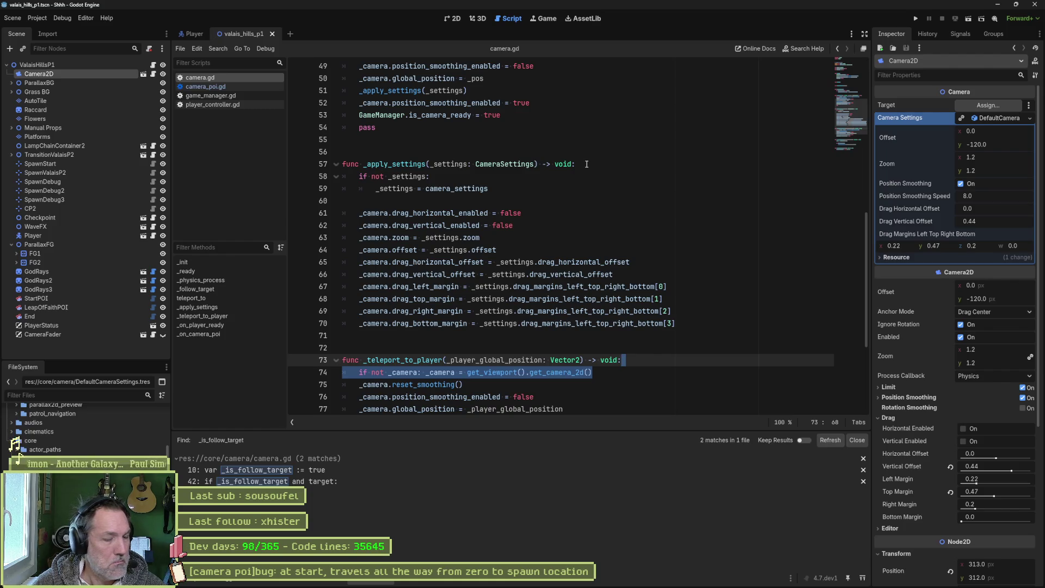
pyautogui.scroll(-3, 533, 282)
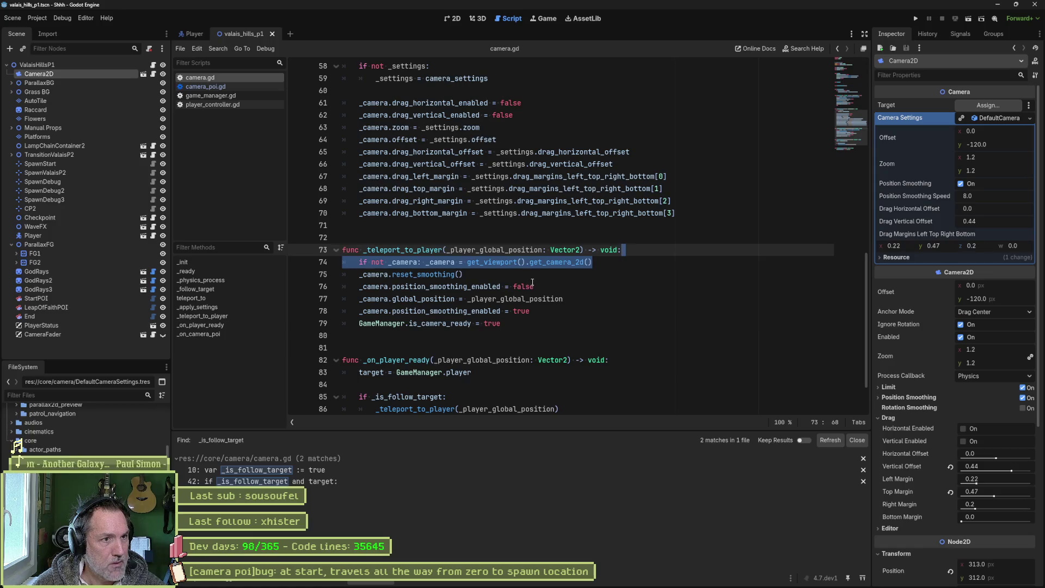
pyautogui.click(468, 287)
pyautogui.press('Right')
pyautogui.press('Right')
pyautogui.press('Right')
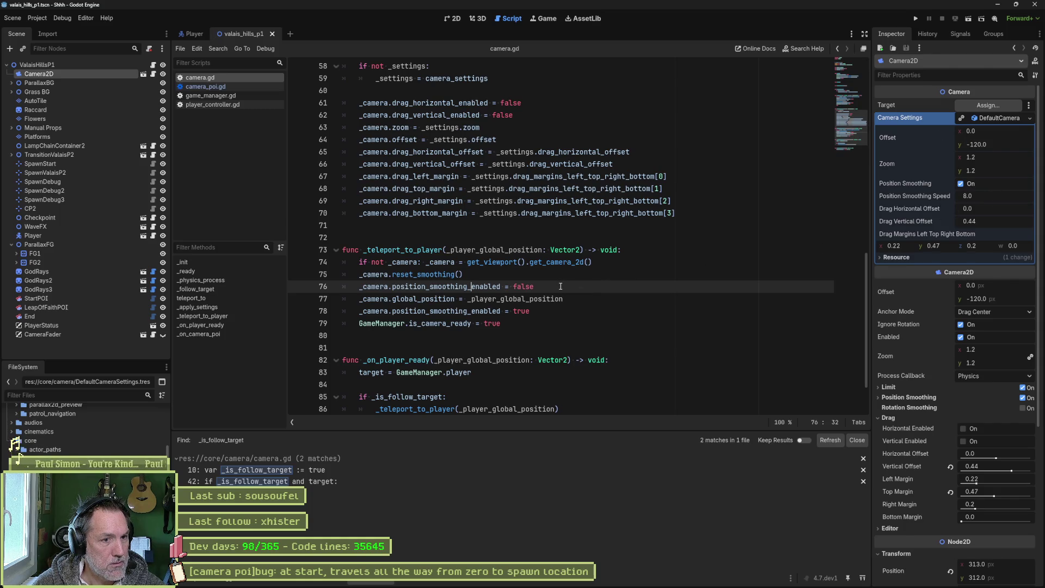
pyautogui.click(560, 288)
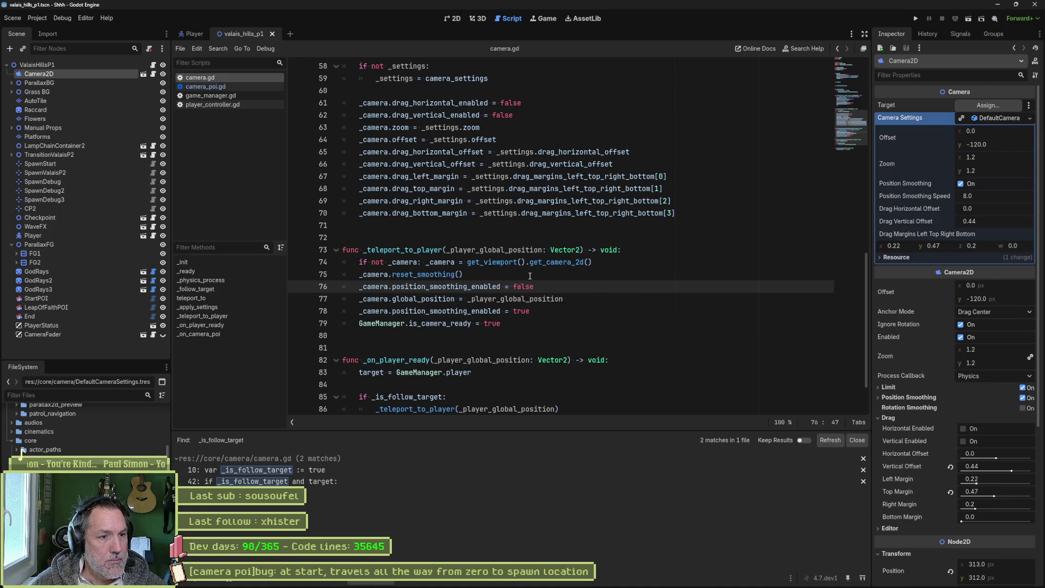
pyautogui.click(550, 271)
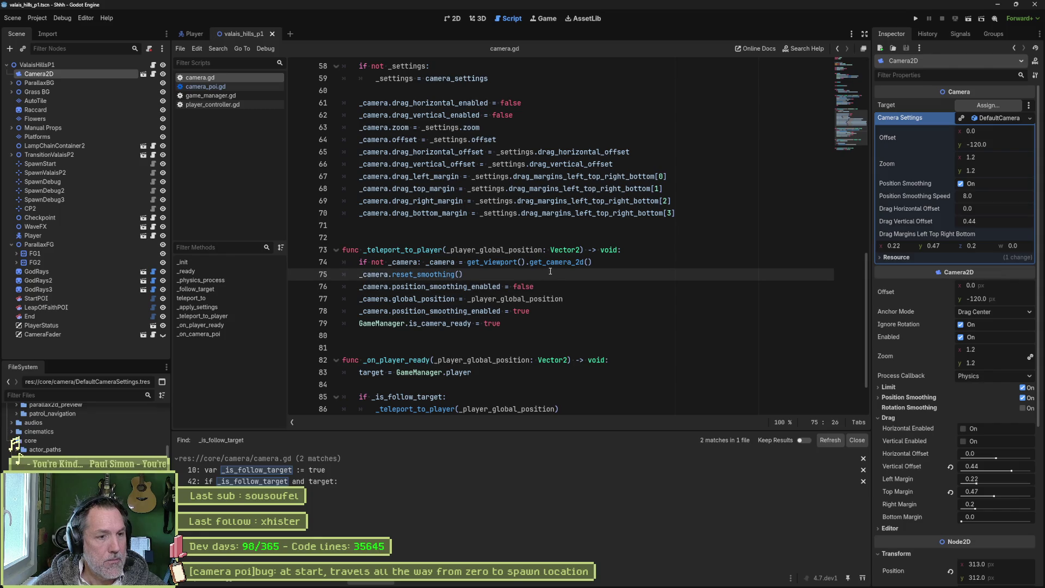
pyautogui.scroll(2, 551, 271)
pyautogui.scroll(-2, 479, 278)
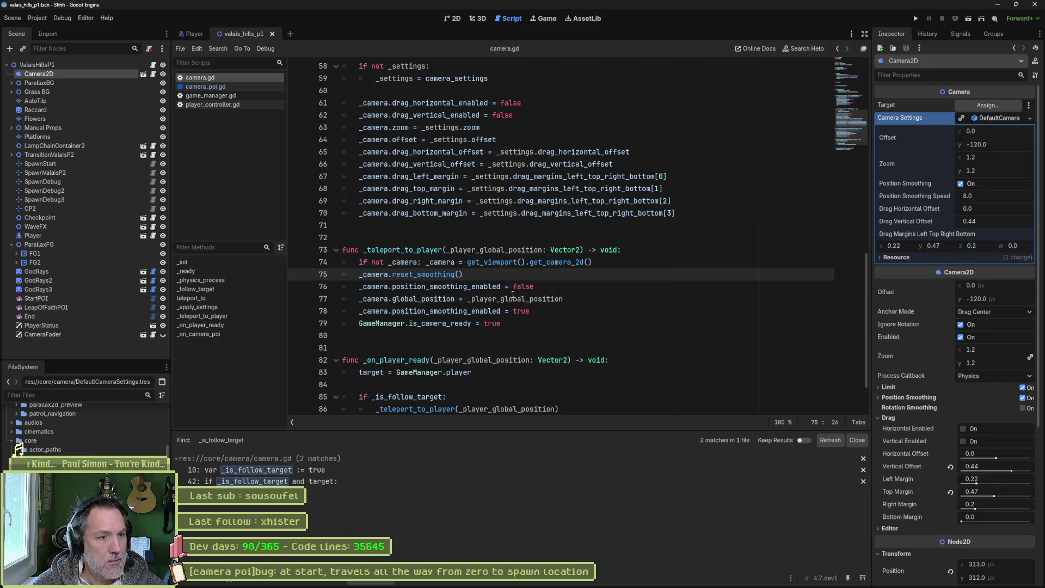
pyautogui.press('Down')
pyautogui.press('Down')
pyautogui.scroll(2, 493, 212)
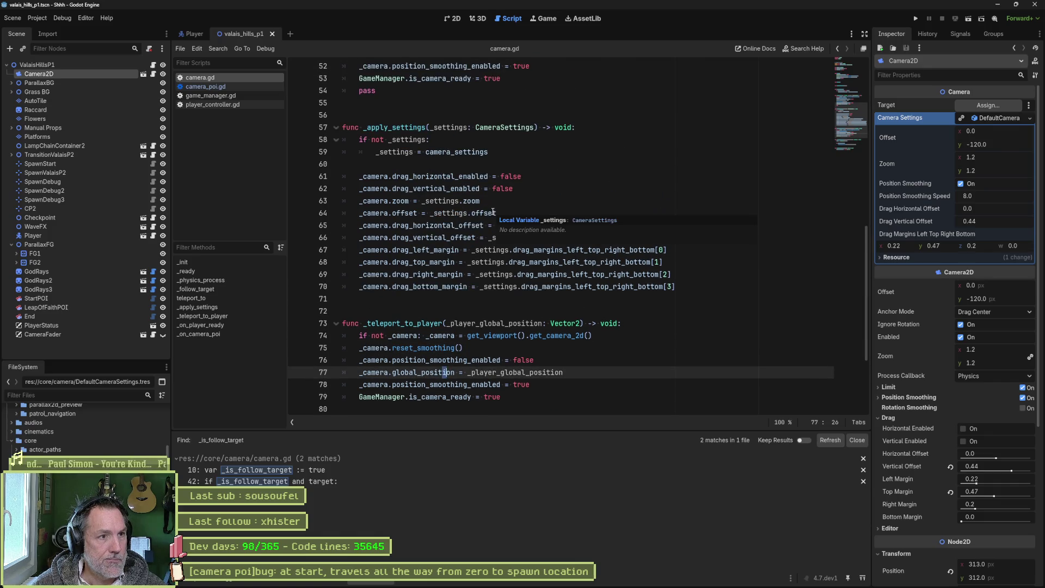
pyautogui.scroll(-2, 496, 229)
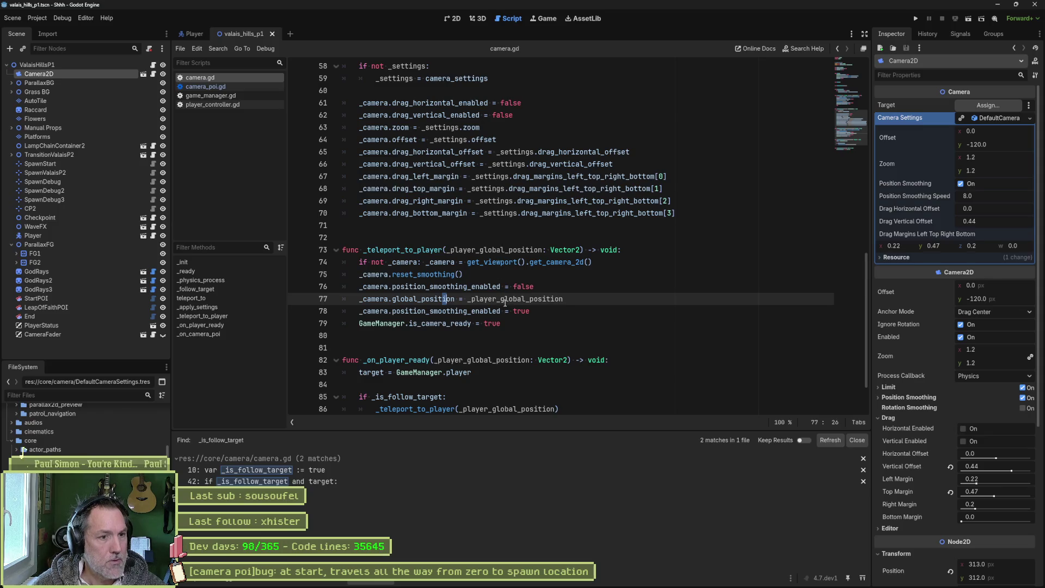
pyautogui.click(506, 311)
pyautogui.moveTo(533, 311); pyautogui.dragTo(510, 312)
pyautogui.hotkey('shift', 'Right')
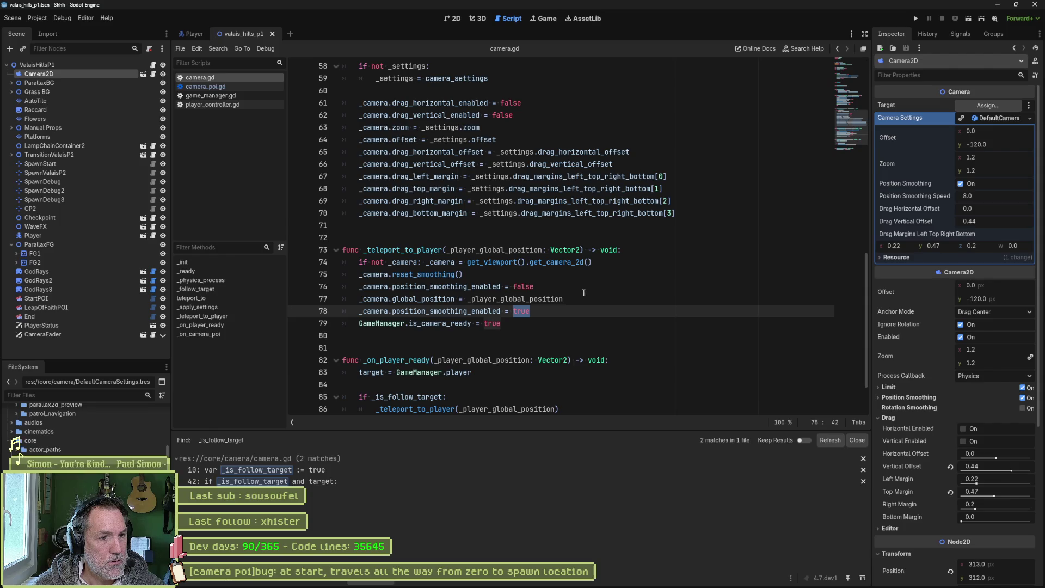
pyautogui.scroll(2, 533, 263)
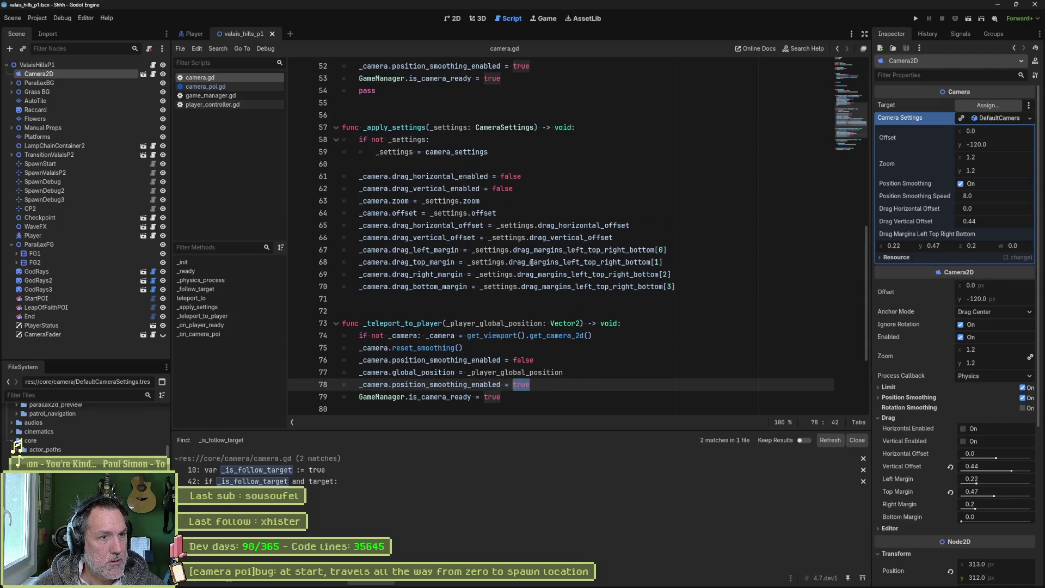
pyautogui.scroll(-3, 576, 264)
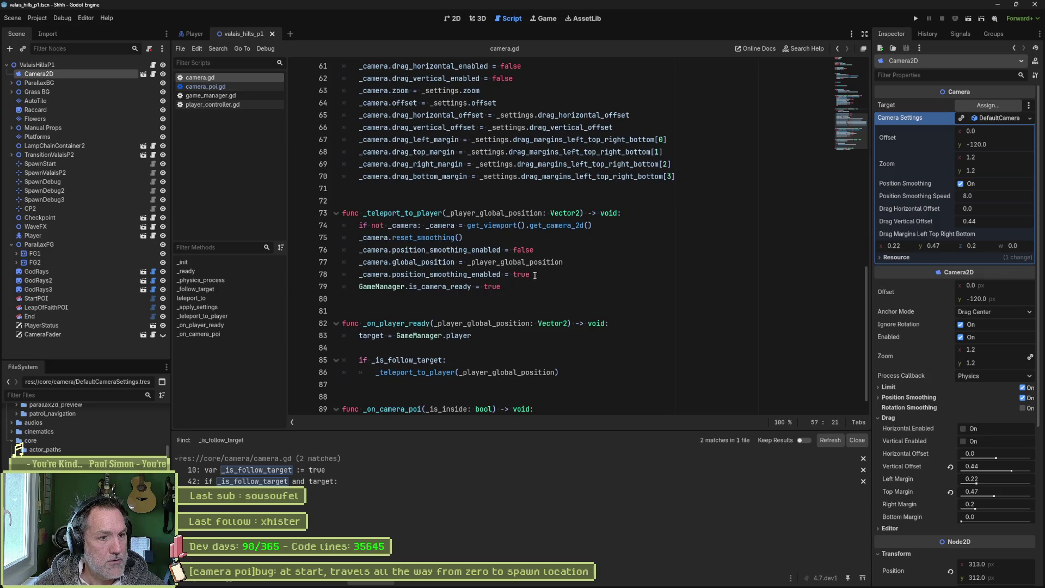
pyautogui.click(577, 264)
# Step: Call _apply_settings() after global_position in _teleport_to_player and give _settings a default of null
pyautogui.press('Return')
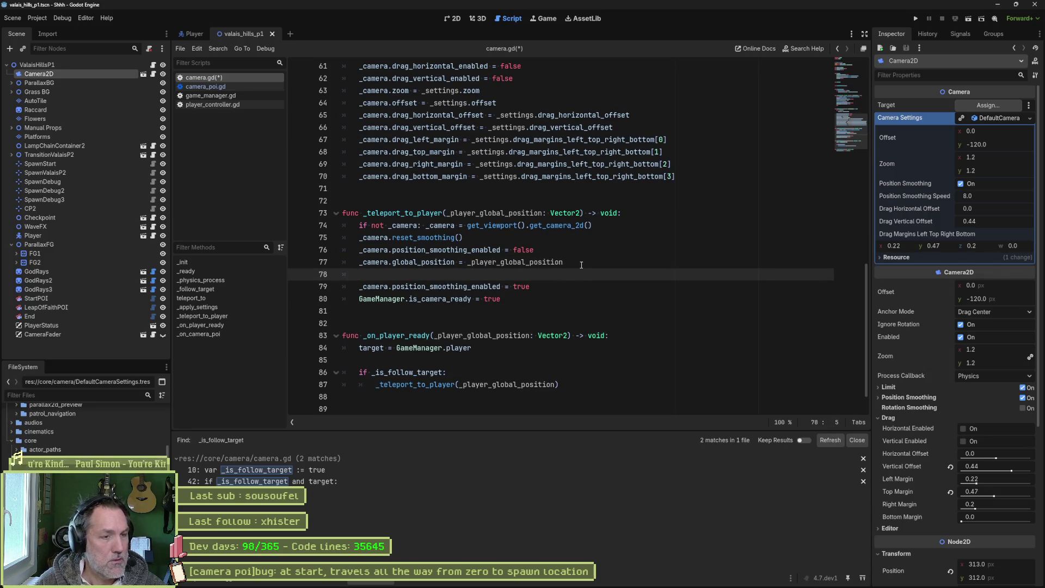
pyautogui.write('_apply_settings()')
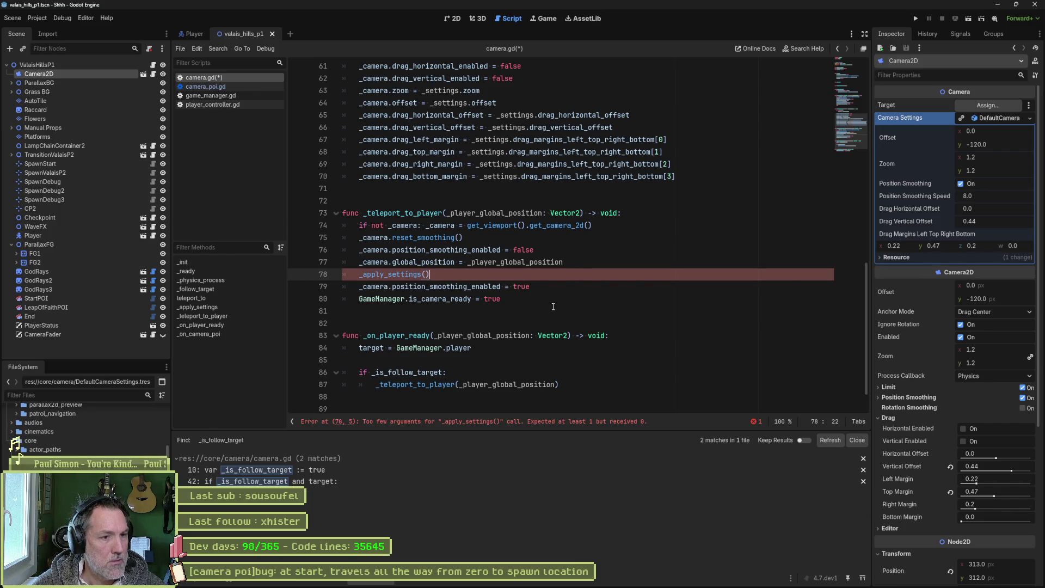
pyautogui.scroll(2, 554, 298)
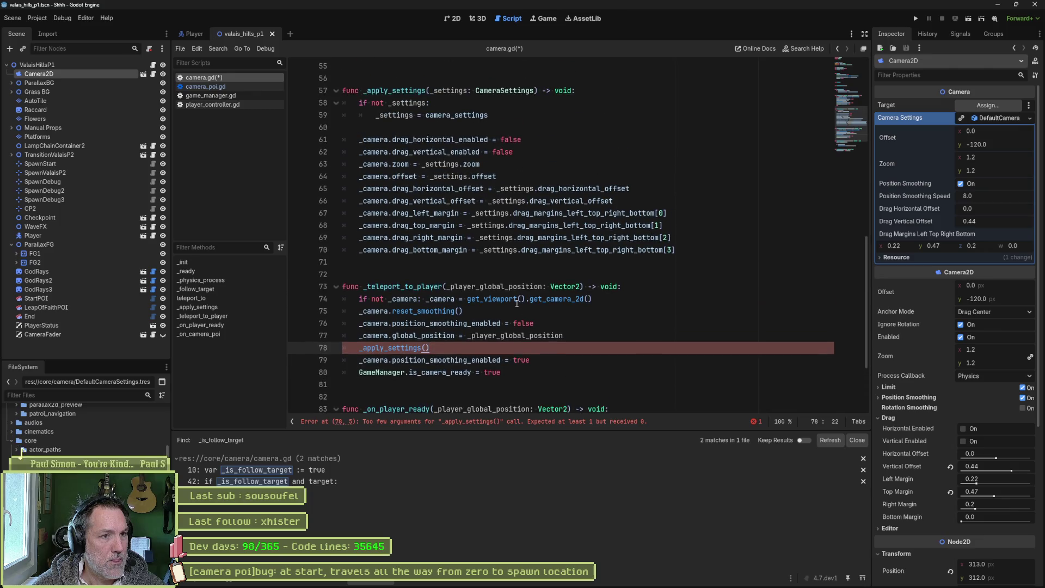
pyautogui.click(534, 91)
pyautogui.write('= null')
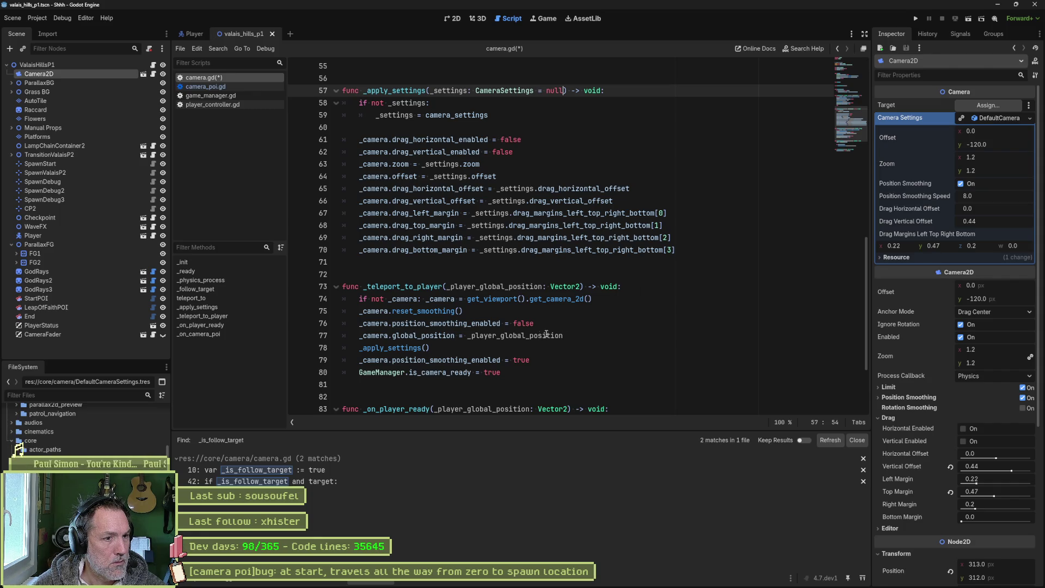
pyautogui.moveTo(439, 299); pyautogui.dragTo(436, 335)
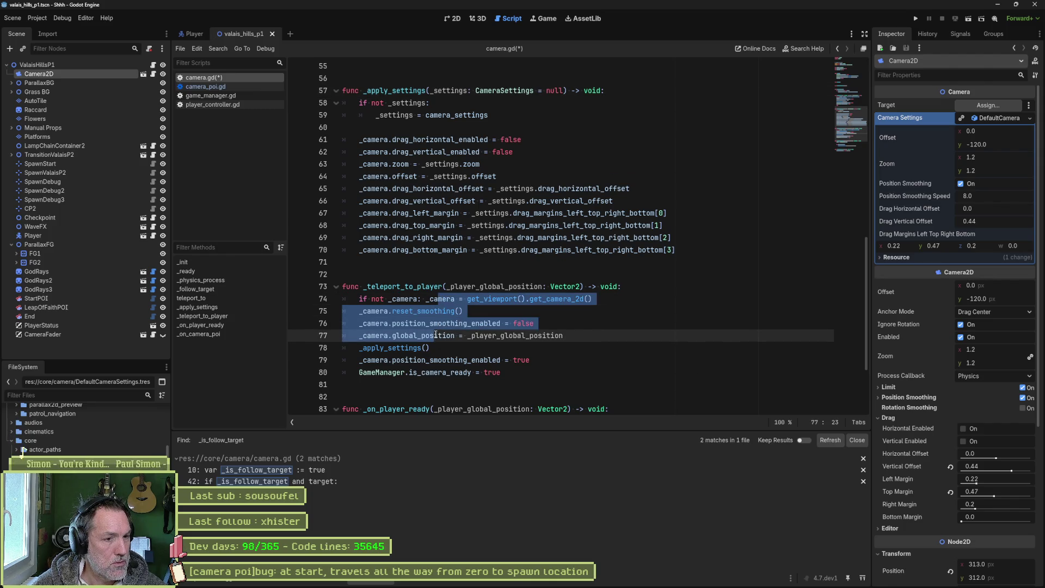
pyautogui.moveTo(430, 348); pyautogui.dragTo(360, 348)
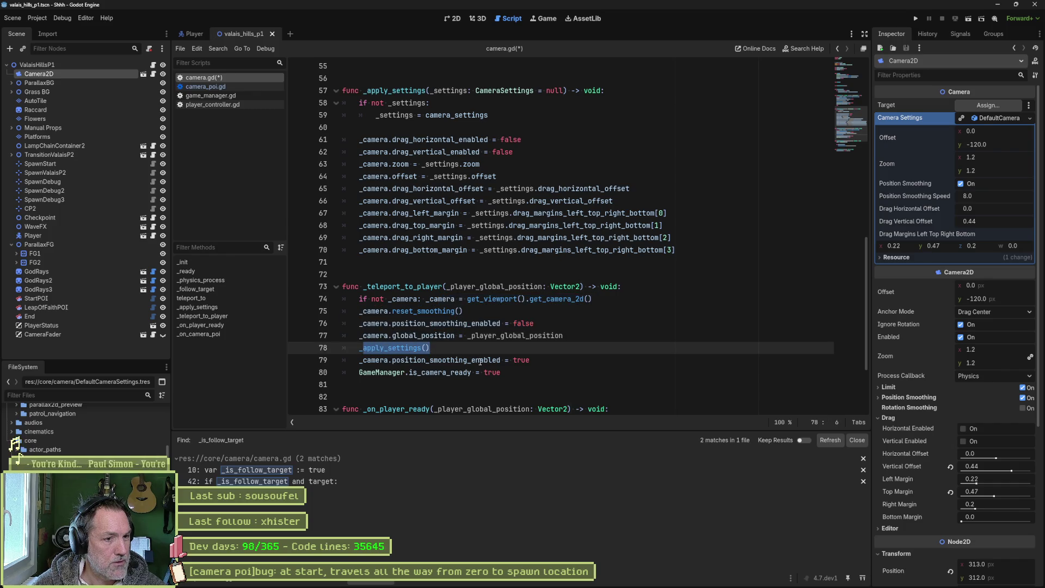
# Step: Move the position_smoothing_enabled line from _teleport_to_player into the end of _apply_settings
pyautogui.click(540, 358)
pyautogui.hotkey('shift', 'Home')
pyautogui.hotkey('ctrl', 'c')
pyautogui.press('Up')
pyautogui.press('Up')
pyautogui.press('Up')
pyautogui.press('End')
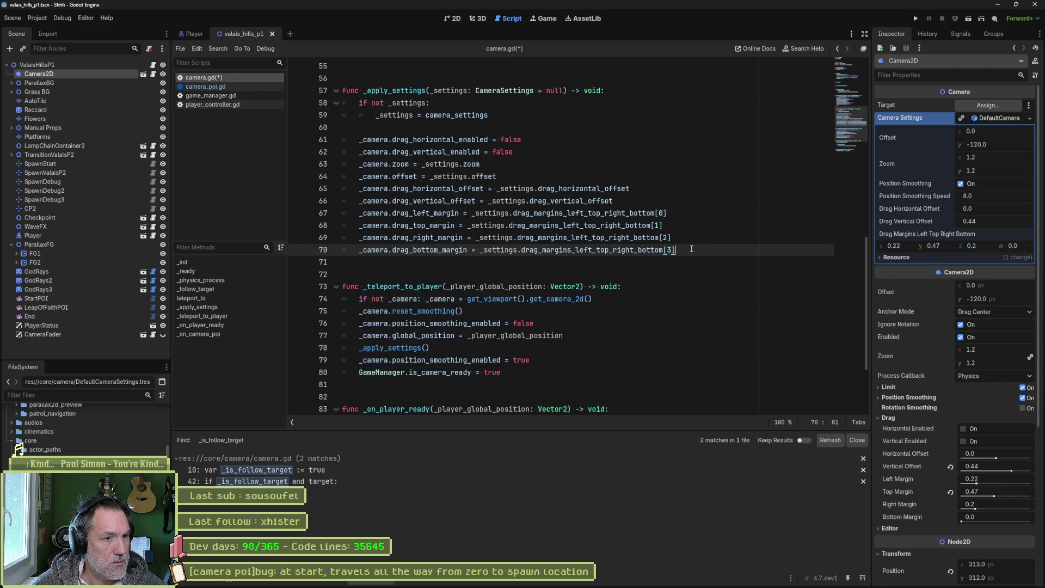
pyautogui.press('Return')
pyautogui.hotkey('ctrl', 'v')
pyautogui.click(551, 370)
pyautogui.hotkey('ctrl', 'shift', 'k')
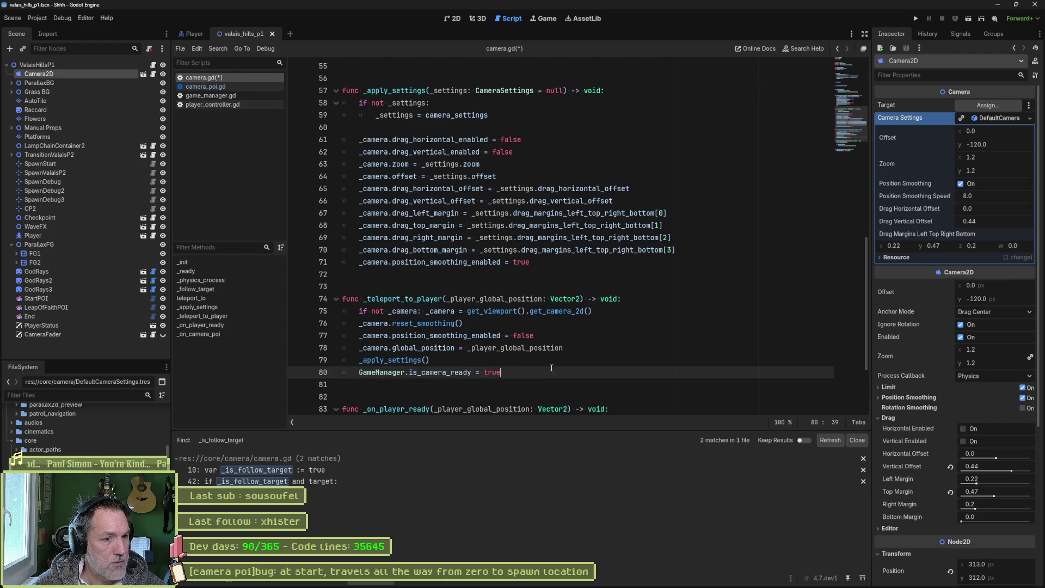
# Step: Set _camera.position_smoothing_enabled from _settings.position_smoothing_enabled instead of true
pyautogui.doubleClick(500, 250)
pyautogui.hotkey('ctrl', 'c')
pyautogui.doubleClick(521, 262)
pyautogui.hotkey('ctrl', 'v')
pyautogui.write('.smo')
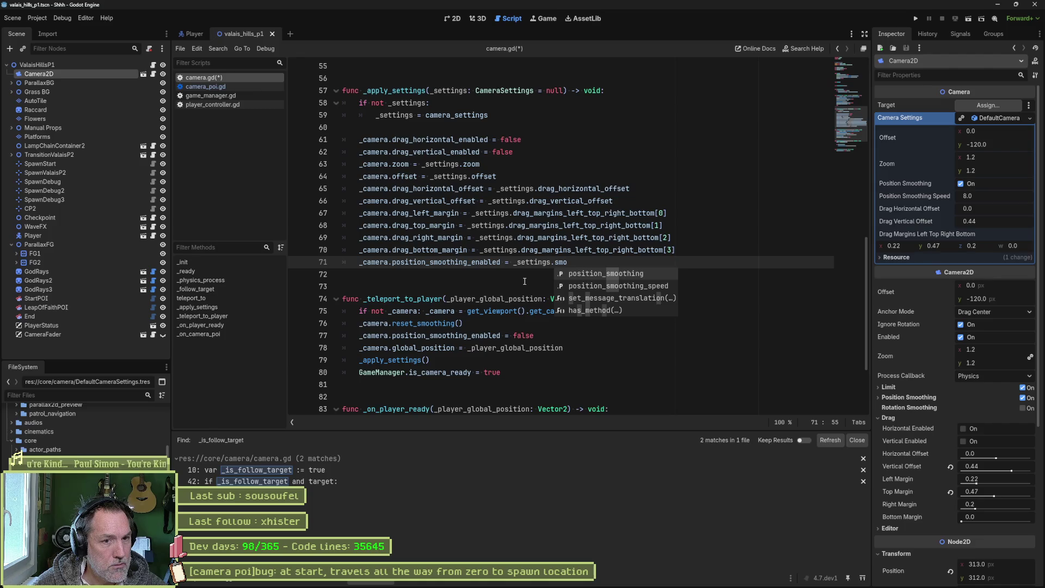
pyautogui.press('Return')
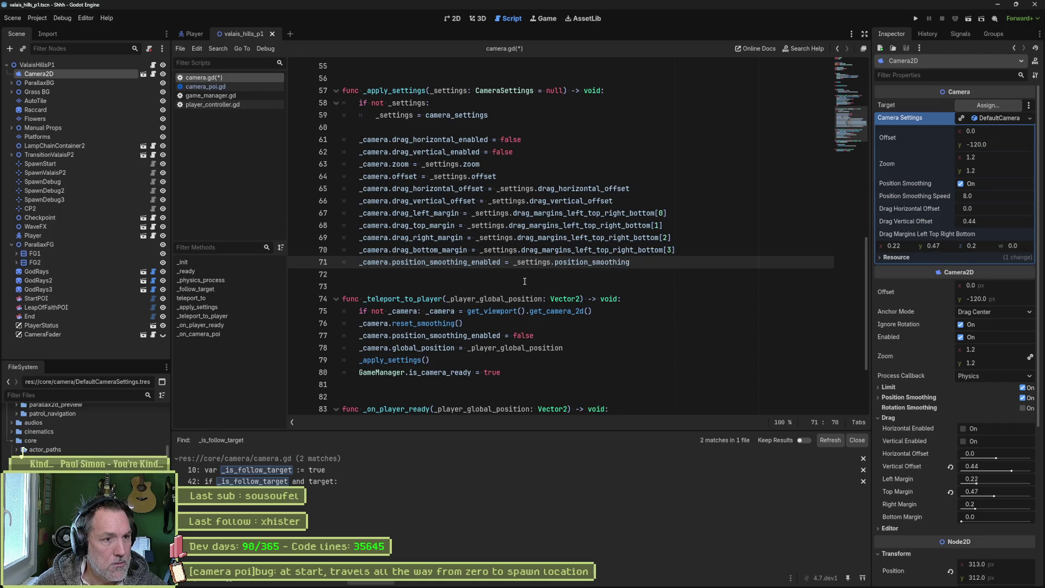
# Step: Add '_camera.position_smoothing_speed = _settings.position_smoothing_speed' on line 72 and save camera.gd
pyautogui.press('Return')
pyautogui.write('_cmaer')
pyautogui.press('BackSpace')
pyautogui.press('BackSpace')
pyautogui.press('BackSpace')
pyautogui.write('amer.pos')
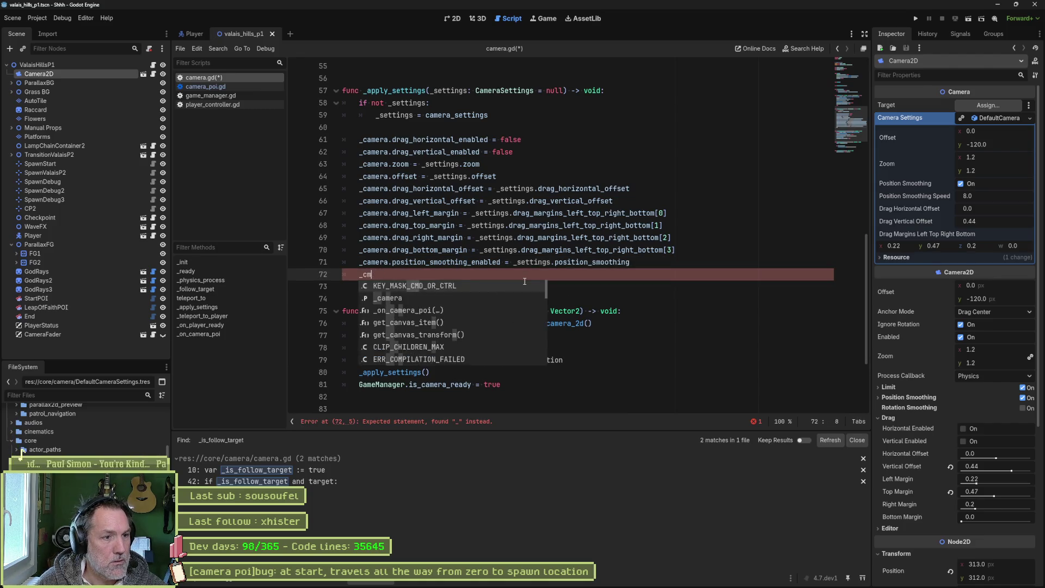
pyautogui.press('BackSpace')
pyautogui.press('BackSpace')
pyautogui.press('BackSpace')
pyautogui.write('smoo')
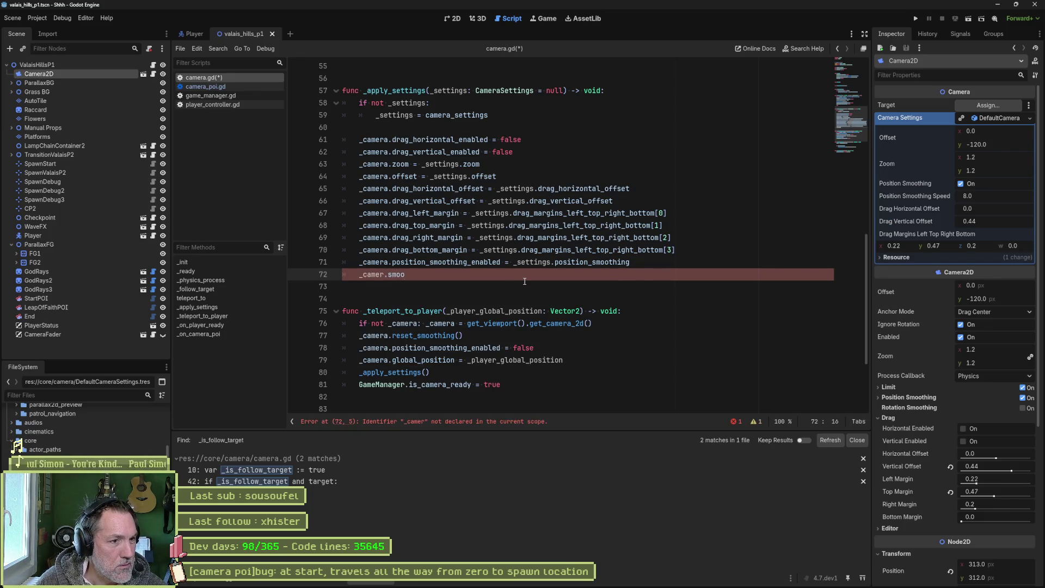
pyautogui.press('BackSpace')
pyautogui.press('BackSpace')
pyautogui.press('BackSpace')
pyautogui.press('BackSpace')
pyautogui.press('BackSpace')
pyautogui.write('a.')
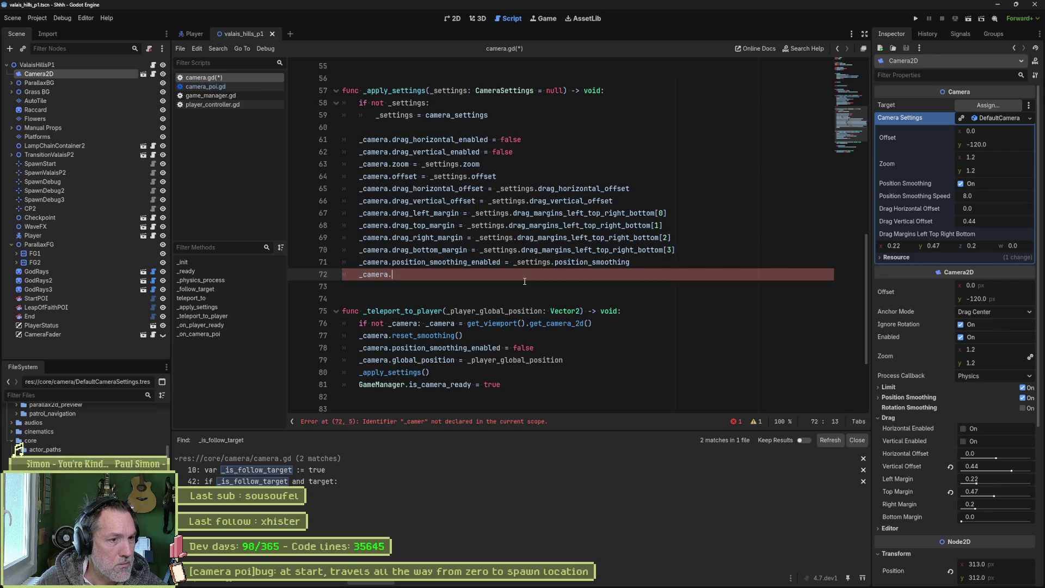
pyautogui.write('speed')
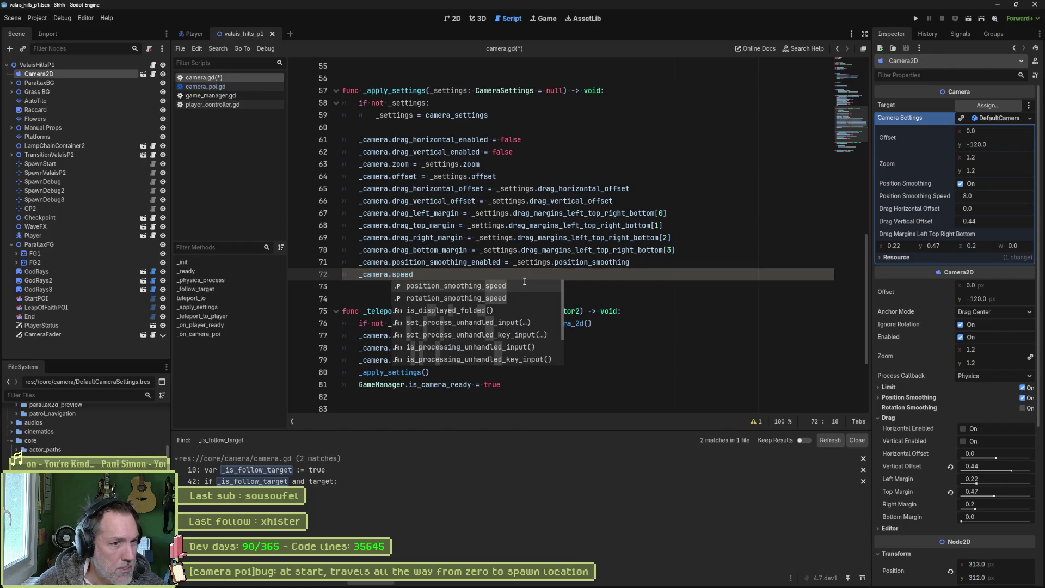
pyautogui.press('Return')
pyautogui.write('= ')
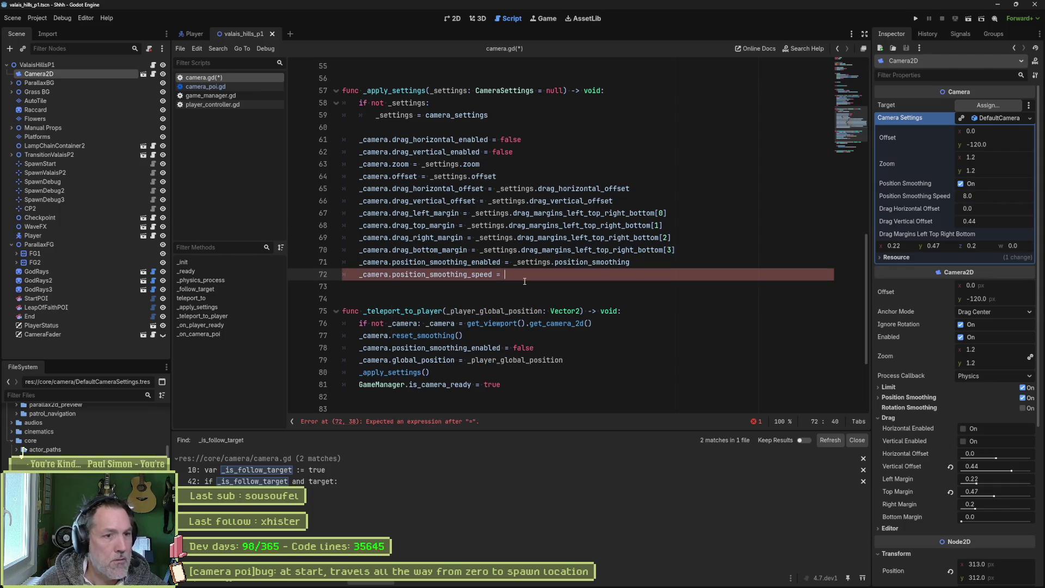
pyautogui.write('_settings.spee')
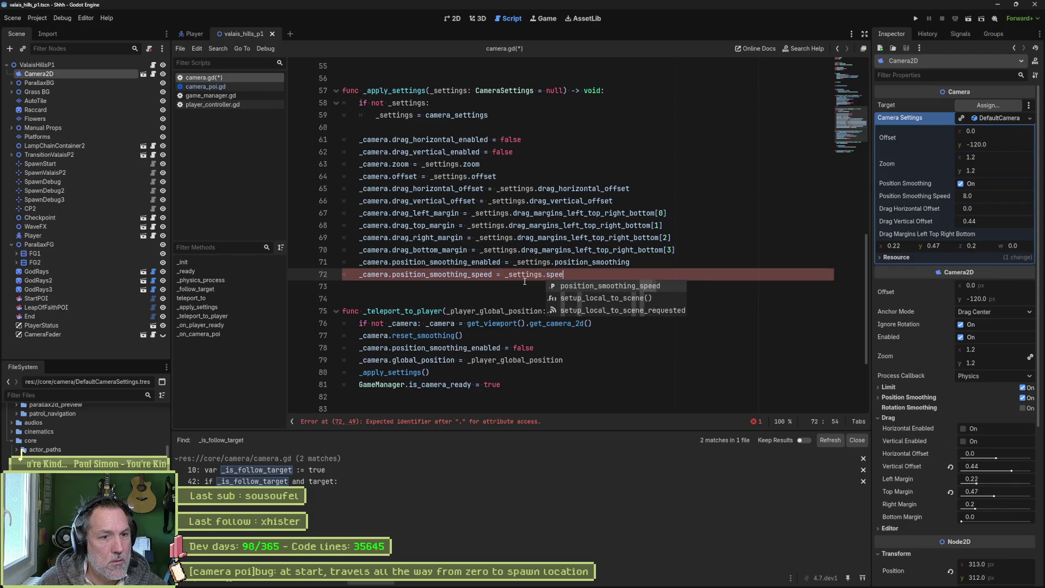
pyautogui.press('Return')
pyautogui.hotkey('ctrl', 's')
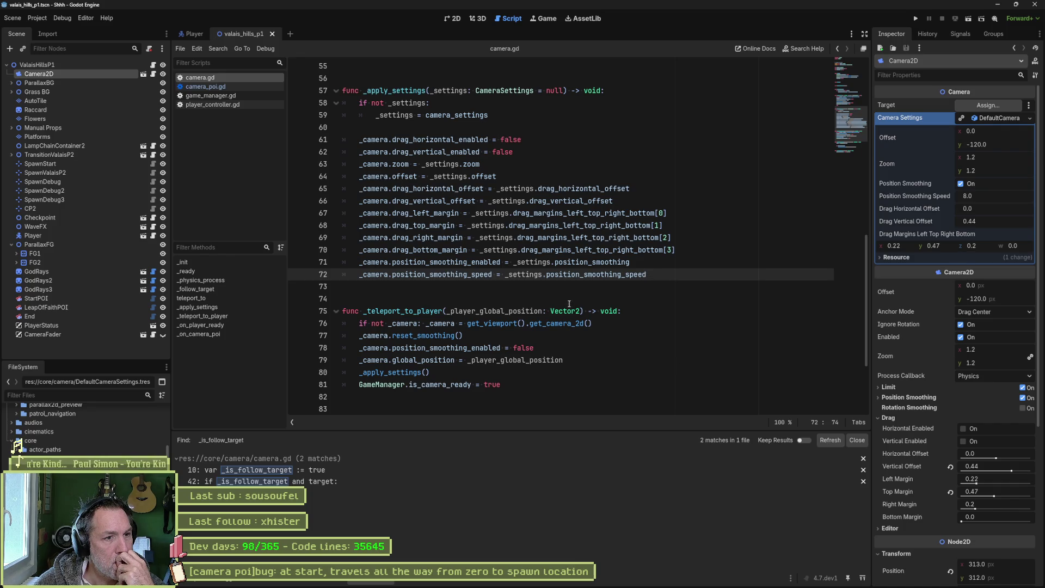
pyautogui.moveTo(417, 214)
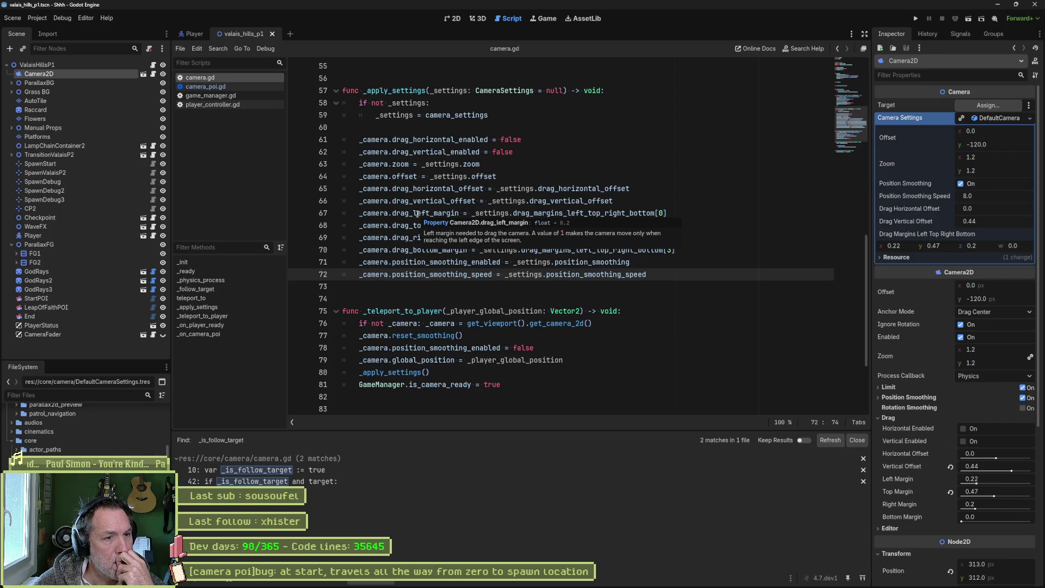
pyautogui.click(639, 206)
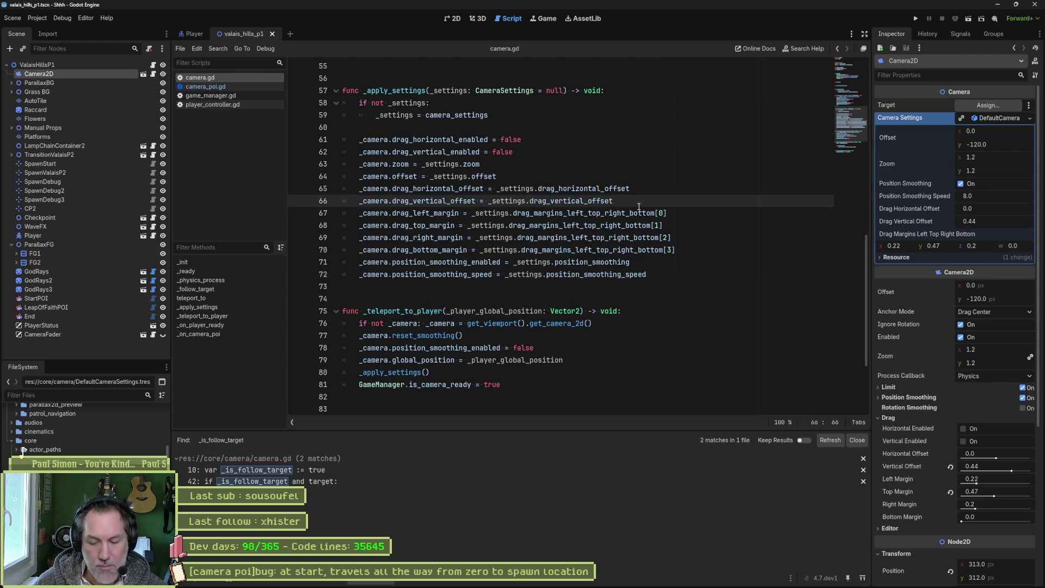
pyautogui.press('Return')
pyautogui.write('_ca')
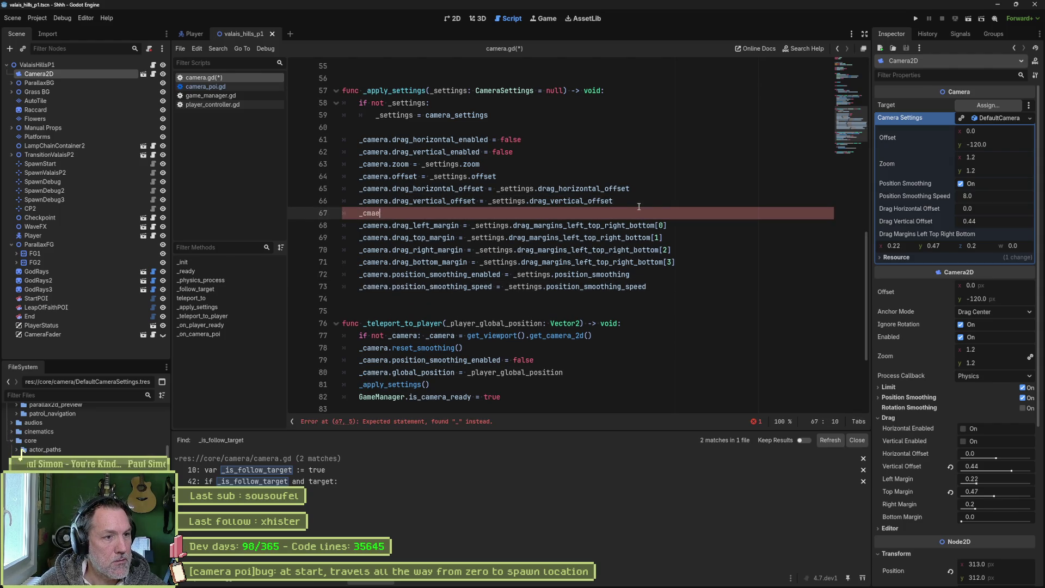
pyautogui.write('mera.drag')
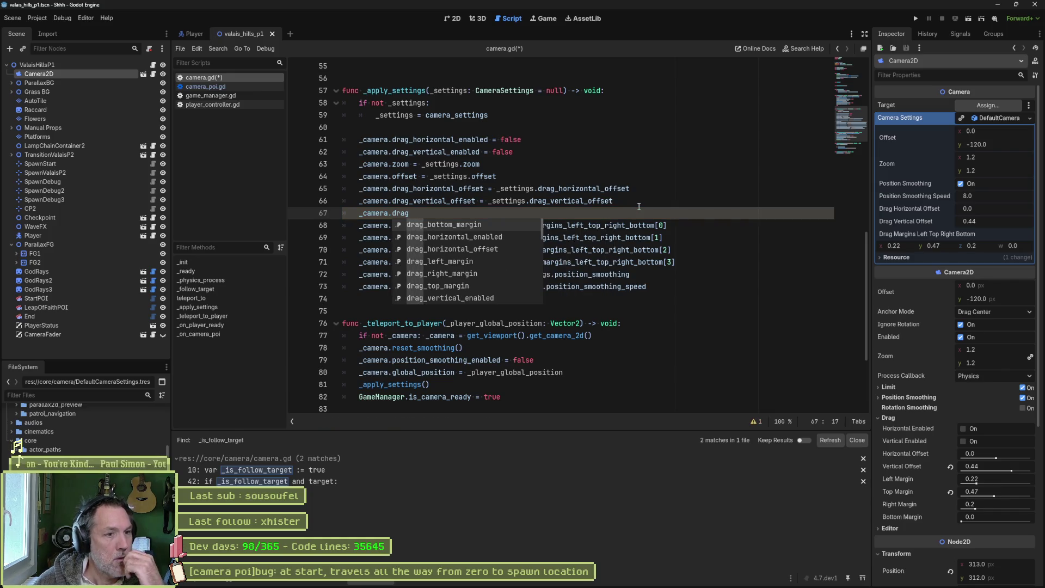
pyautogui.scroll(-5, 511, 284)
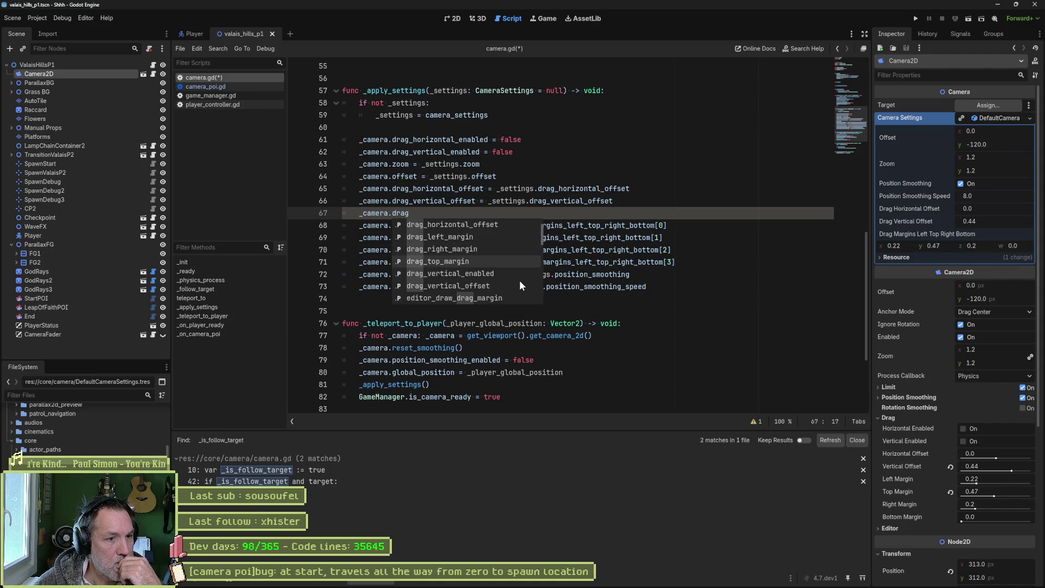
pyautogui.scroll(-1, 519, 280)
pyautogui.scroll(-6, 520, 281)
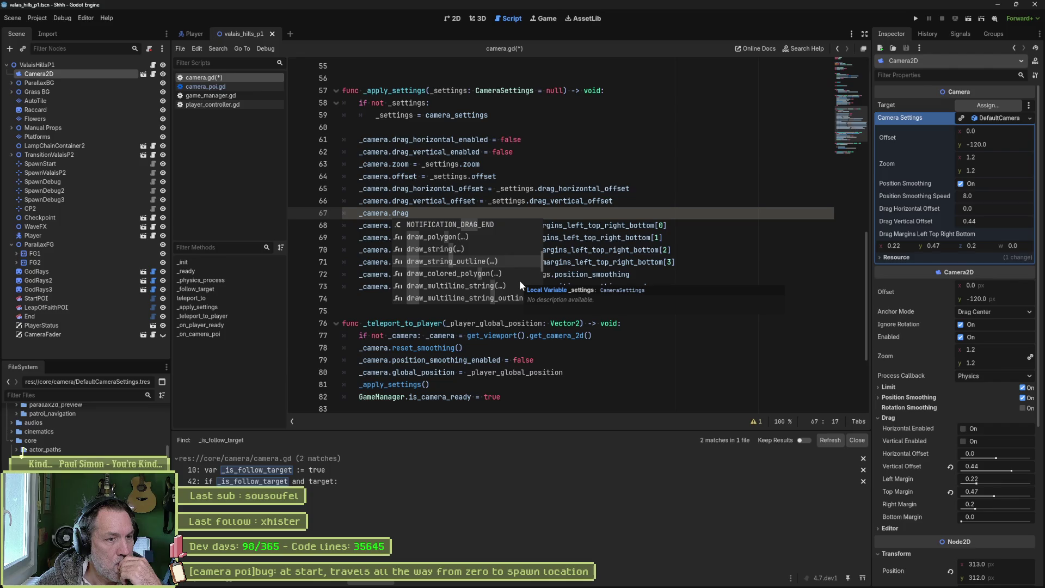
pyautogui.click(686, 250)
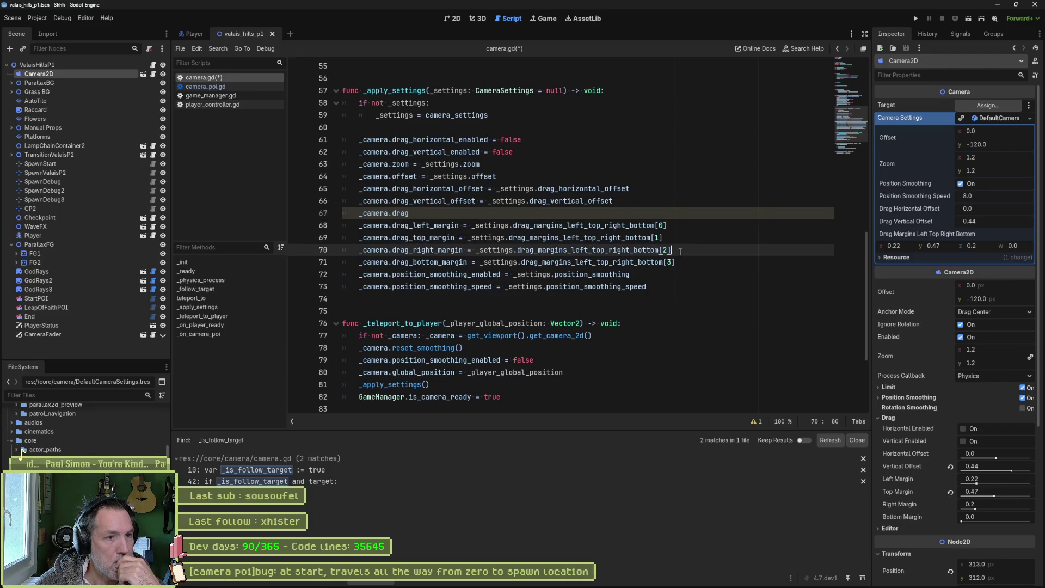
pyautogui.click(574, 213)
pyautogui.hotkey('ctrl', 'shift', 'k')
pyautogui.hotkey('ctrl', 's')
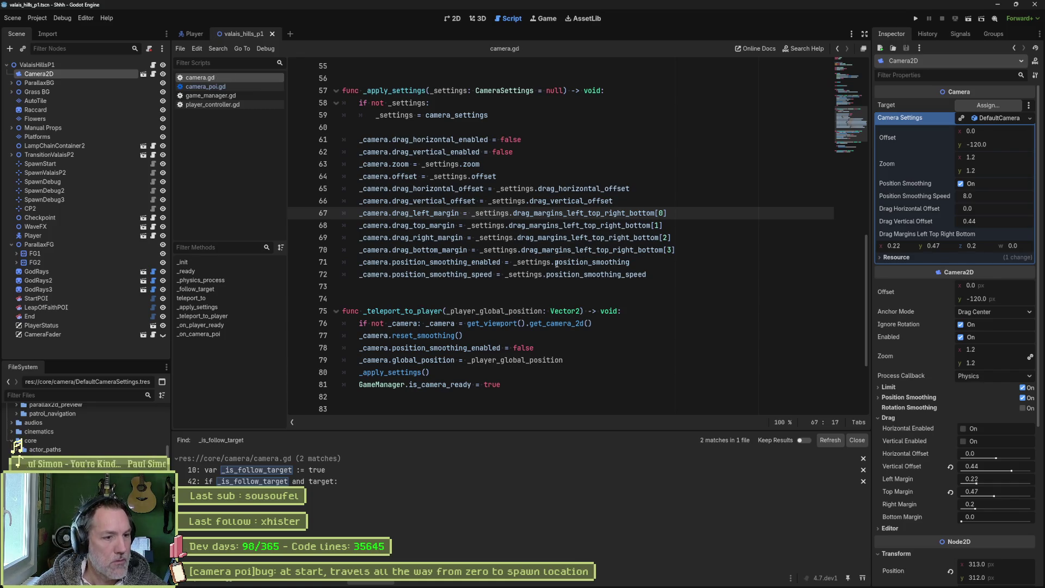
pyautogui.scroll(-3, 545, 264)
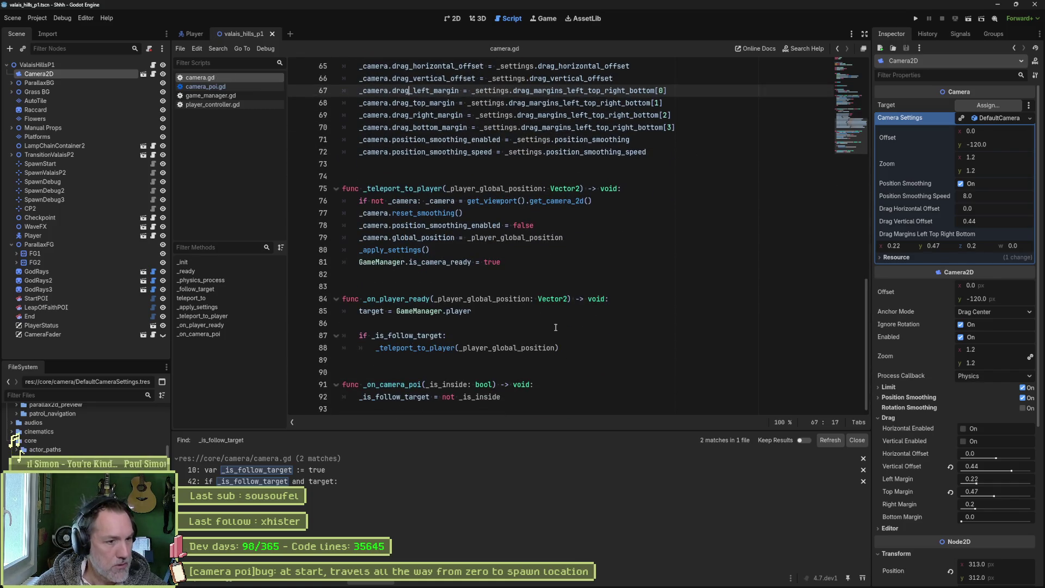
pyautogui.doubleClick(426, 251)
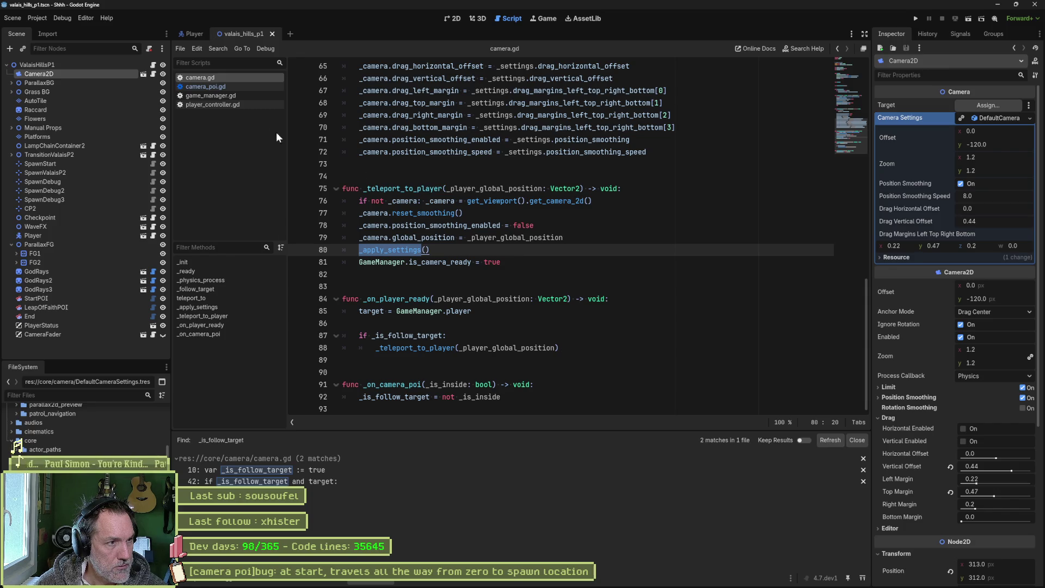
# Step: In camera_poi.gd, delete commented lines 564–576 above camera.teleport_to and save
pyautogui.click(257, 86)
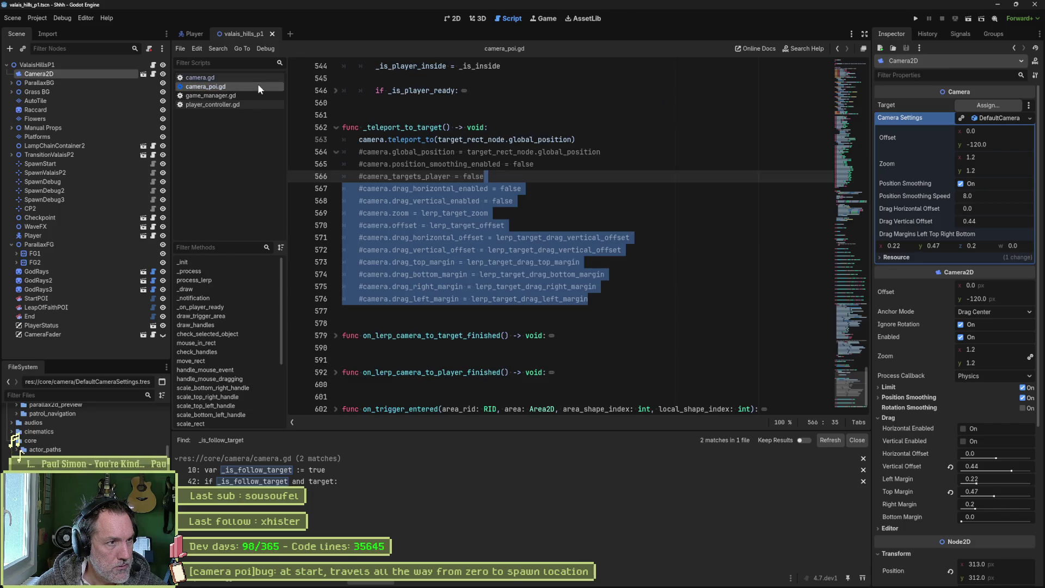
pyautogui.click(531, 192)
pyautogui.click(603, 299)
pyautogui.keyDown('shift'); pyautogui.click(614, 162); pyautogui.keyUp('shift')
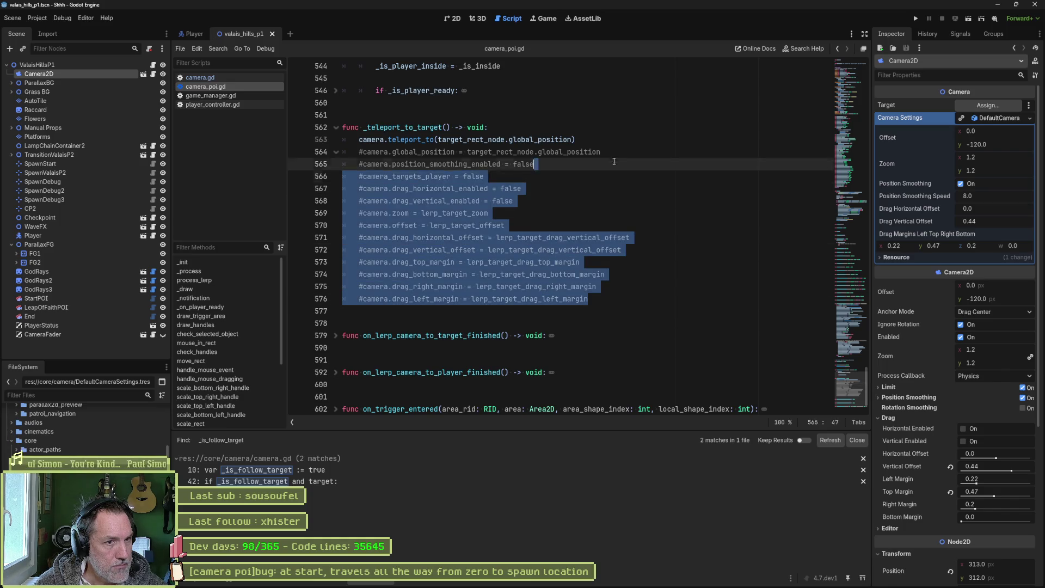
pyautogui.keyDown('shift'); pyautogui.click(604, 140); pyautogui.keyUp('shift')
pyautogui.press('Delete')
pyautogui.hotkey('ctrl', 's')
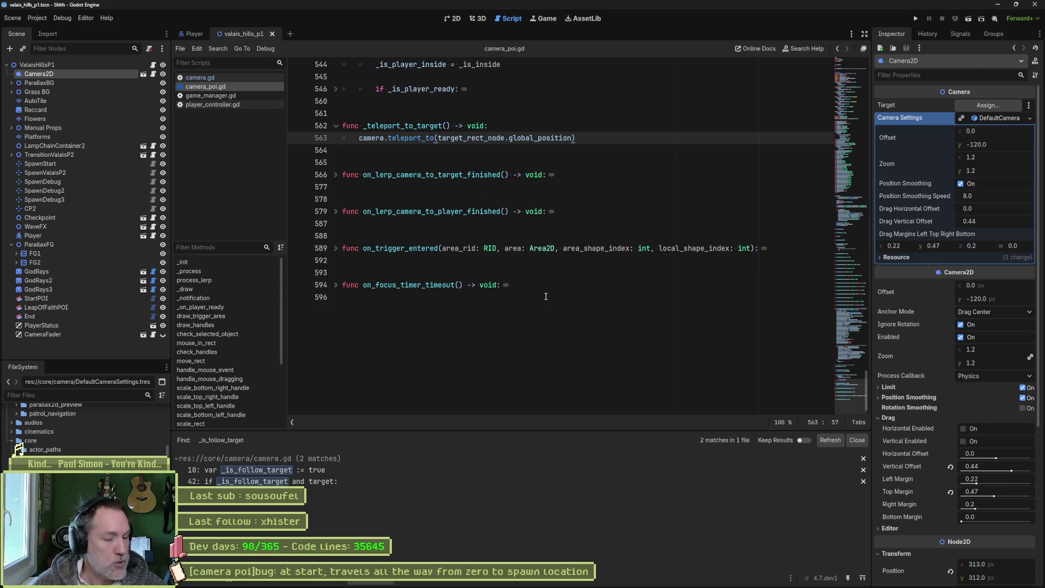
pyautogui.hotkey('shift', 'alt', 'o')
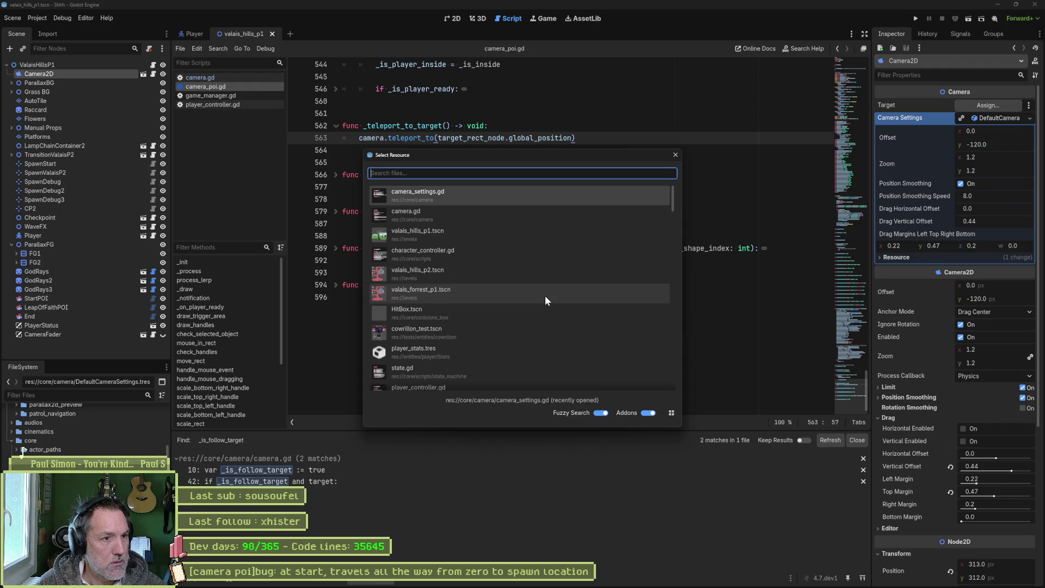
# Step: Open camera_poi_test.tscn in the 2D view and nudge the Player slightly left
pyautogui.write('test')
pyautogui.press('Down')
pyautogui.press('Down')
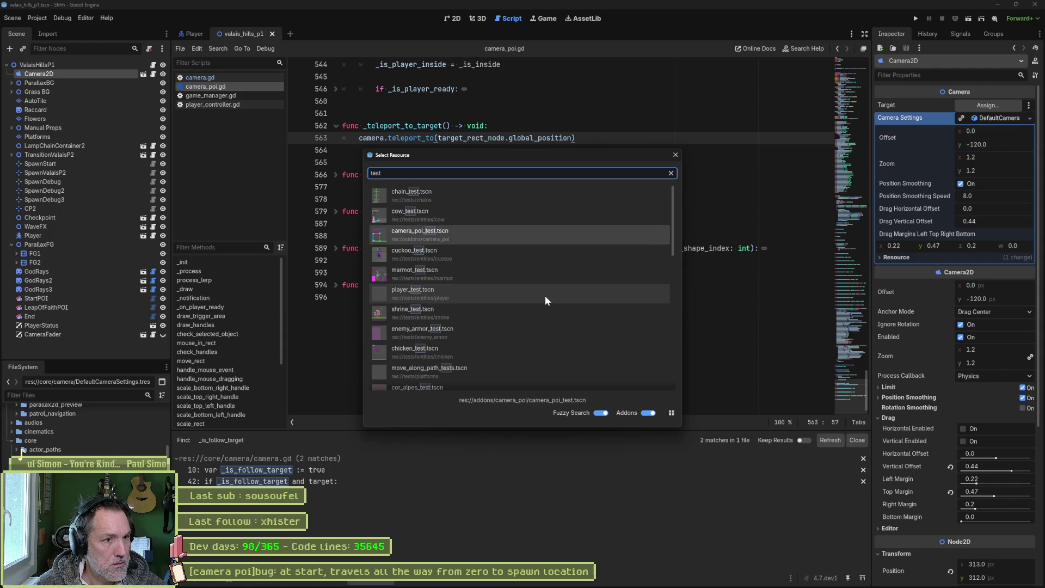
pyautogui.press('Return')
pyautogui.click(451, 18)
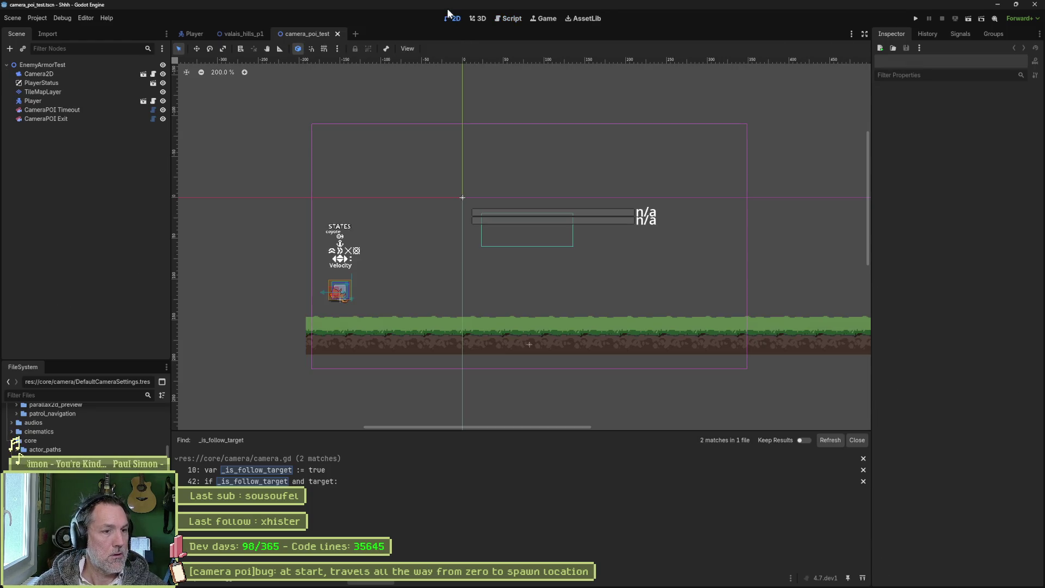
pyautogui.click(106, 110)
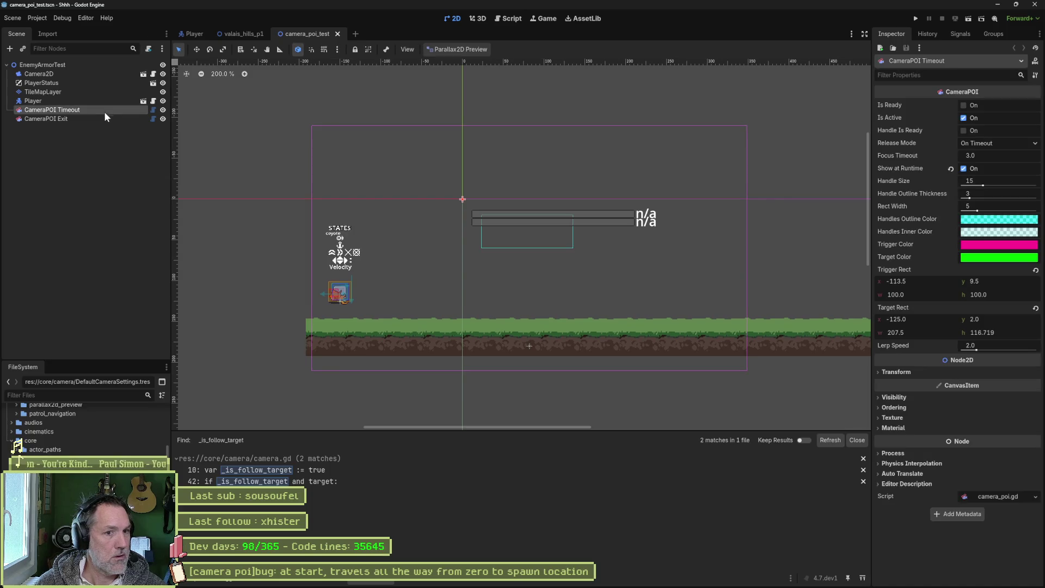
pyautogui.click(100, 120)
pyautogui.scroll(-3, 543, 233)
pyautogui.scroll(3, 542, 235)
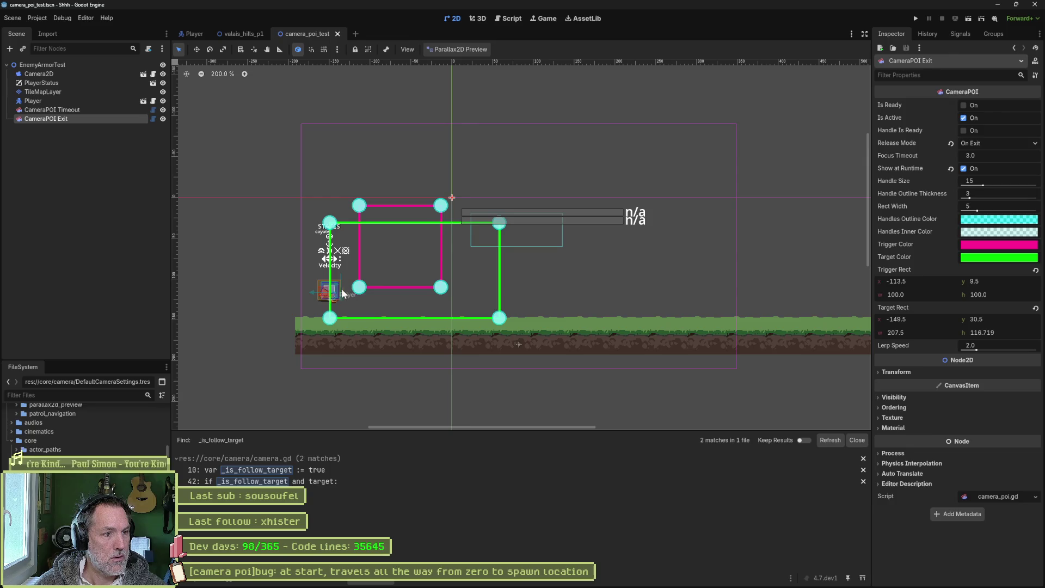
pyautogui.click(86, 102)
pyautogui.press('w')
pyautogui.press('Left')
pyautogui.press('Left')
pyautogui.press('Left')
# Step: Run the scene with F6, walk the cat right, then stop the game
pyautogui.press('F6')
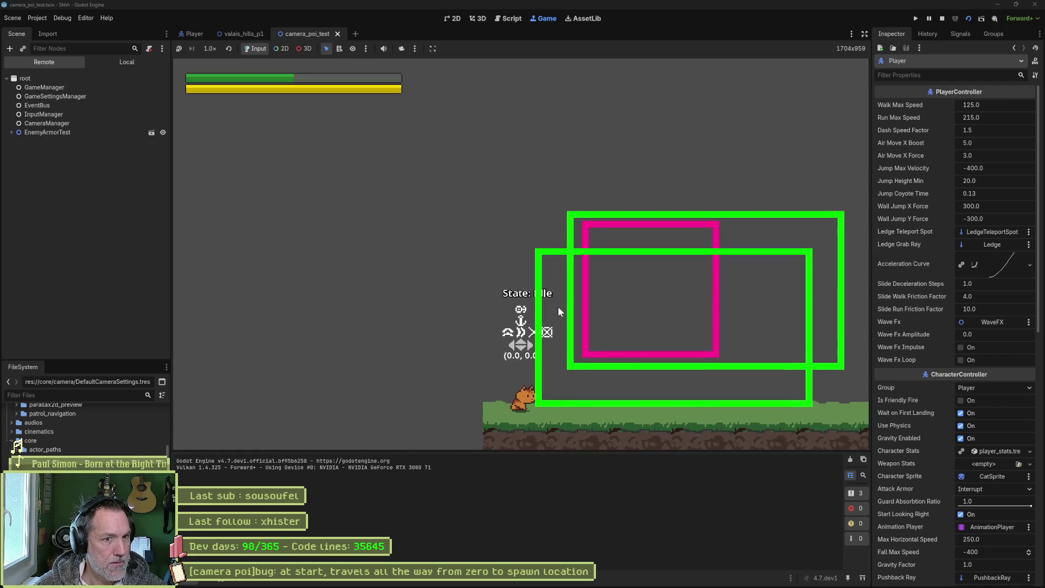
pyautogui.press('Right')
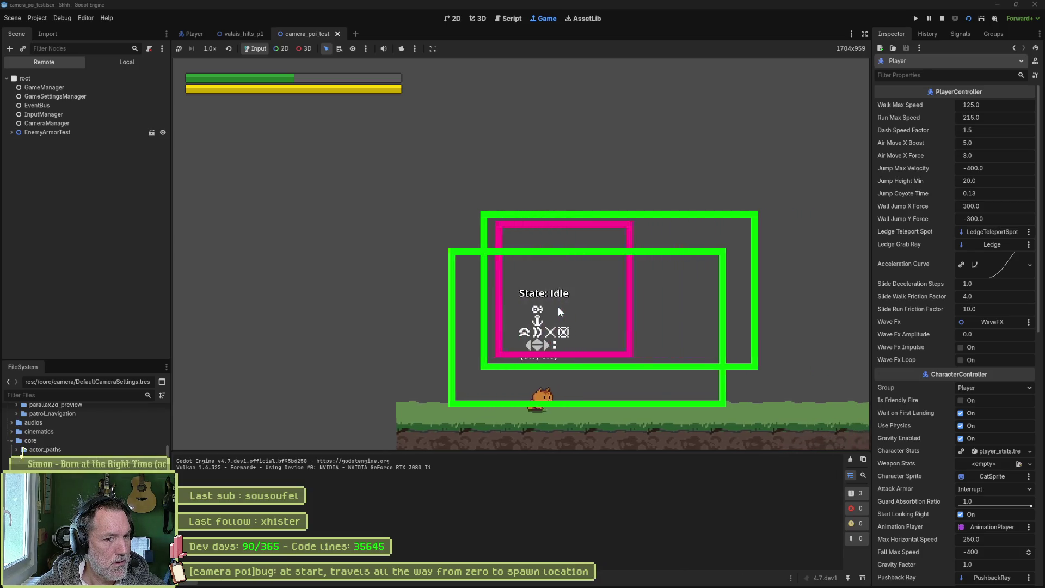
pyautogui.press('r')
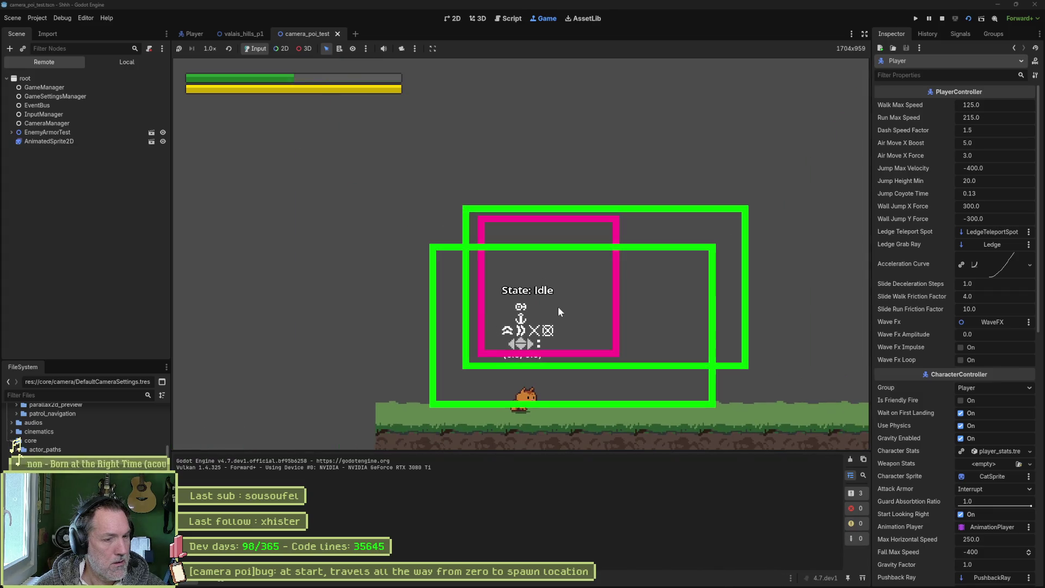
pyautogui.press('F8')
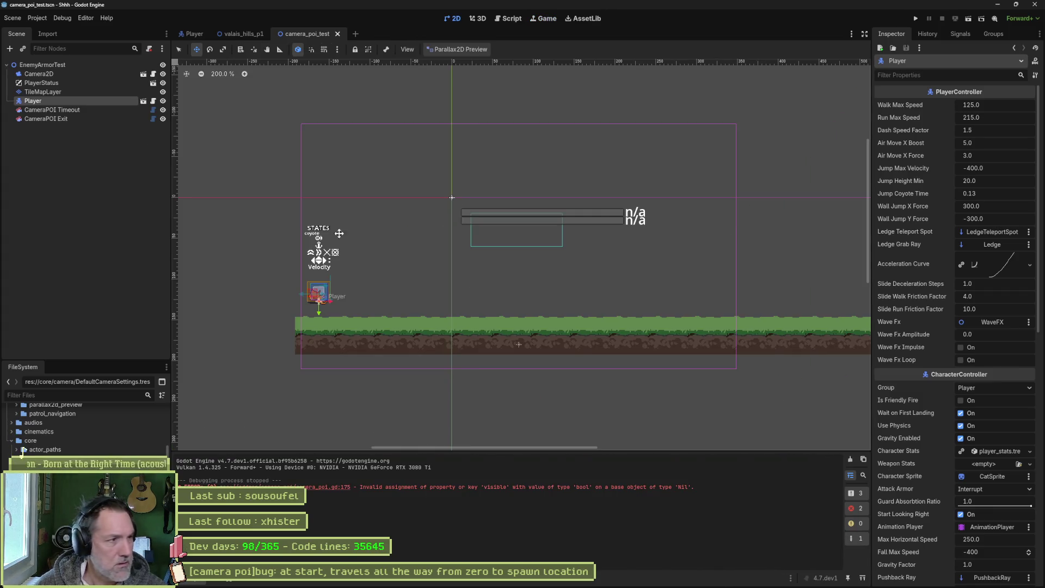
pyautogui.click(78, 119)
pyautogui.click(82, 108)
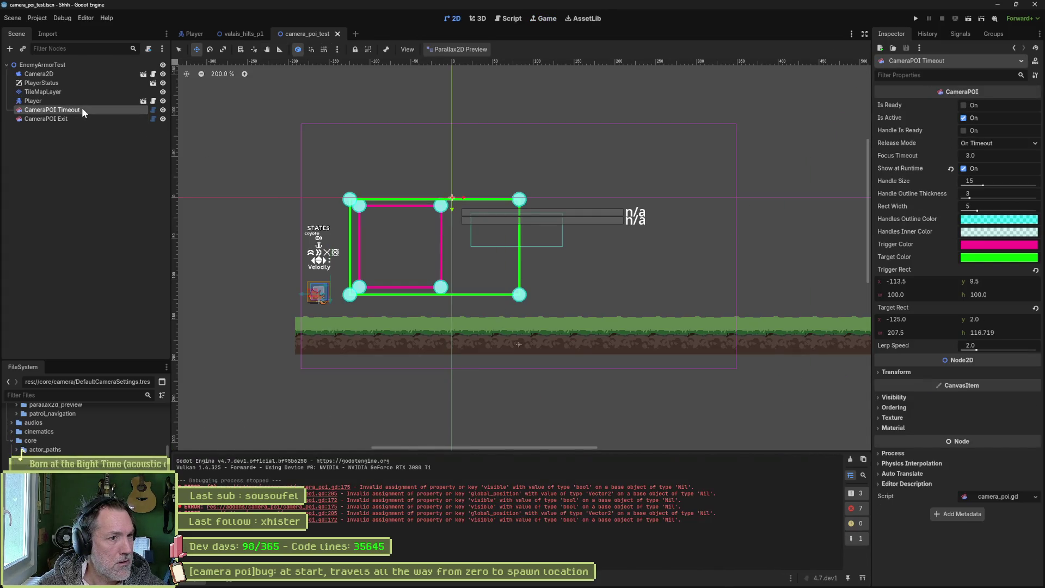
# Step: Shift the CameraPOI Timeout zones right and lower the CameraPOI Exit trigger rect
pyautogui.click(79, 121)
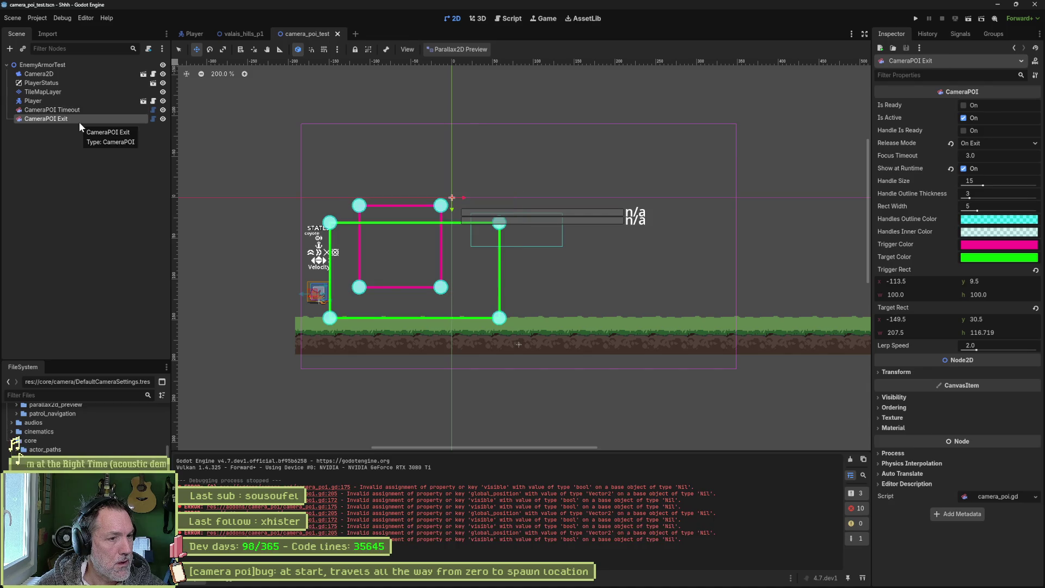
pyautogui.click(79, 112)
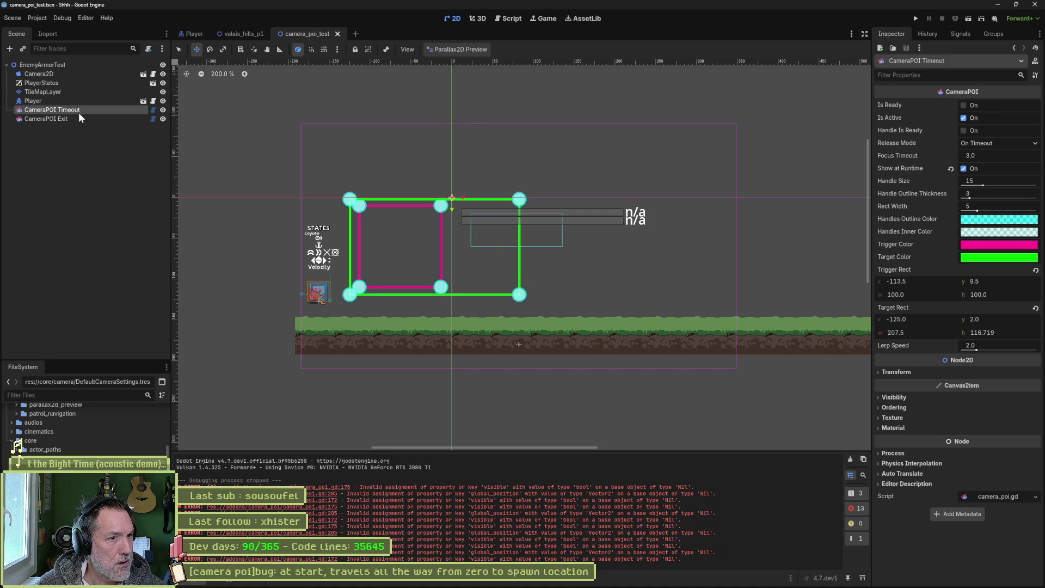
pyautogui.moveTo(389, 150); pyautogui.dragTo(566, 183)
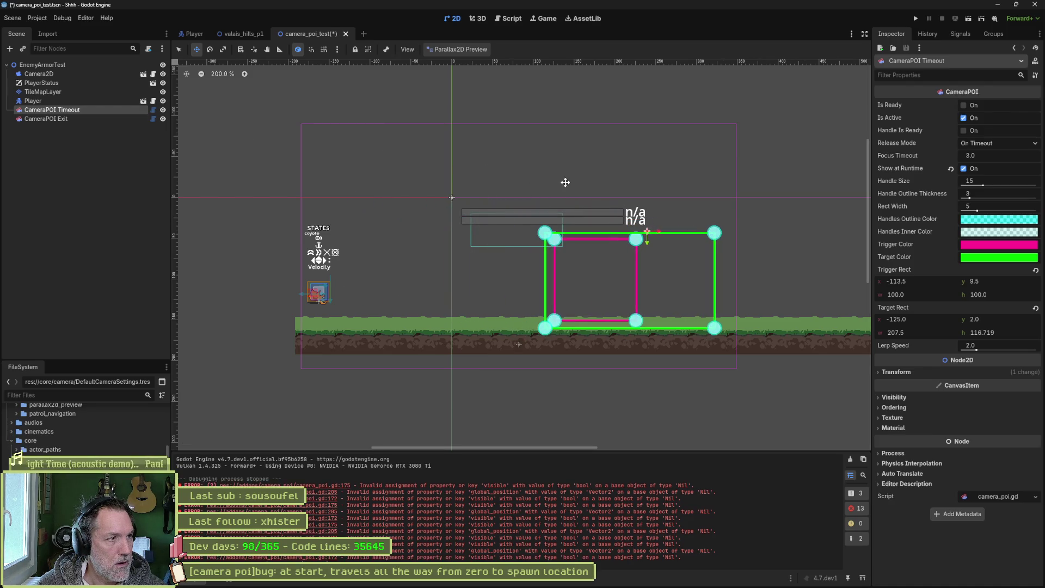
pyautogui.click(90, 119)
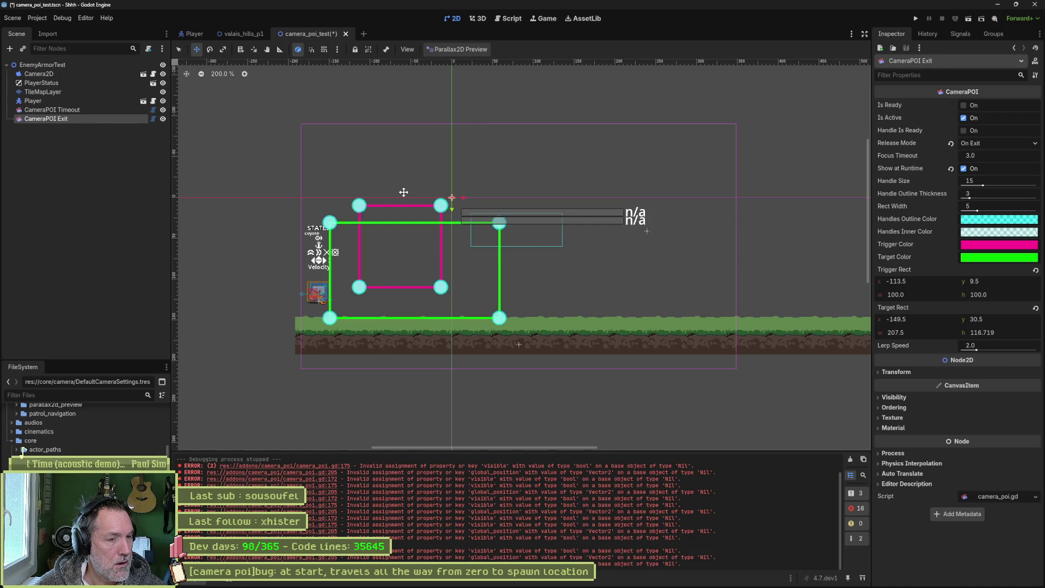
pyautogui.moveTo(385, 195); pyautogui.dragTo(386, 235)
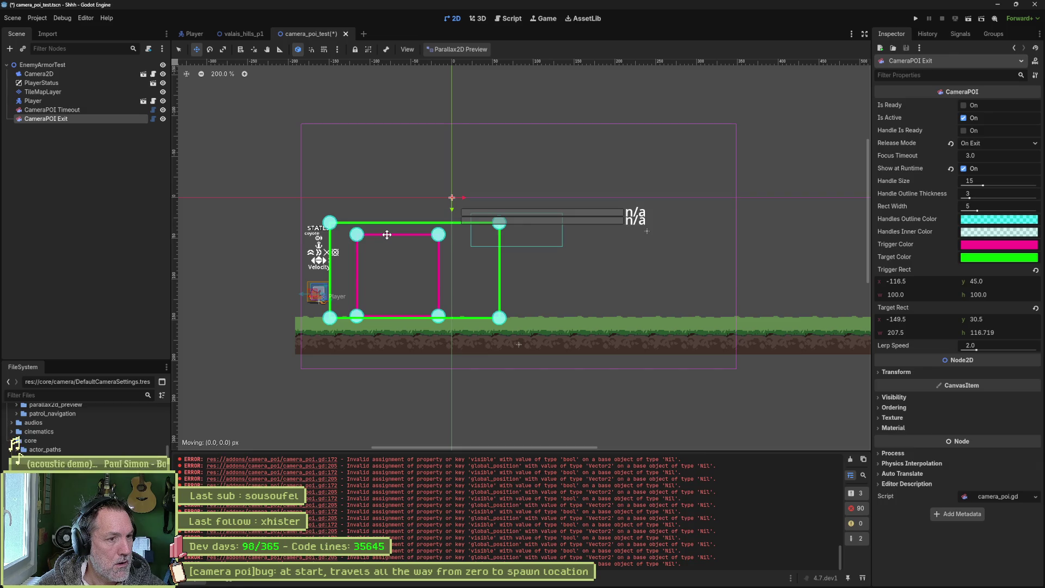
pyautogui.moveTo(387, 235); pyautogui.dragTo(386, 235)
# Step: Rerun the scene and walk the player left until it breaks at line 581
pyautogui.press('F6')
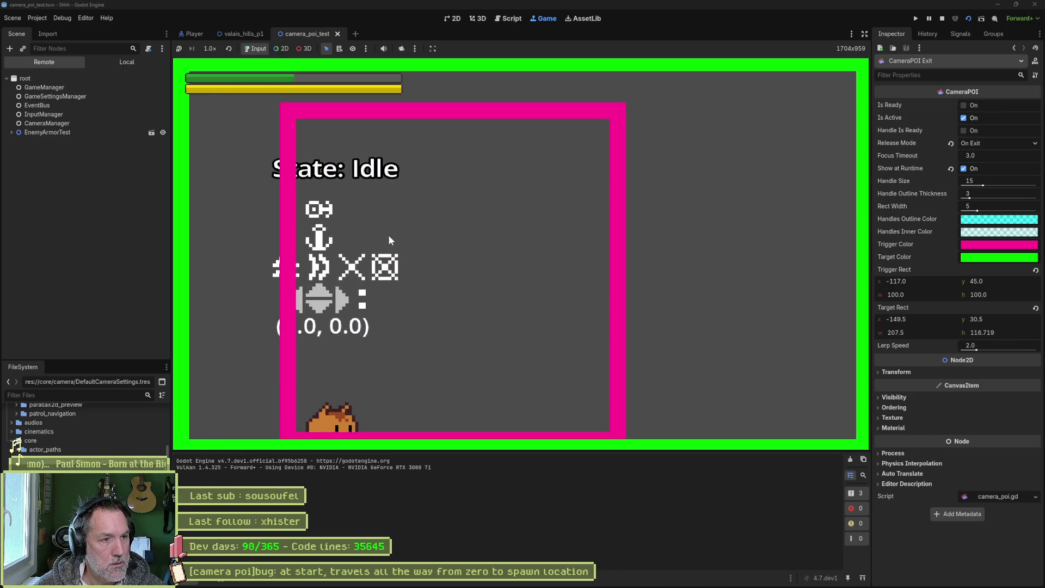
pyautogui.press('Left')
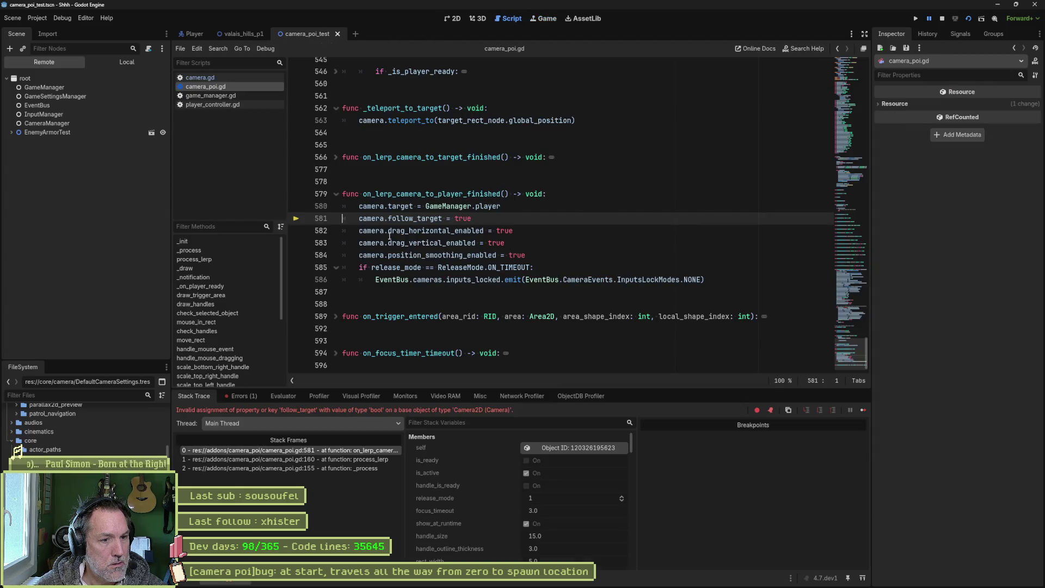
pyautogui.moveTo(390, 235)
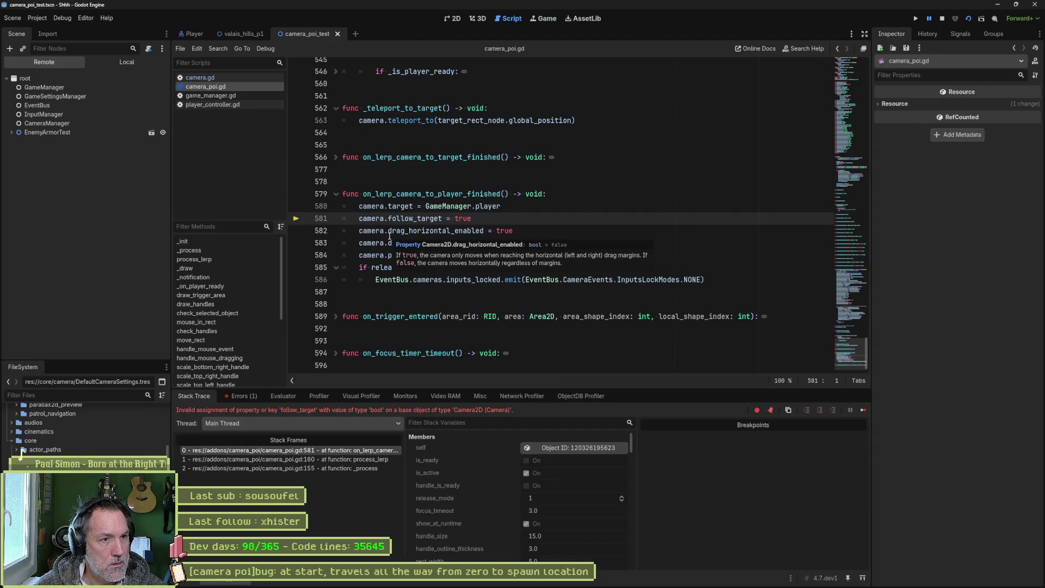
# Step: End the debug session and drag the CameraPOI Exit target box well right of the player
pyautogui.press('F8')
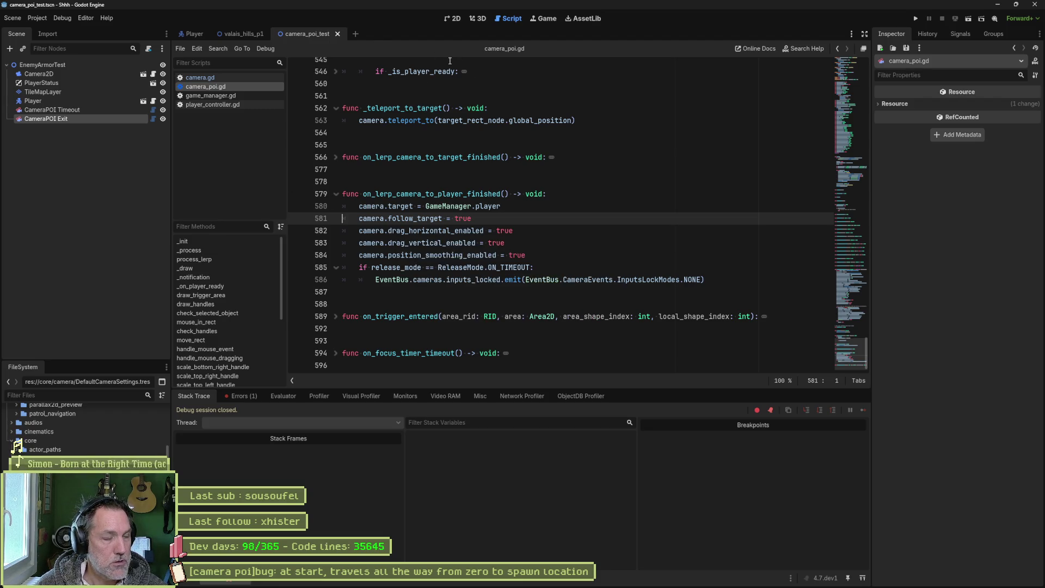
pyautogui.click(454, 18)
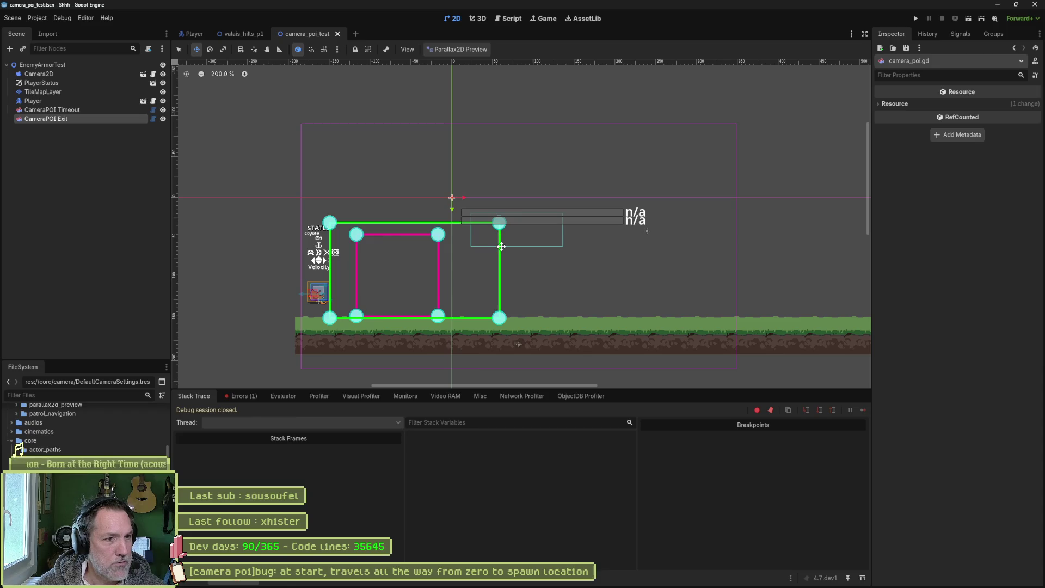
pyautogui.scroll(-3, 461, 226)
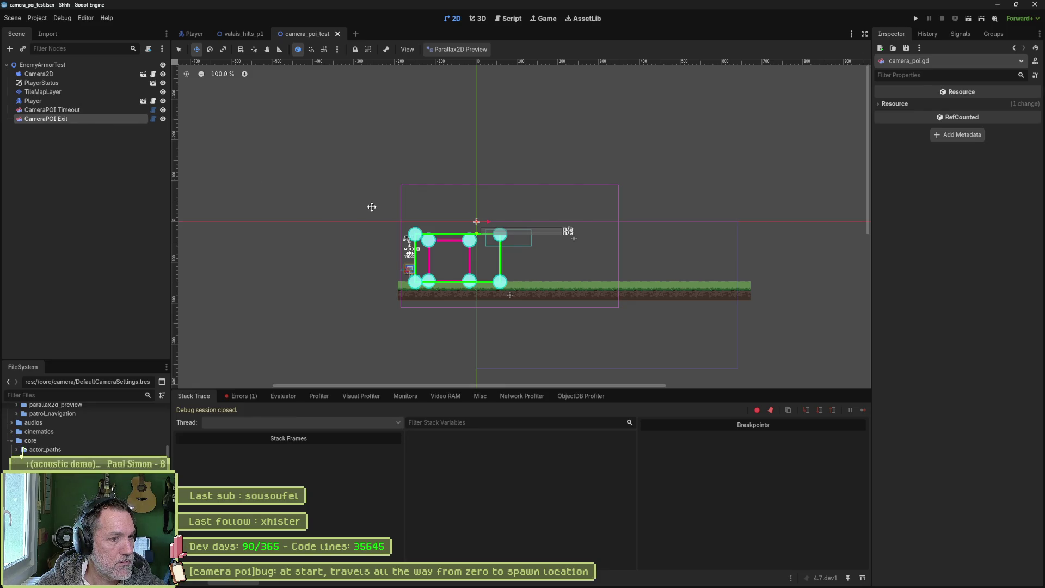
pyautogui.moveTo(373, 220); pyautogui.dragTo(601, 211)
pyautogui.moveTo(669, 251); pyautogui.dragTo(419, 261)
# Step: Save and test-run the scene twice, stopping each run, then return to camera_poi.gd
pyautogui.press('F6')
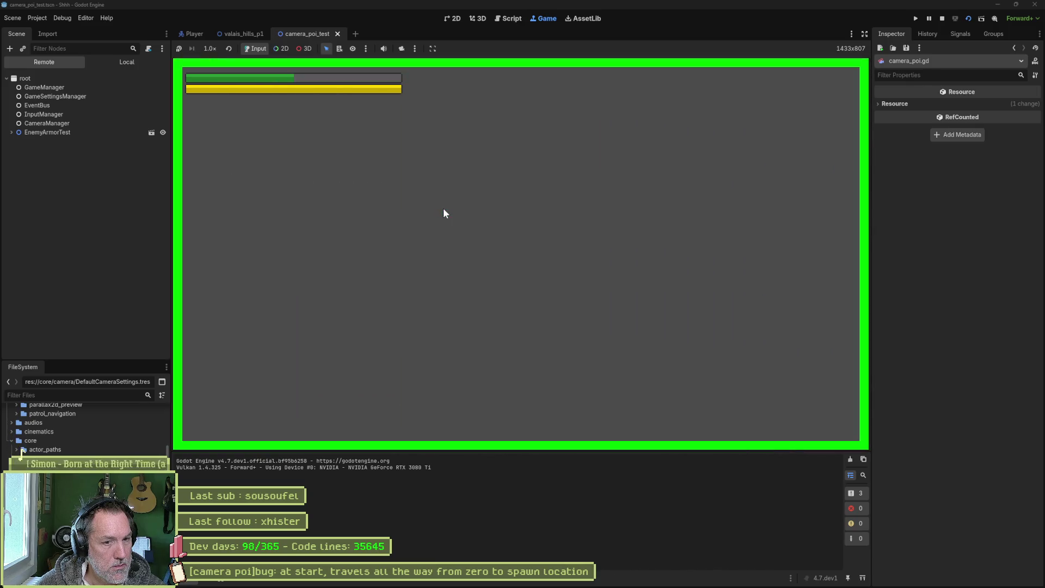
pyautogui.press('F8')
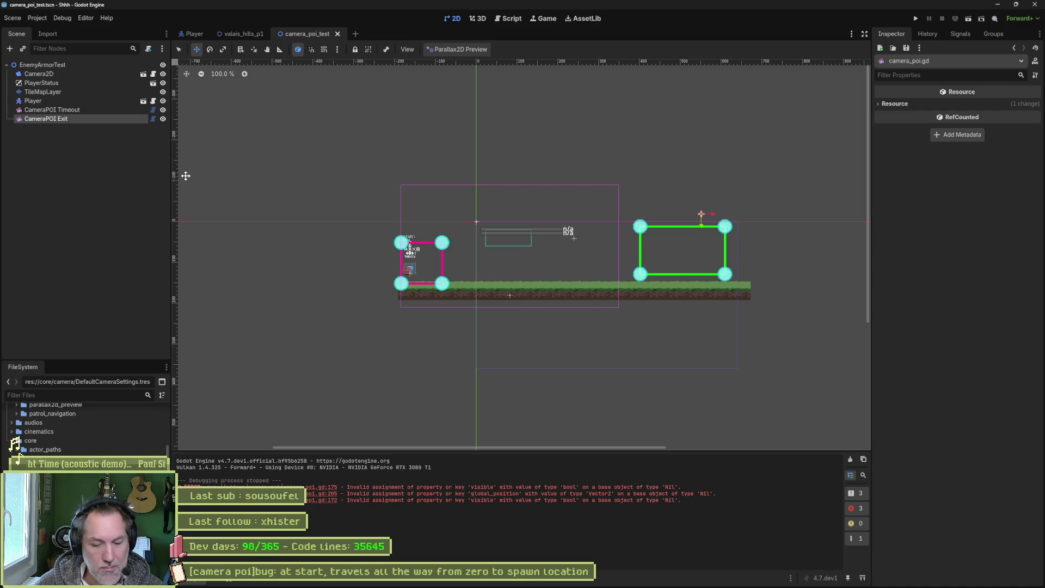
pyautogui.press('F6')
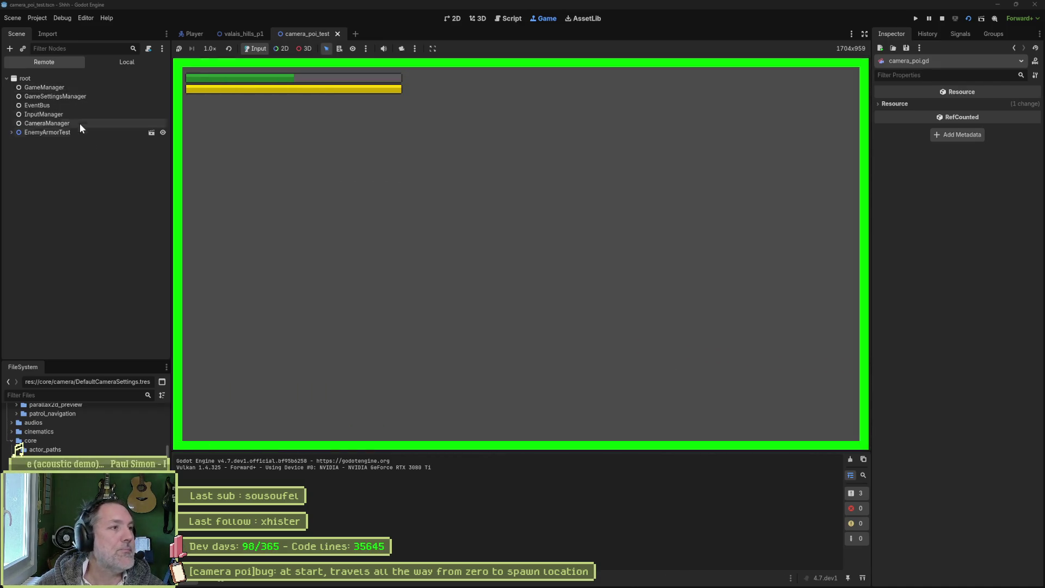
pyautogui.click(67, 88)
pyautogui.press('F8')
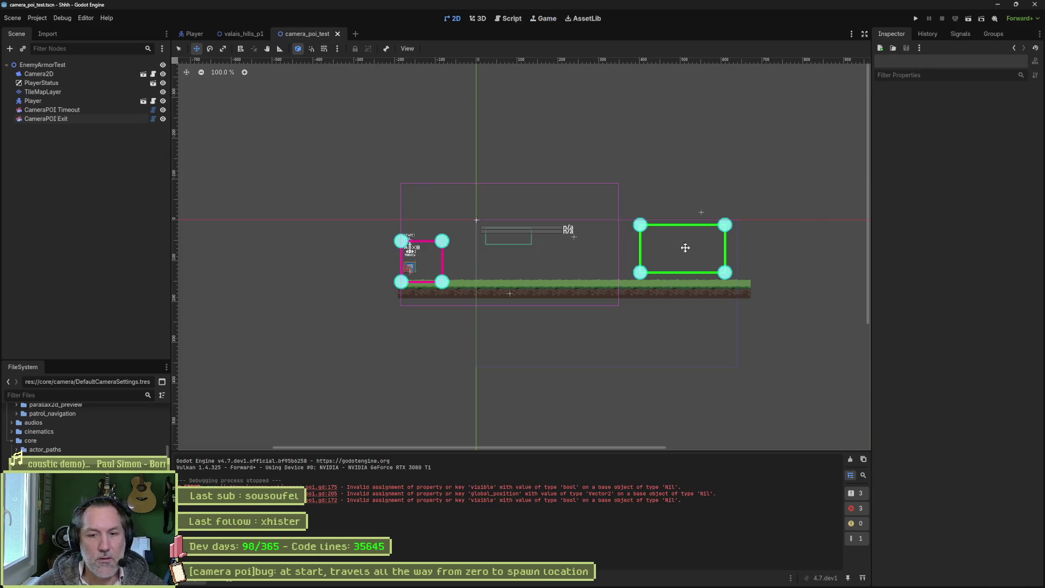
pyautogui.hotkey('ctrl', 'F3')
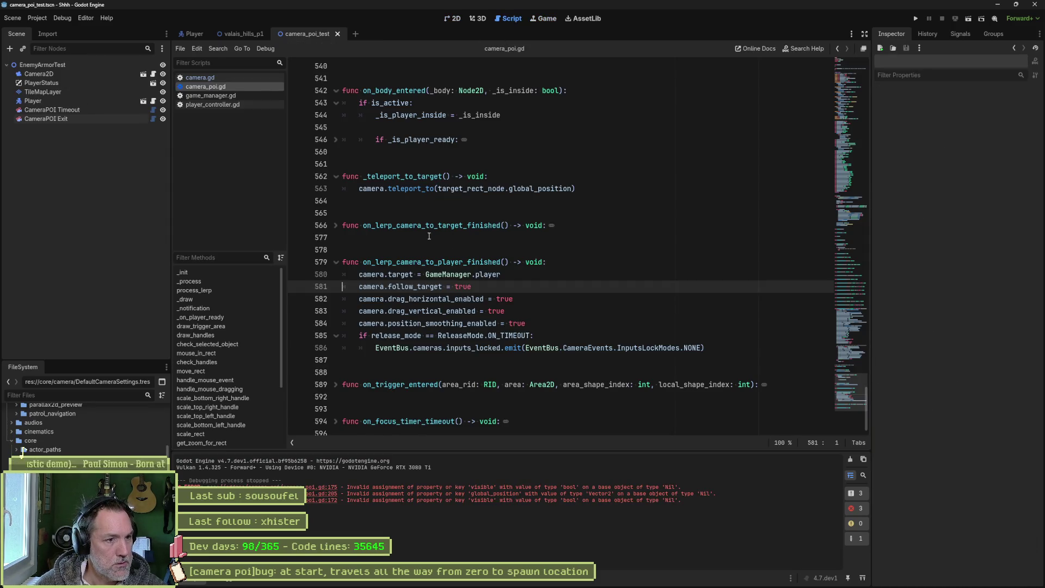
# Step: Add print_debug(self, " teleport to target") inside _teleport_to_target, then run and stop the scene
pyautogui.click(498, 180)
pyautogui.press('Return')
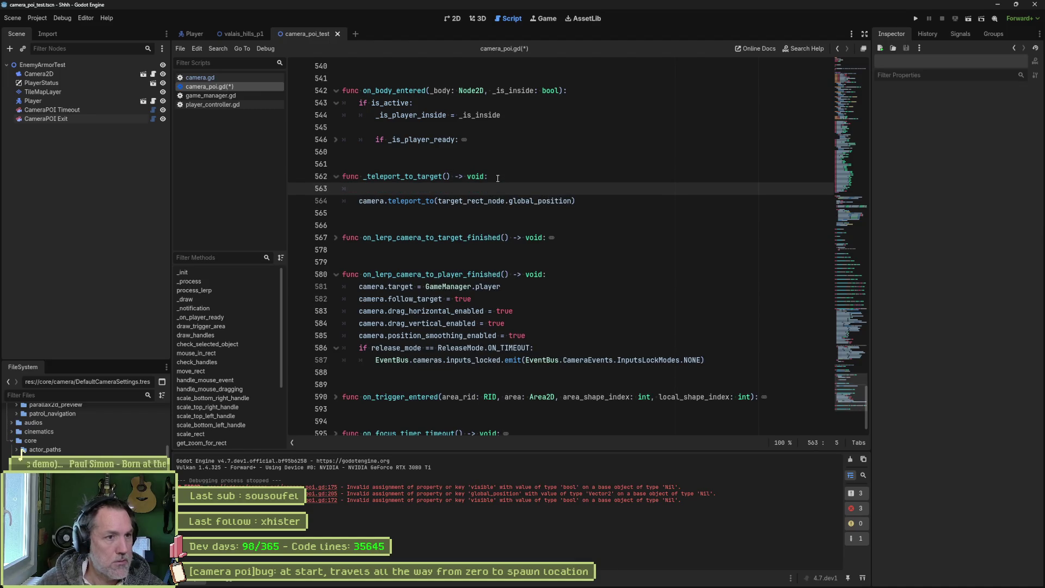
pyautogui.write('print_deb')
pyautogui.write('ug(self, " ')
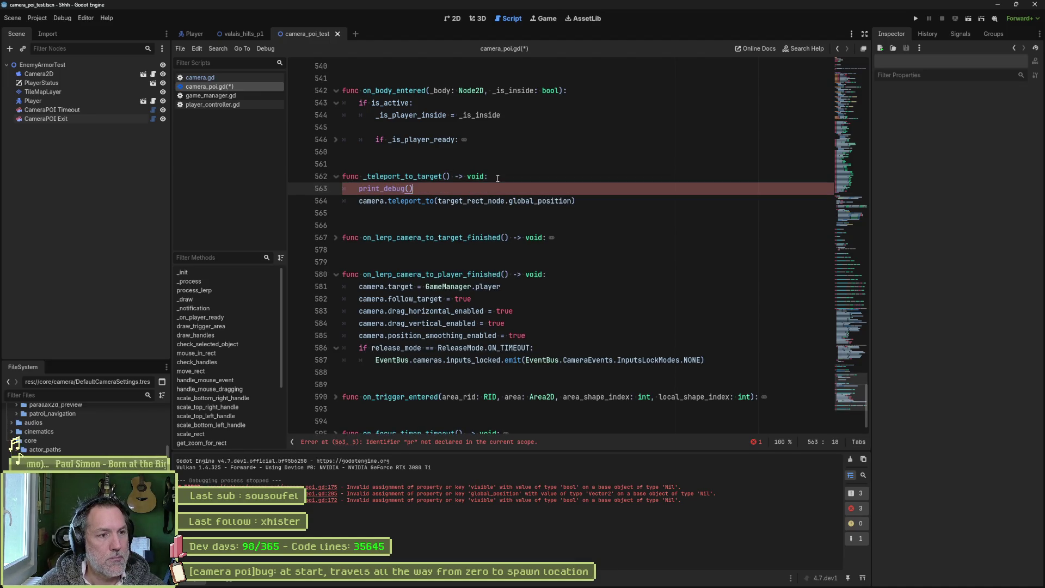
pyautogui.write('teleport to')
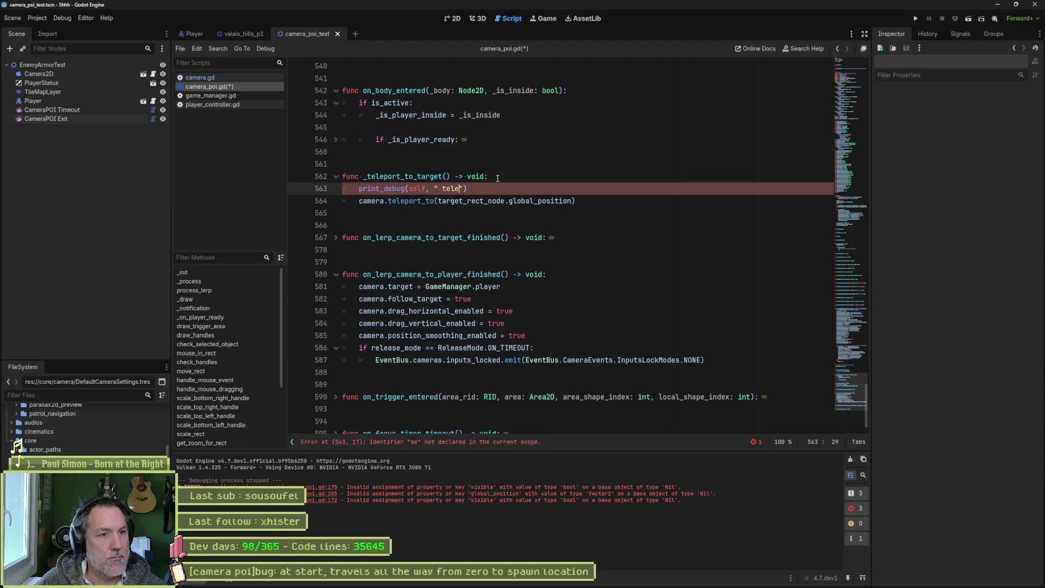
pyautogui.write(' target')
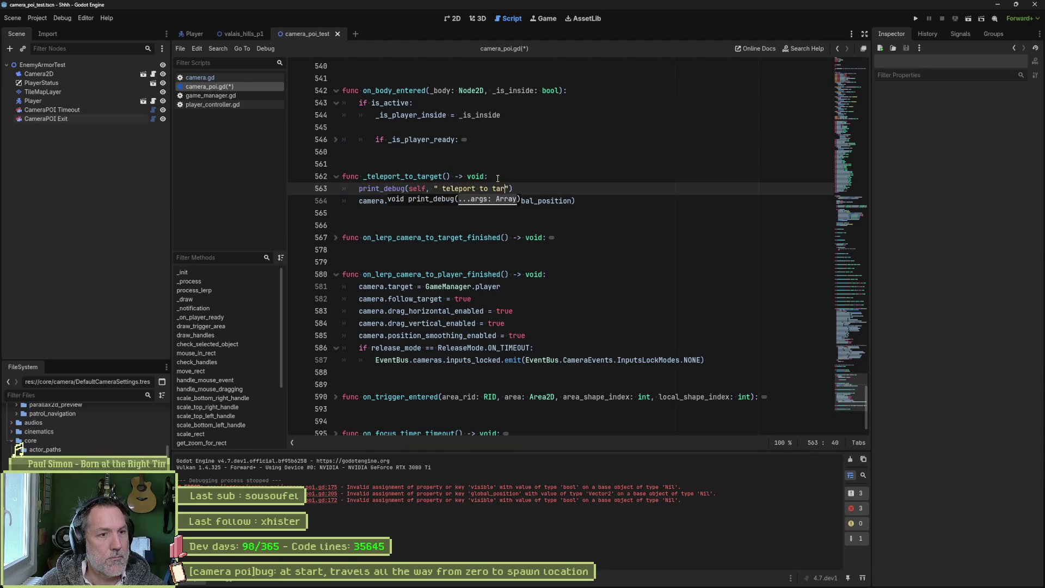
pyautogui.press('F6')
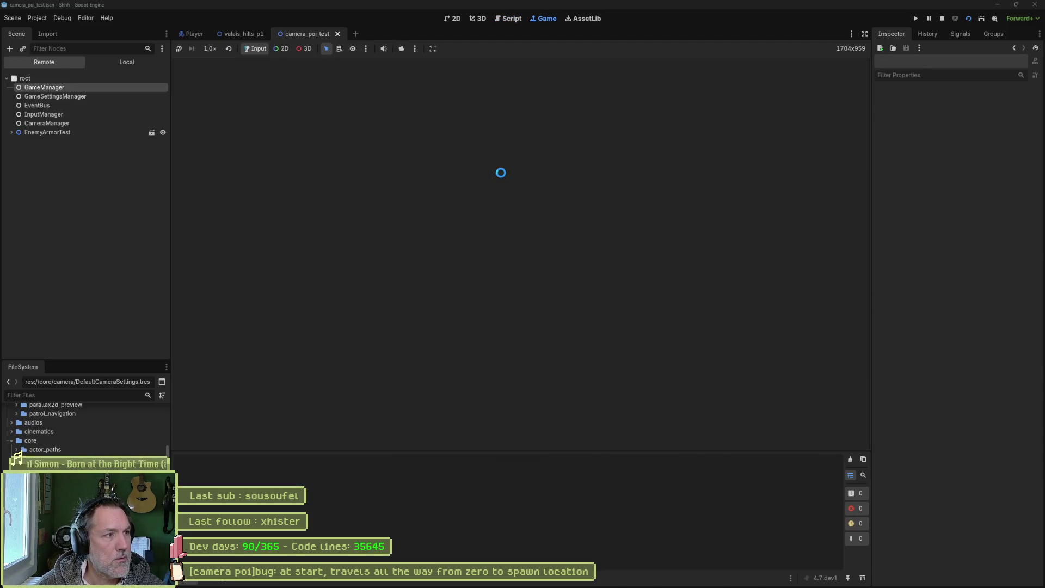
pyautogui.press('F8')
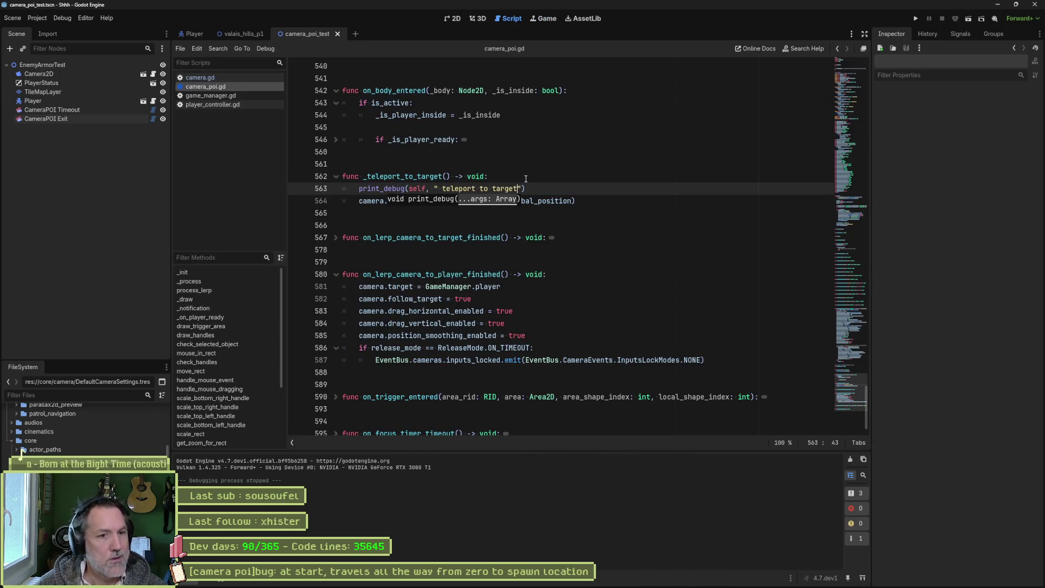
# Step: Search the project for _teleport_to_target, confirm the single match, and open camera.gd
pyautogui.doubleClick(419, 176)
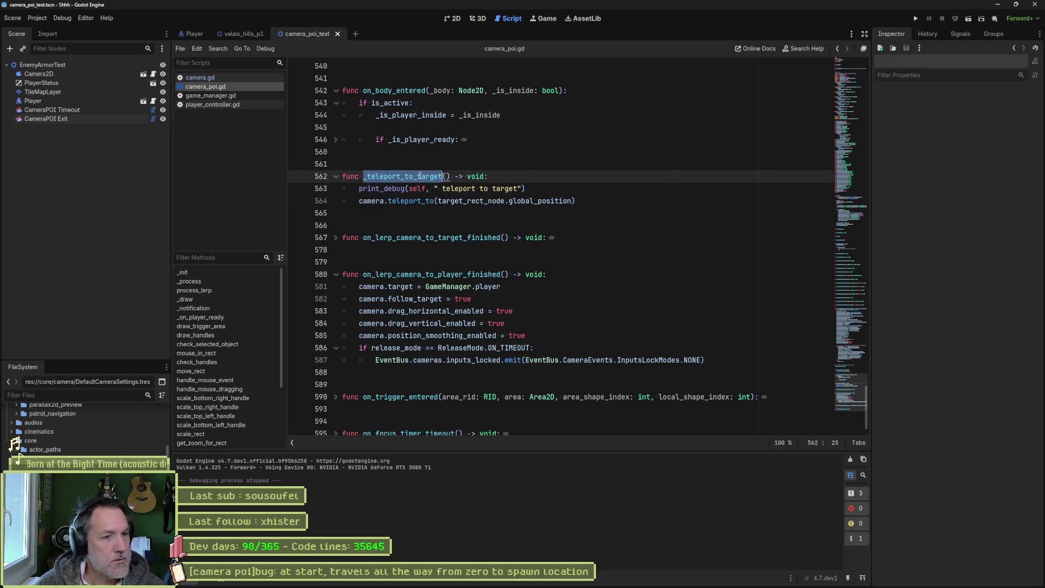
pyautogui.hotkey('ctrl', 'shift', 'f')
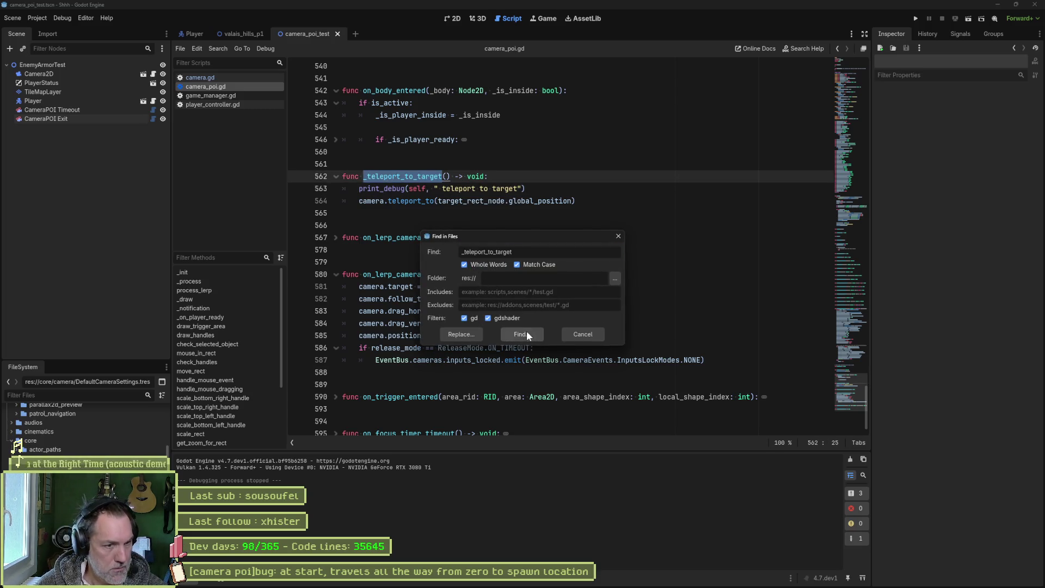
pyautogui.click(527, 331)
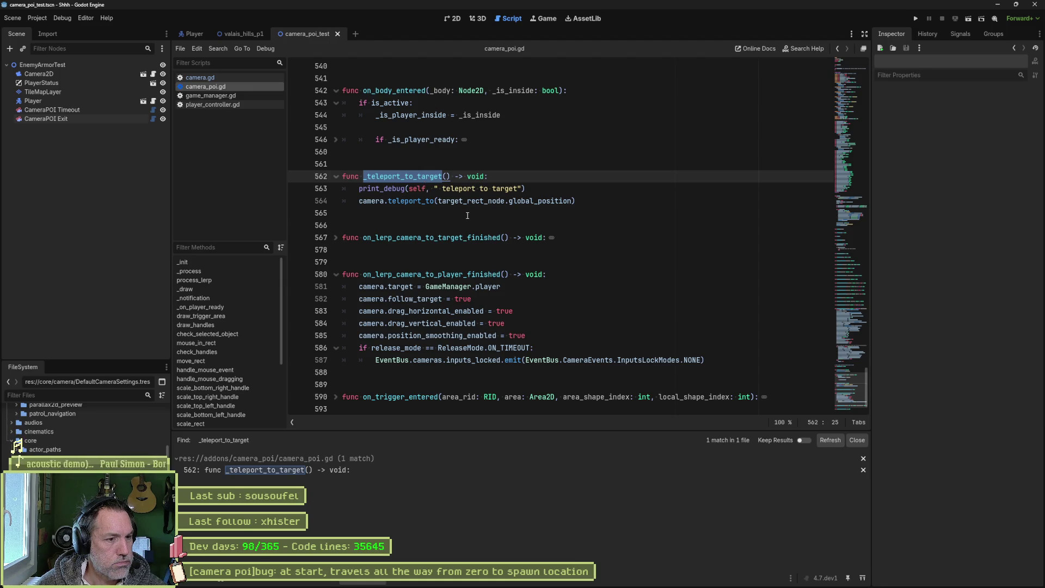
pyautogui.scroll(-1, 467, 216)
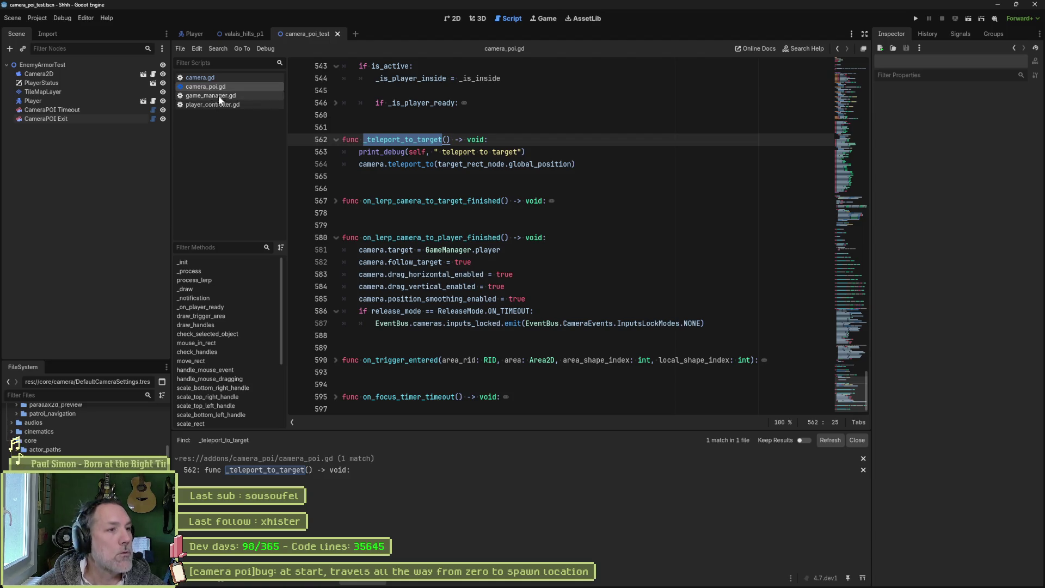
pyautogui.click(226, 79)
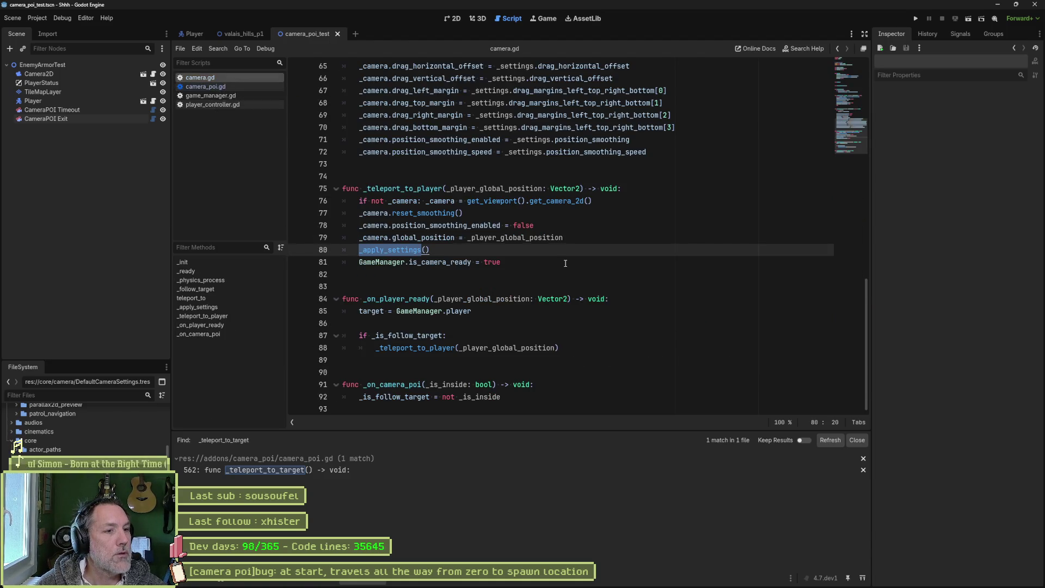
# Step: Fold all functions in camera.gd, expand _init, and select _is_active on line 18
pyautogui.hotkey('ctrl', 'alt', 'f')
pyautogui.scroll(5, 577, 266)
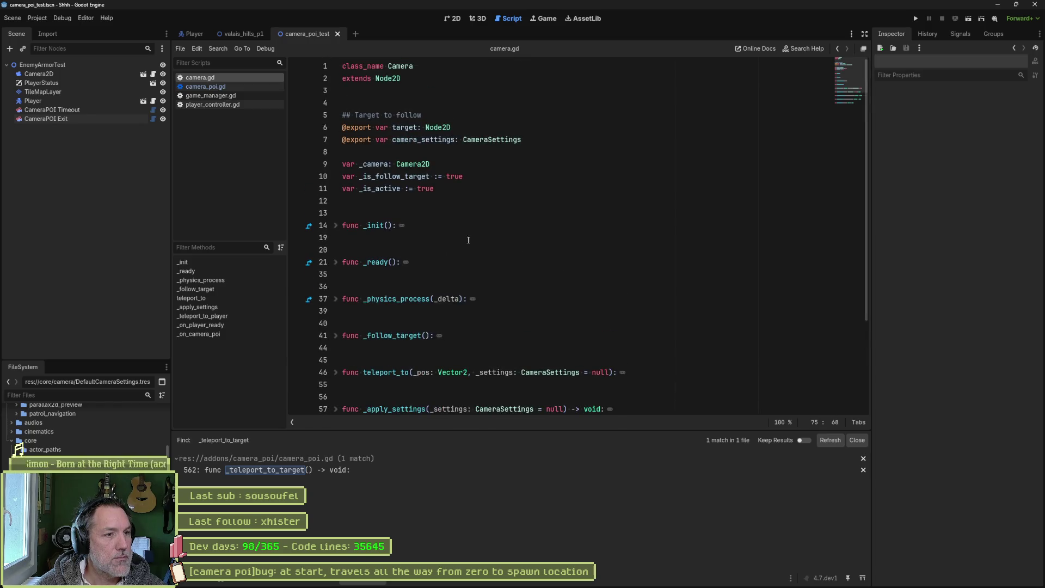
pyautogui.click(336, 225)
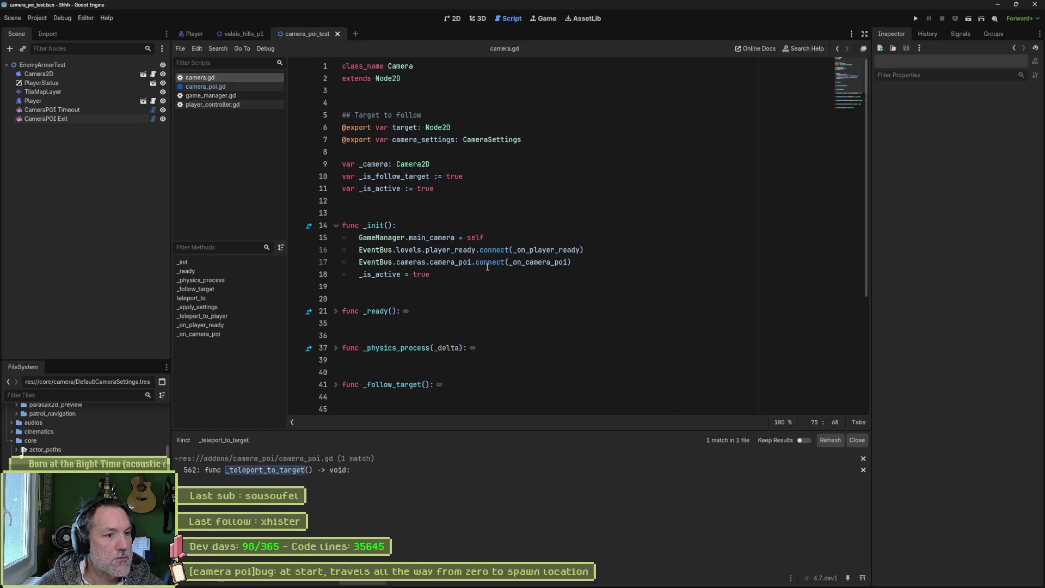
pyautogui.doubleClick(389, 273)
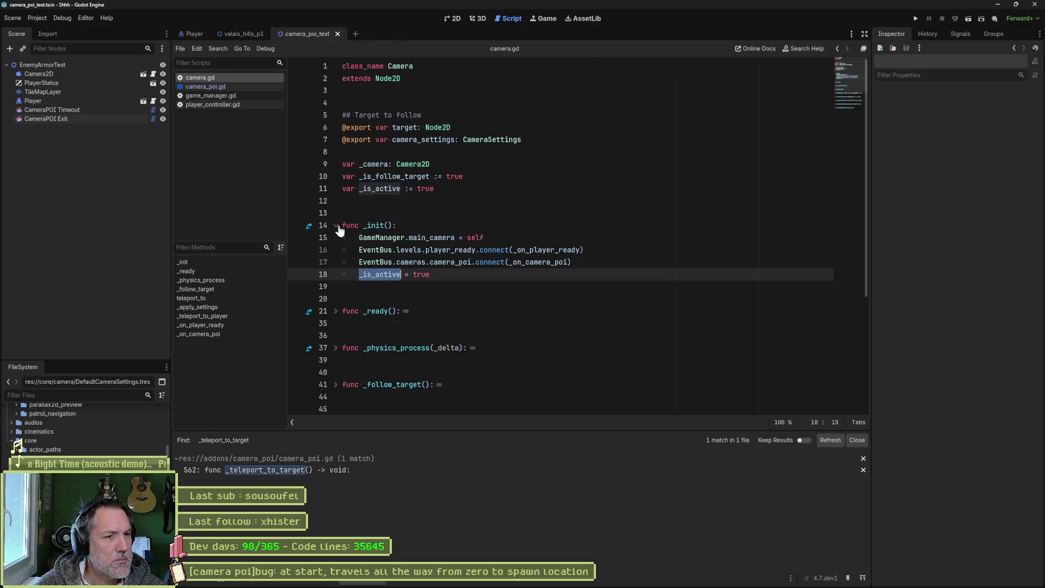
# Step: Expand and read through _ready, noting CameraManager.camera_settings on line 26, then fold it
pyautogui.click(336, 314)
pyautogui.scroll(-1, 612, 304)
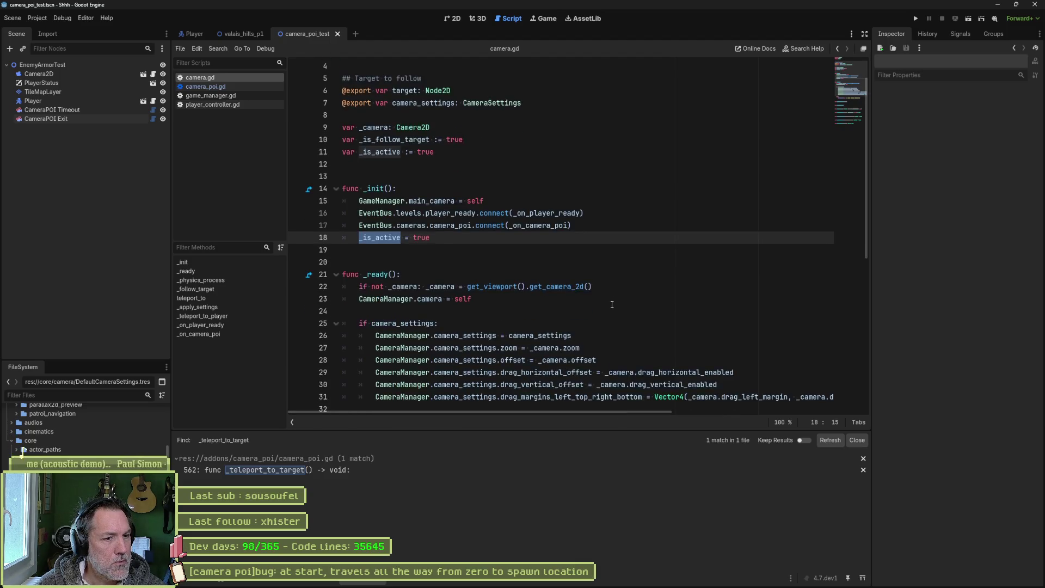
pyautogui.scroll(-1, 612, 305)
pyautogui.scroll(-1, 613, 303)
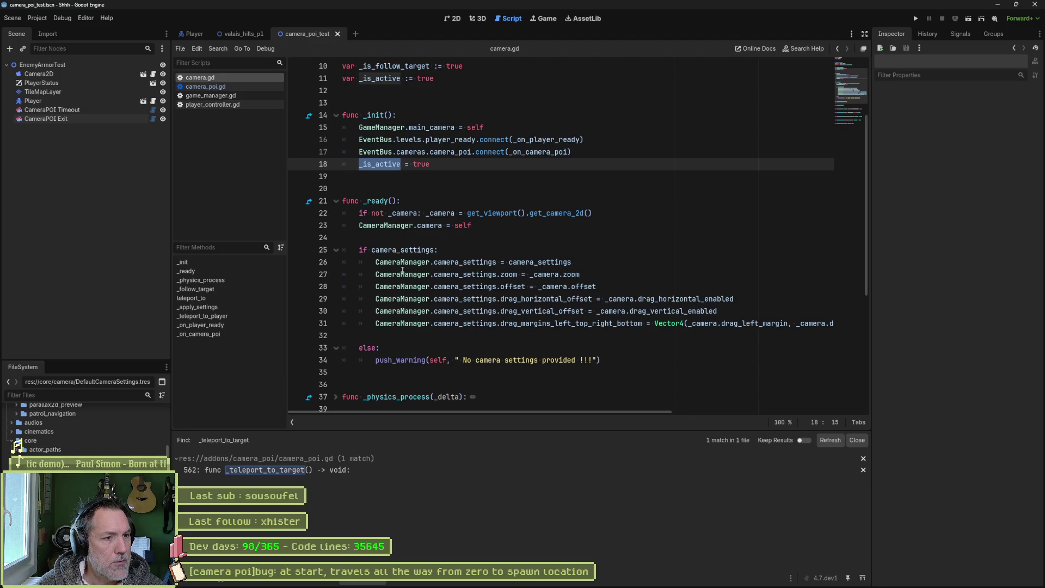
pyautogui.moveTo(376, 262); pyautogui.dragTo(497, 262)
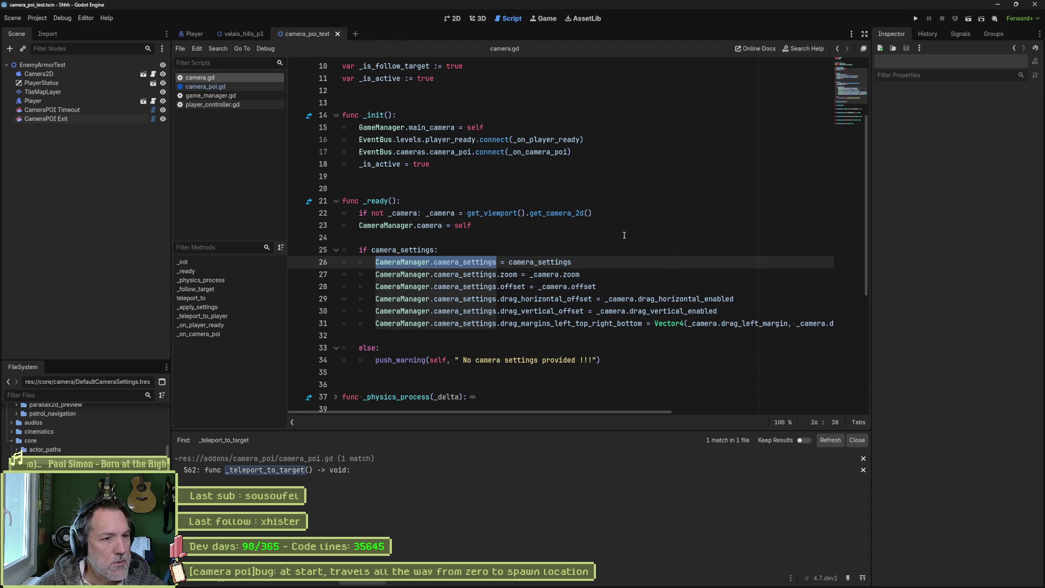
pyautogui.click(336, 202)
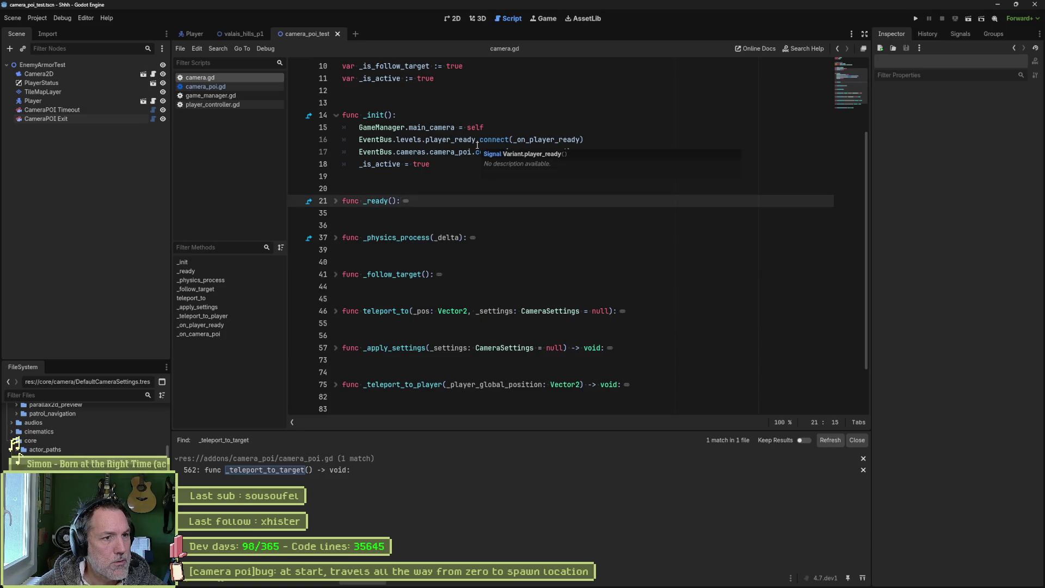
# Step: Go to the definition of the _on_camera_poi handler from line 17
pyautogui.doubleClick(542, 140)
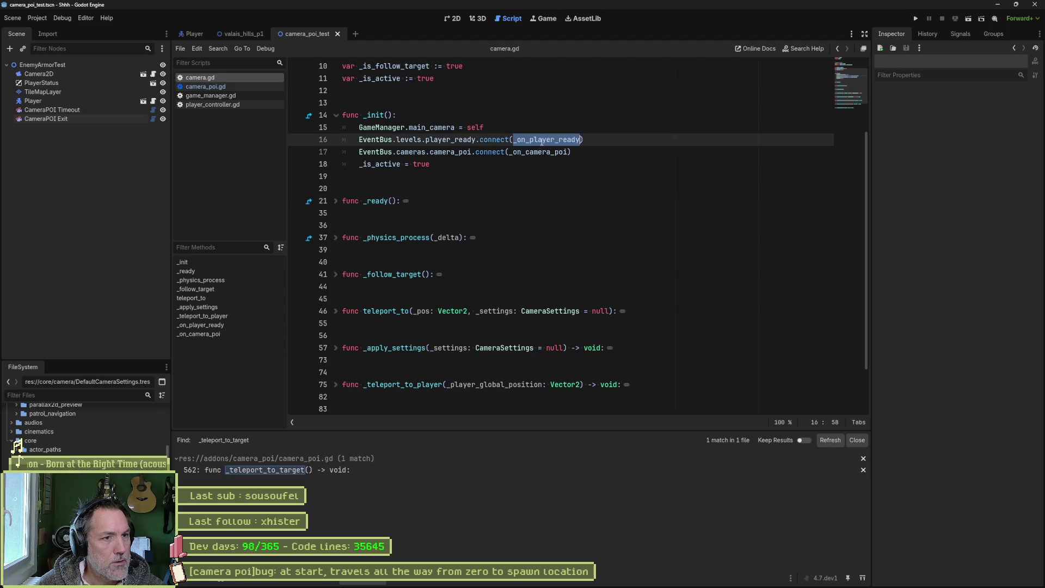
pyautogui.doubleClick(539, 151)
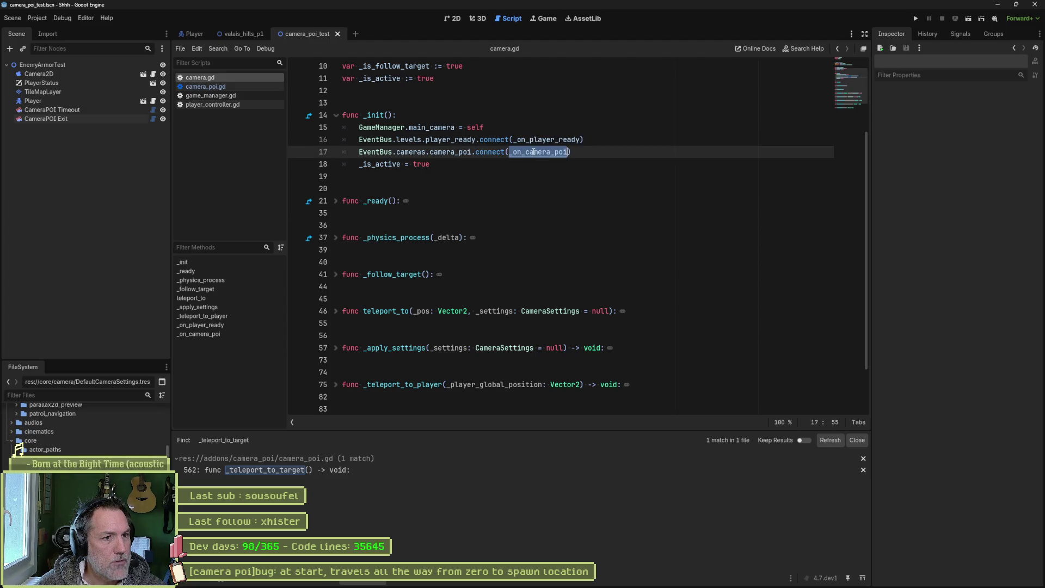
pyautogui.keyDown('ctrl'); pyautogui.click(539, 151); pyautogui.keyUp('ctrl')
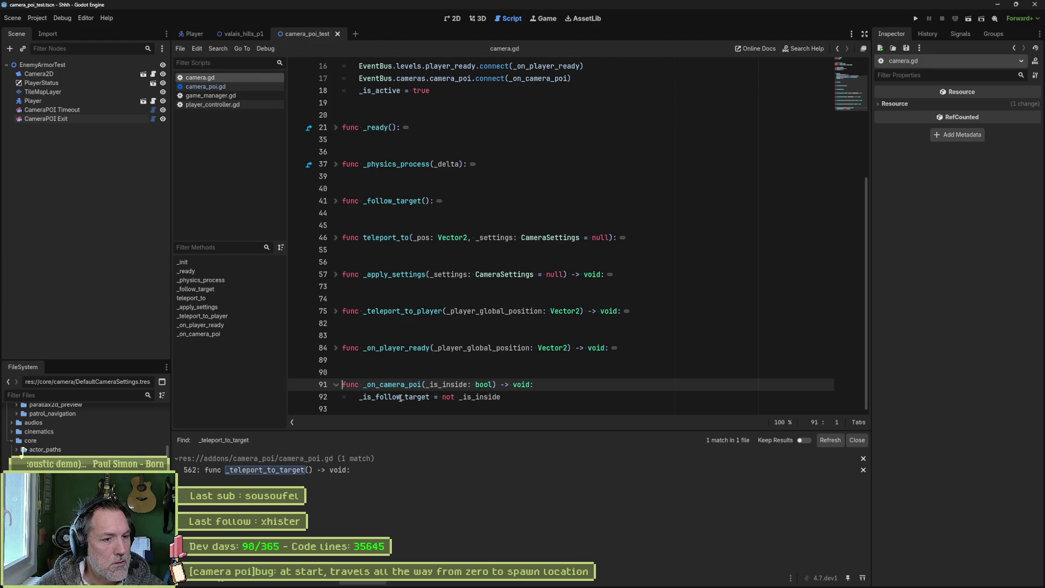
# Step: Expand _on_player_ready, then jump to and expand _teleport_to_player from line 88
pyautogui.moveTo(401, 398)
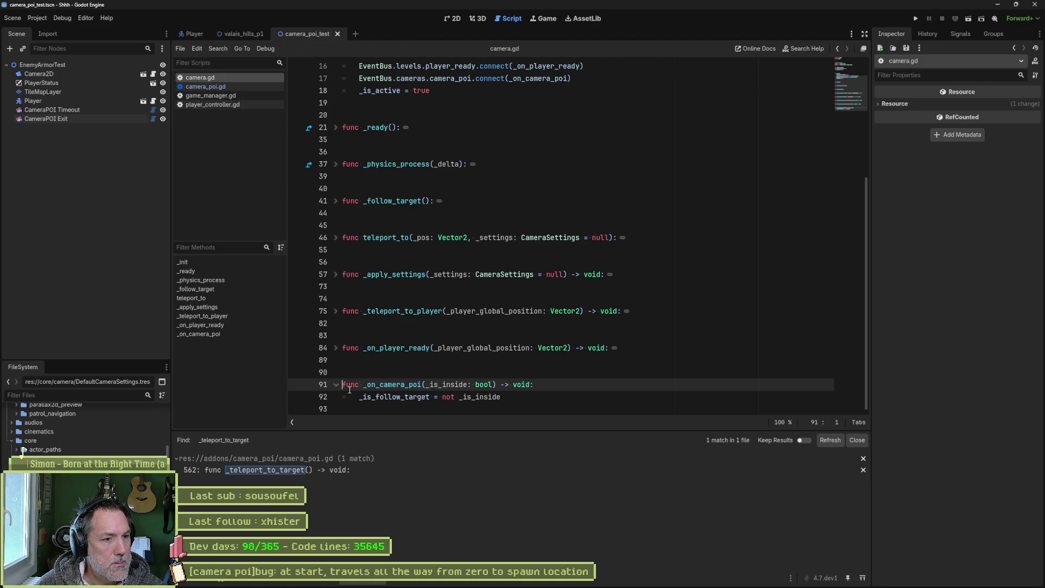
pyautogui.click(336, 348)
pyautogui.scroll(-1, 541, 353)
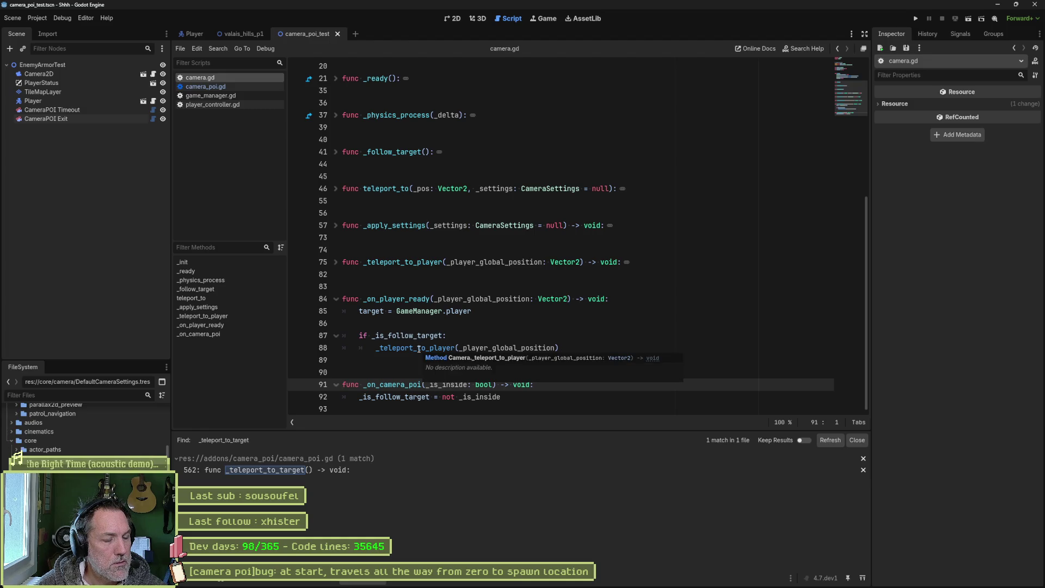
pyautogui.doubleClick(419, 349)
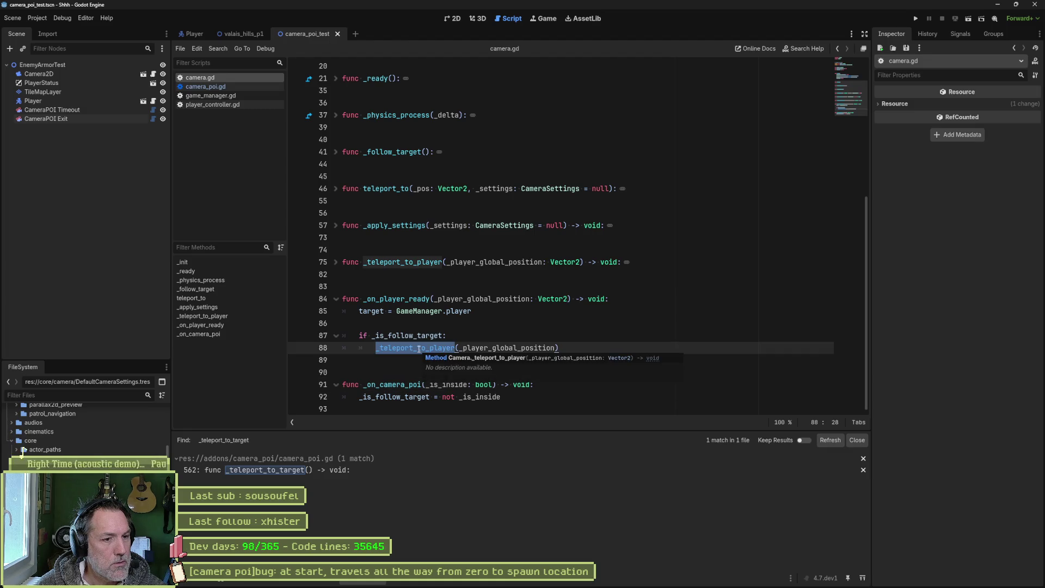
pyautogui.keyDown('ctrl'); pyautogui.click(417, 348); pyautogui.keyUp('ctrl')
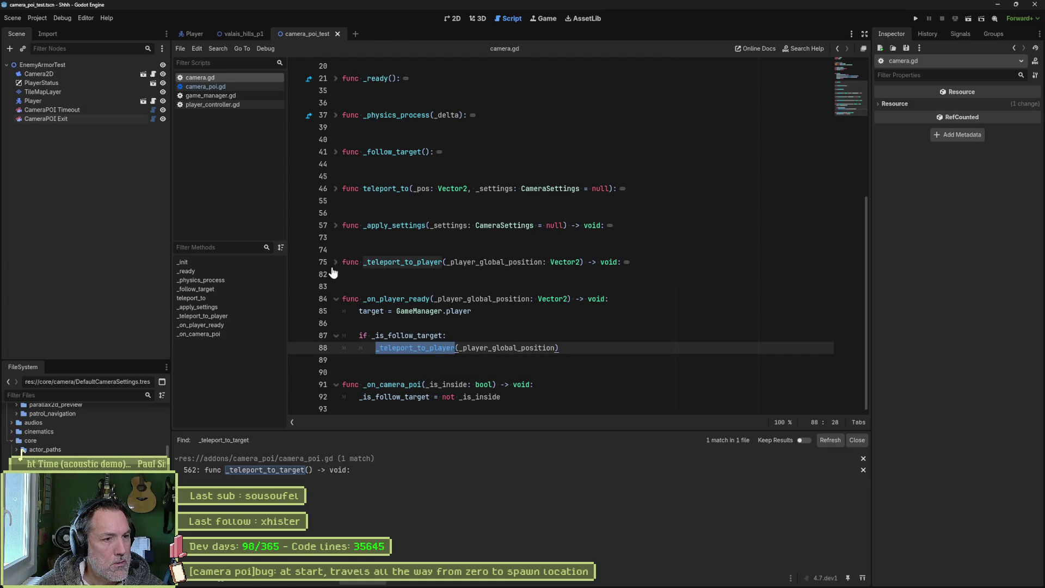
pyautogui.click(336, 262)
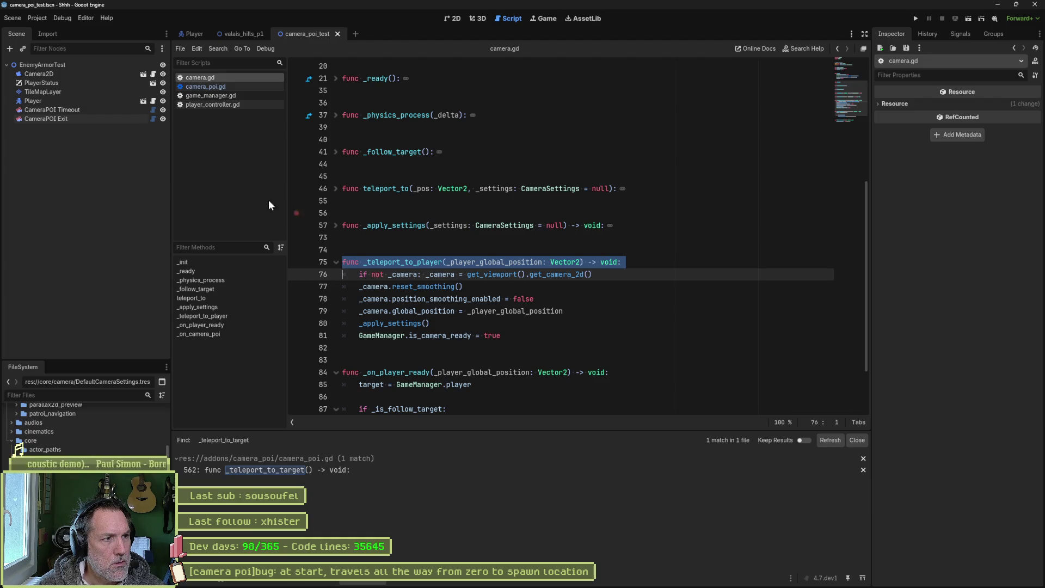
# Step: Switch to camera_poi.gd's _teleport_to_target and select its print_debug line
pyautogui.click(219, 88)
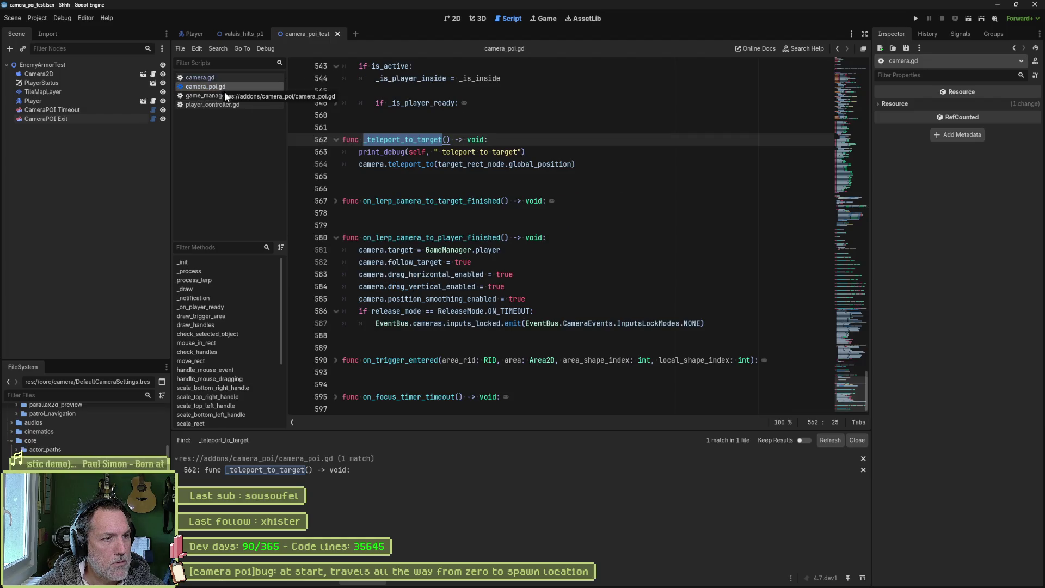
pyautogui.click(221, 78)
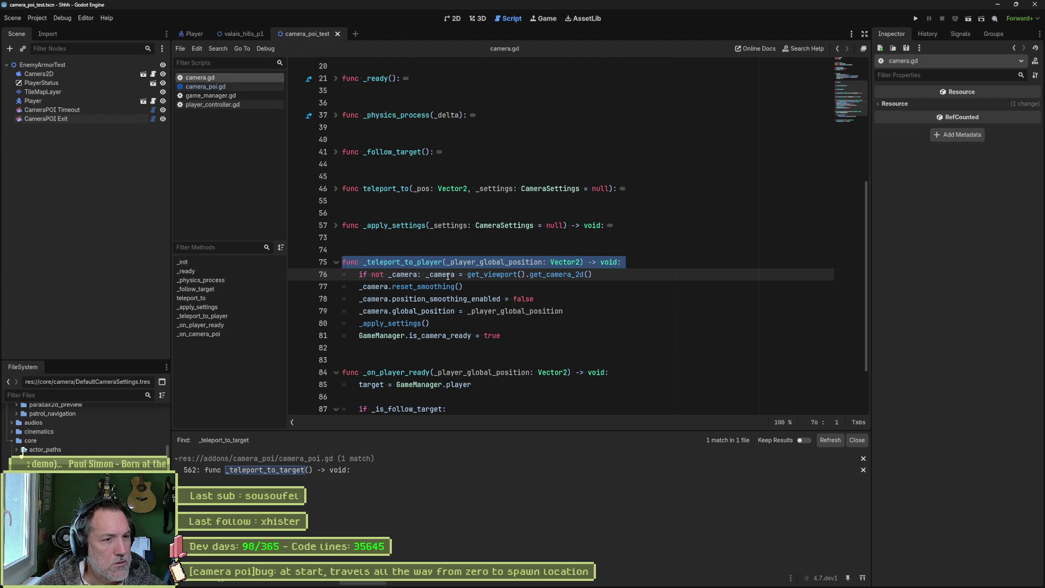
pyautogui.click(248, 87)
pyautogui.moveTo(525, 152); pyautogui.dragTo(349, 151)
pyautogui.hotkey('ctrl', 'c')
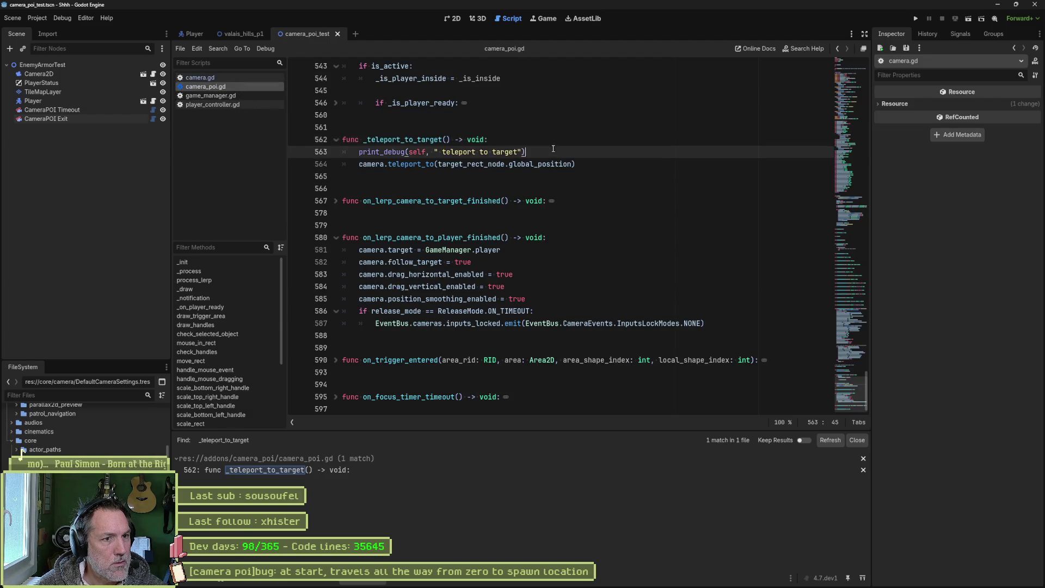
# Step: Paste the print_debug line at the top of _teleport_to_player in camera.gd, then run and stop
pyautogui.click(221, 77)
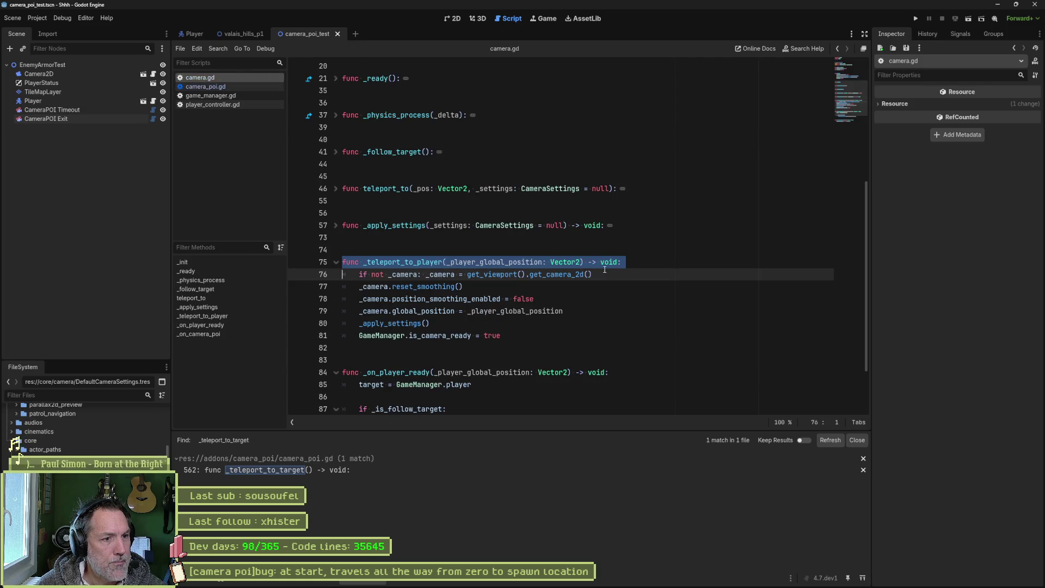
pyautogui.click(635, 266)
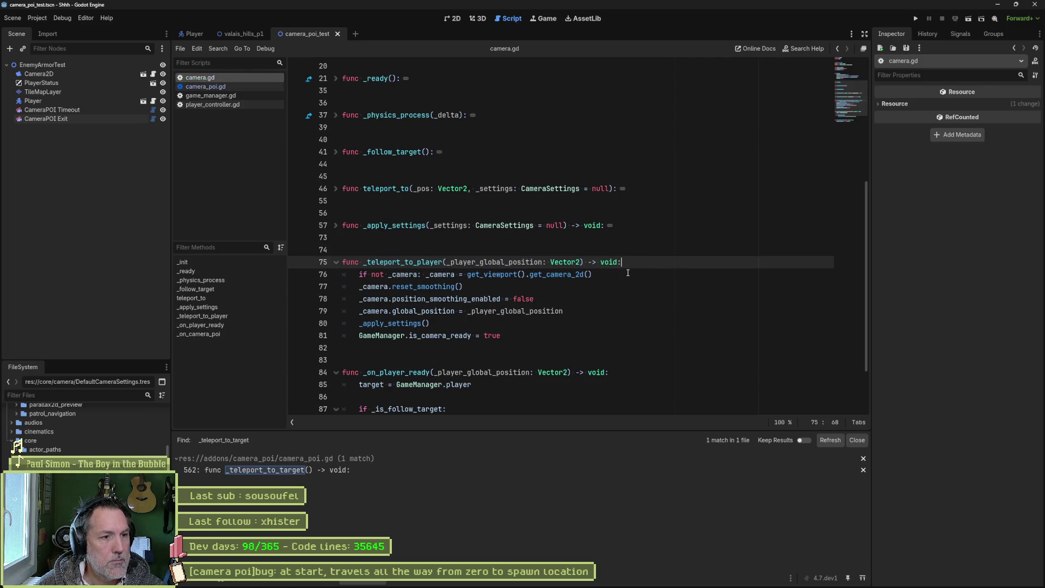
pyautogui.press('Return')
pyautogui.hotkey('ctrl', 'v')
pyautogui.press('F6')
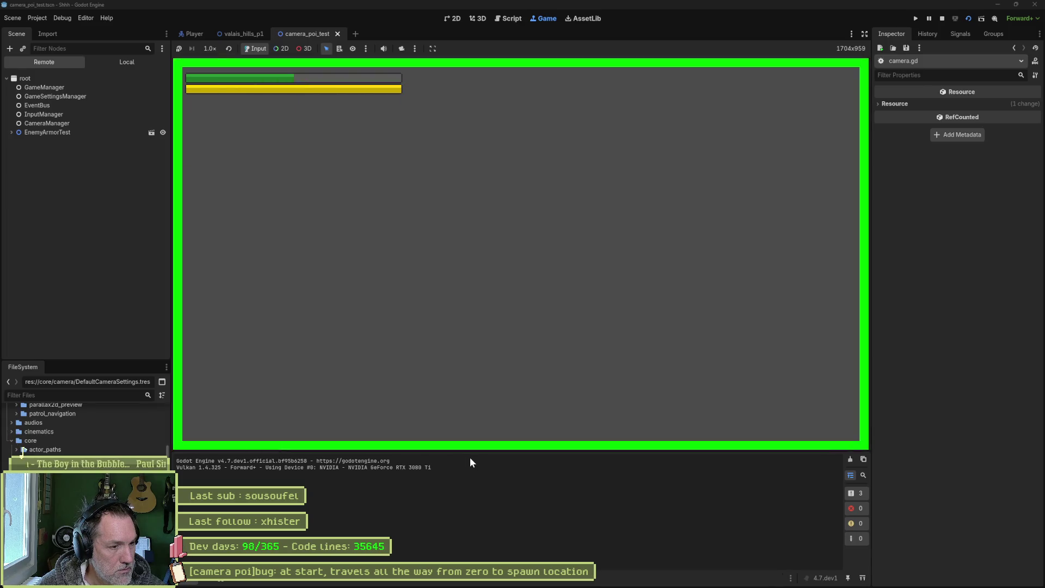
pyautogui.press('F8')
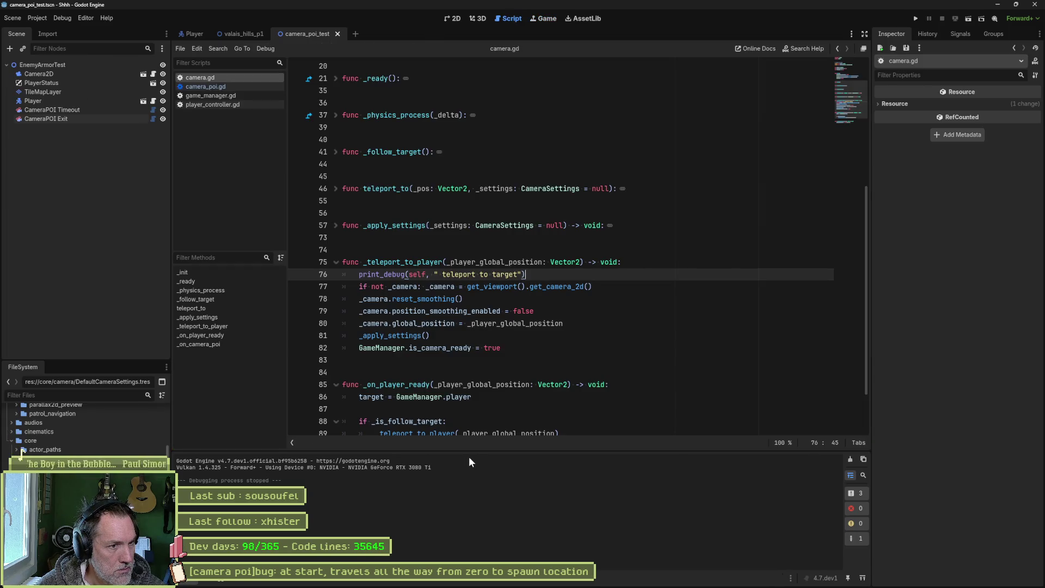
# Step: Rerun to hit the breakpoint, inspect values, step into _on_player_ready, and stop
pyautogui.doubleClick(416, 263)
pyautogui.scroll(-2, 411, 313)
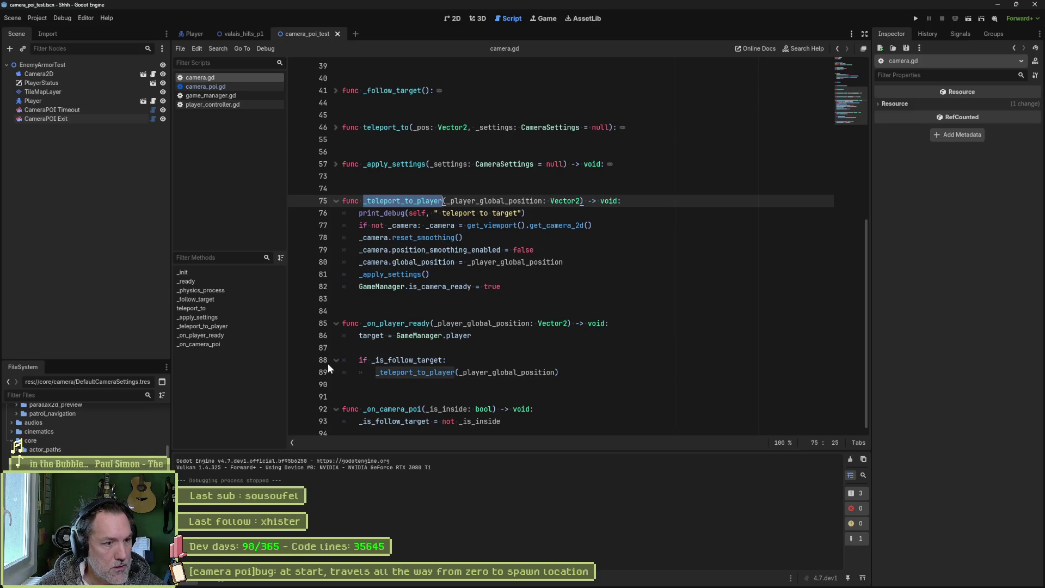
pyautogui.press('F6')
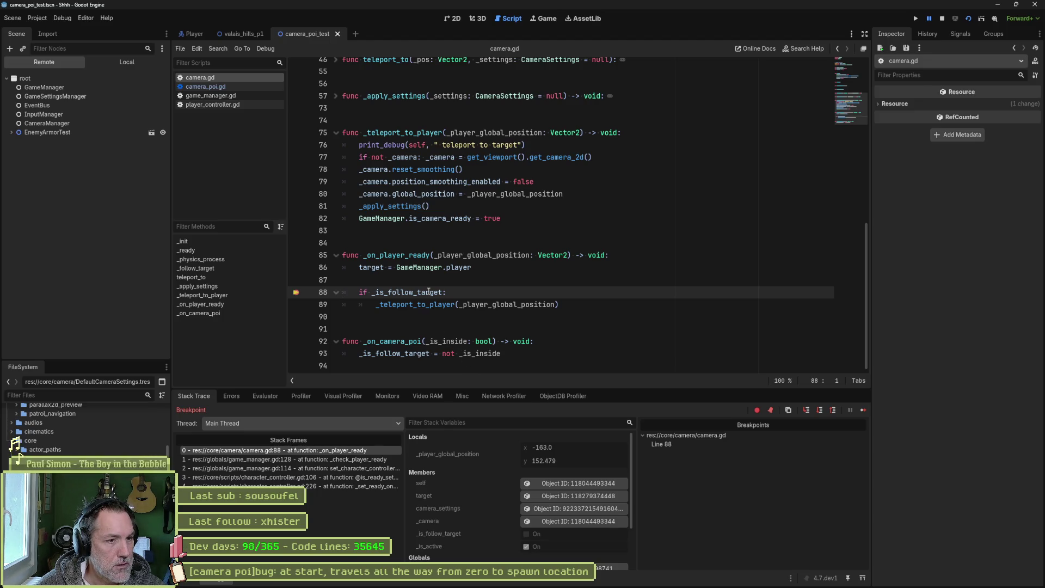
pyautogui.moveTo(429, 292)
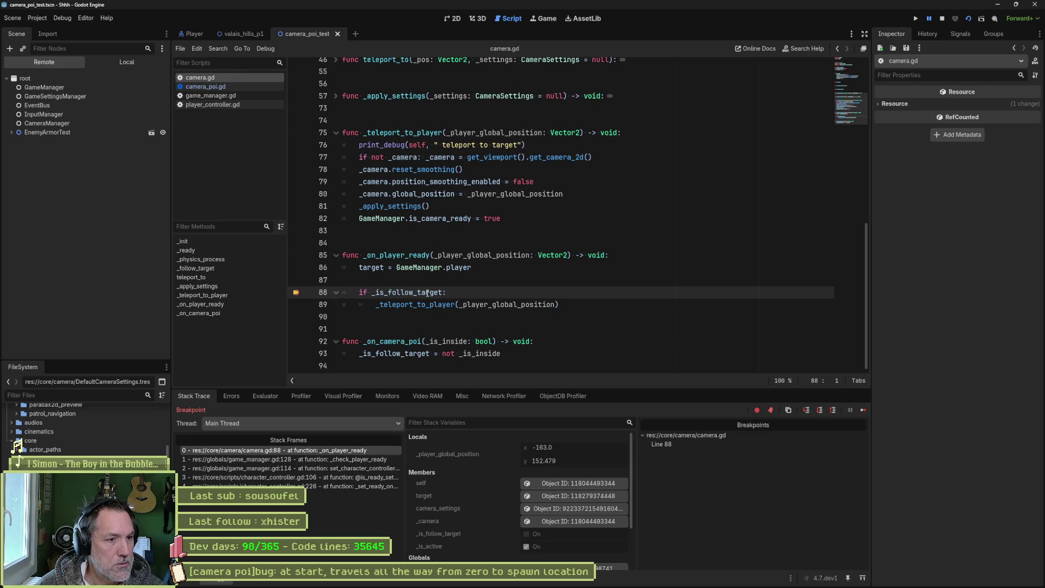
pyautogui.click(441, 281)
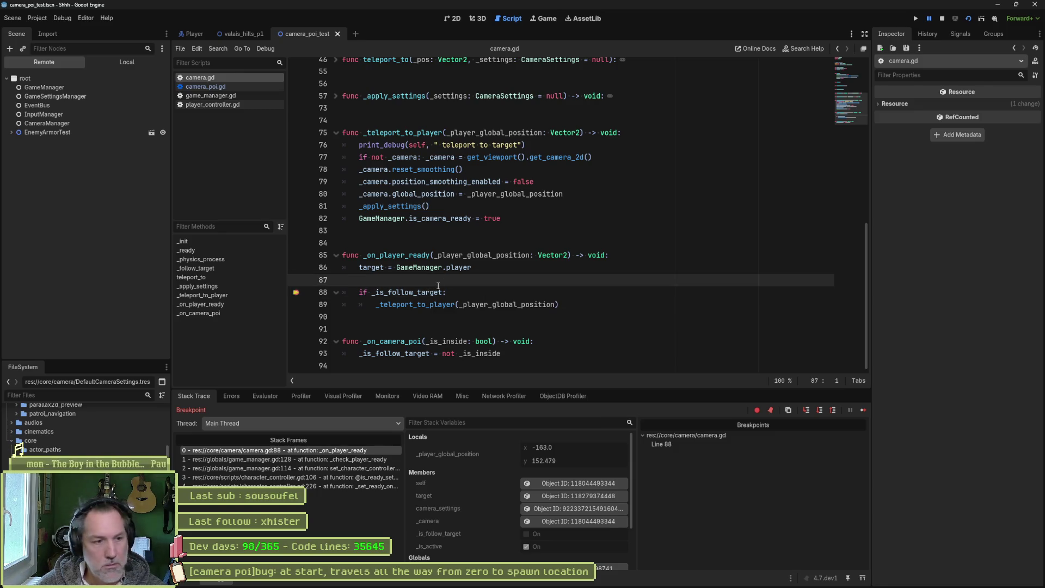
pyautogui.press('F10')
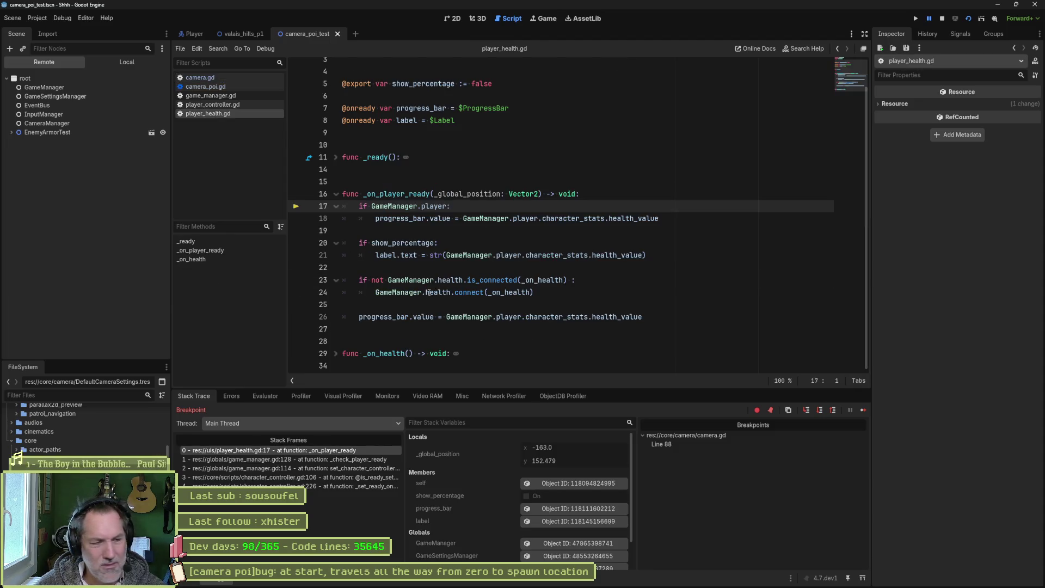
pyautogui.press('F8')
# Step: Run again, check _is_follow_target is false on line 88, then stop and show 2D
pyautogui.press('F6')
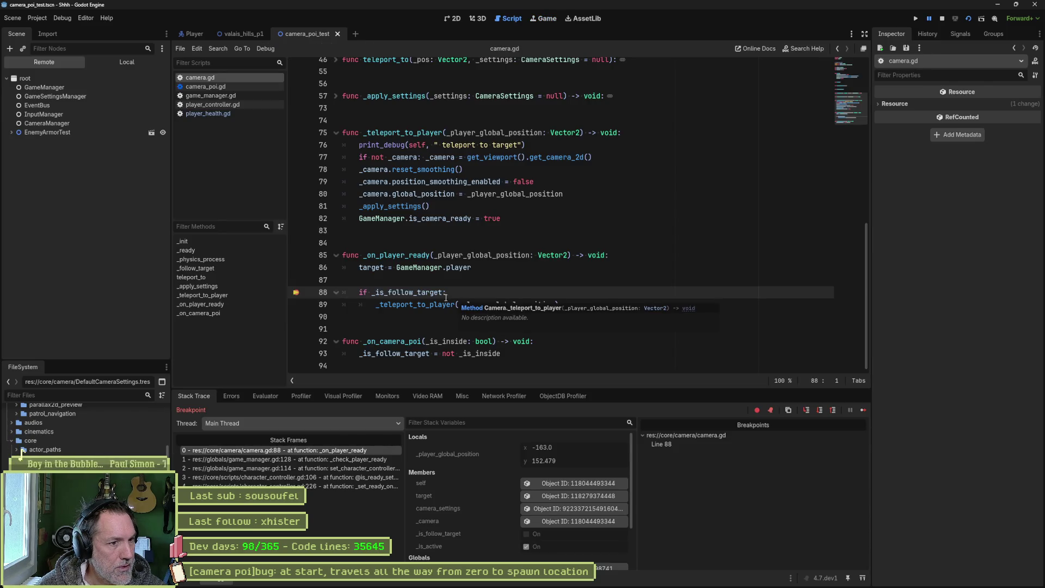
pyautogui.doubleClick(431, 293)
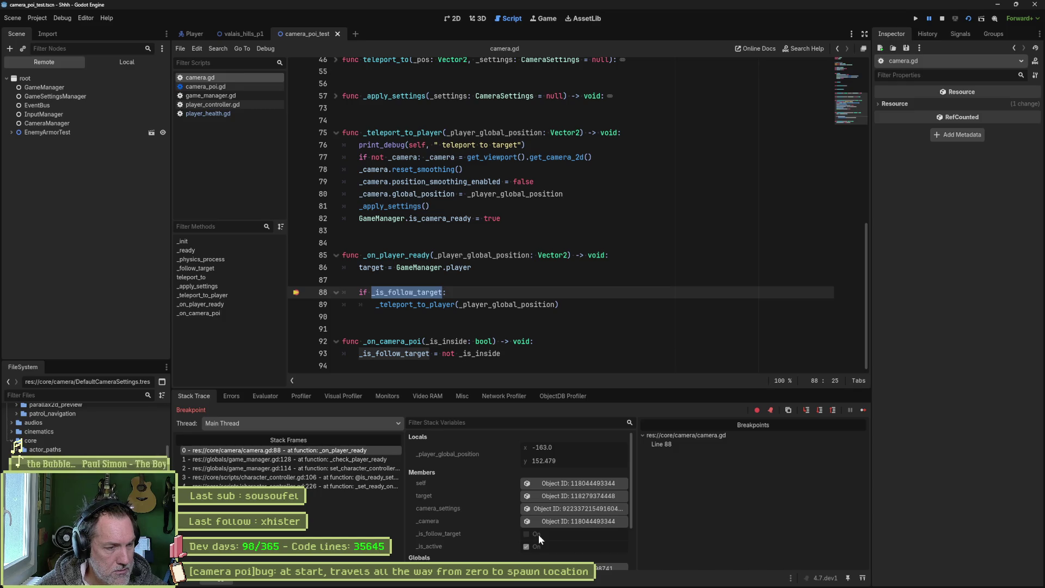
pyautogui.moveTo(413, 290)
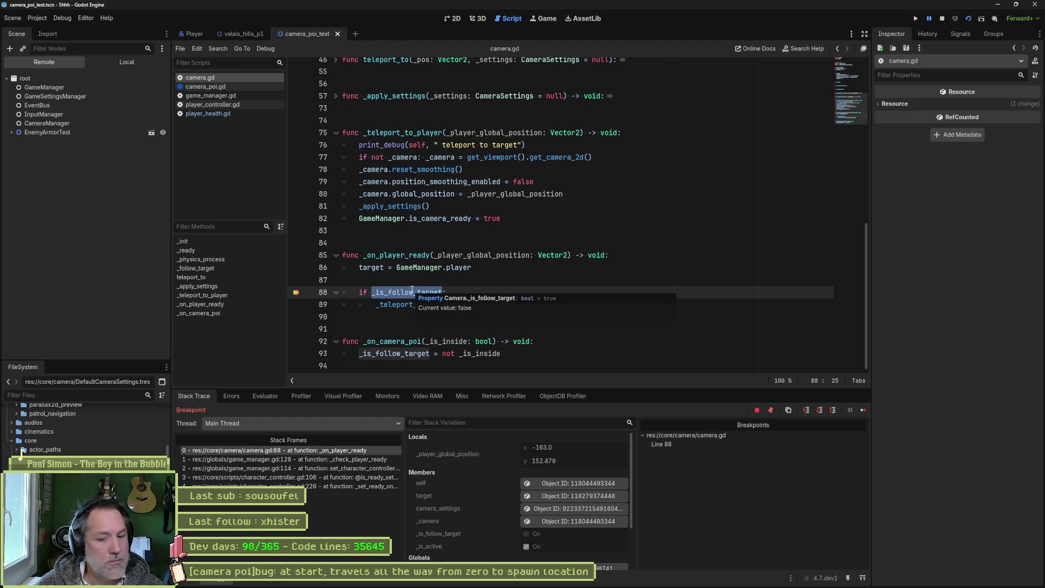
pyautogui.click(455, 21)
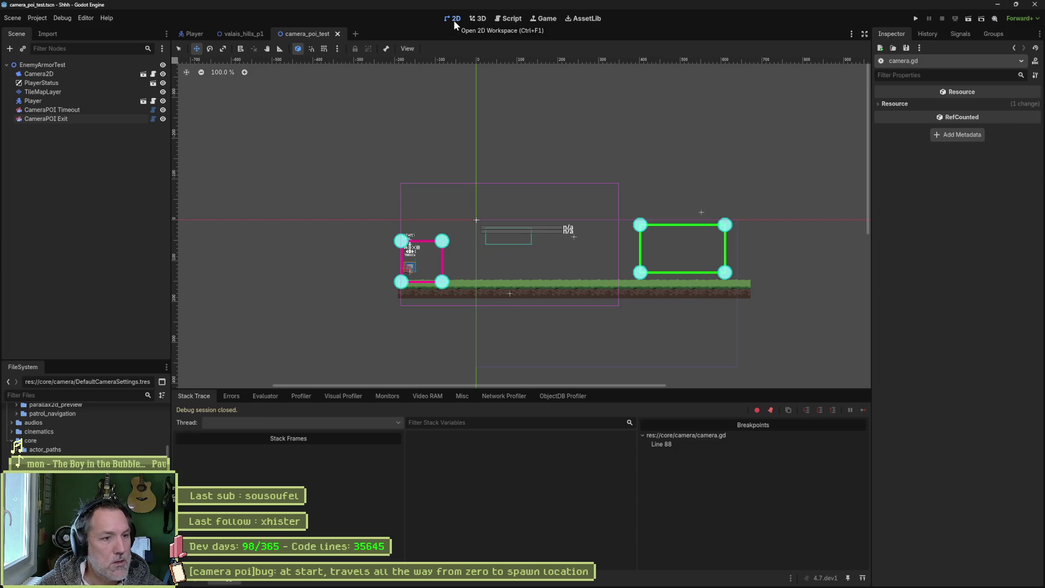
# Step: Pan to the player, rerun until the Game view halts at line 88, then stop and open camera_poi.gd
pyautogui.scroll(7, 348, 294)
pyautogui.moveTo(690, 238)
pyautogui.mouseDown()
pyautogui.moveTo(499, 315)
pyautogui.moveTo(432, 315)
pyautogui.mouseUp()
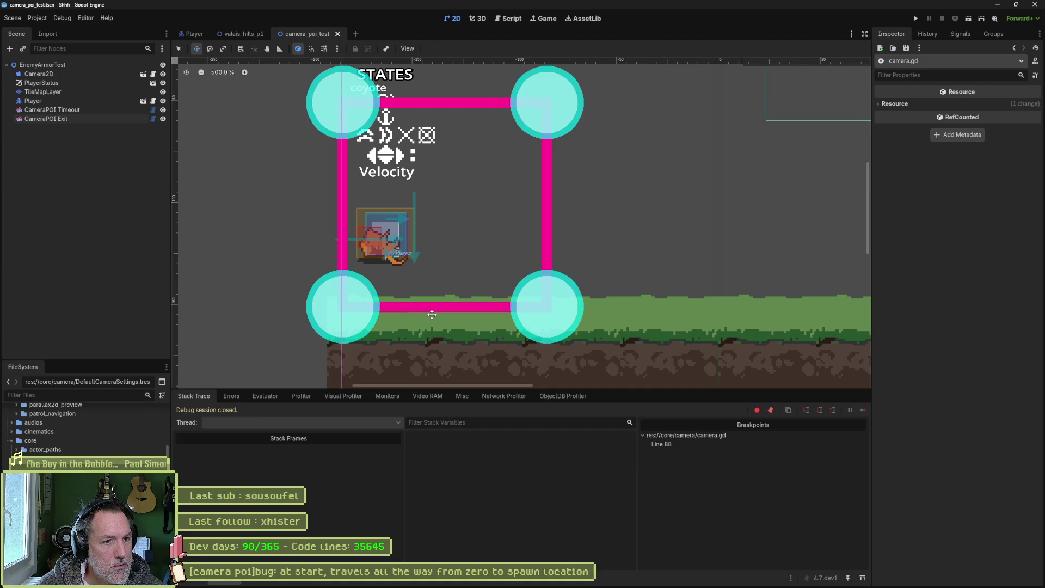
pyautogui.press('F6')
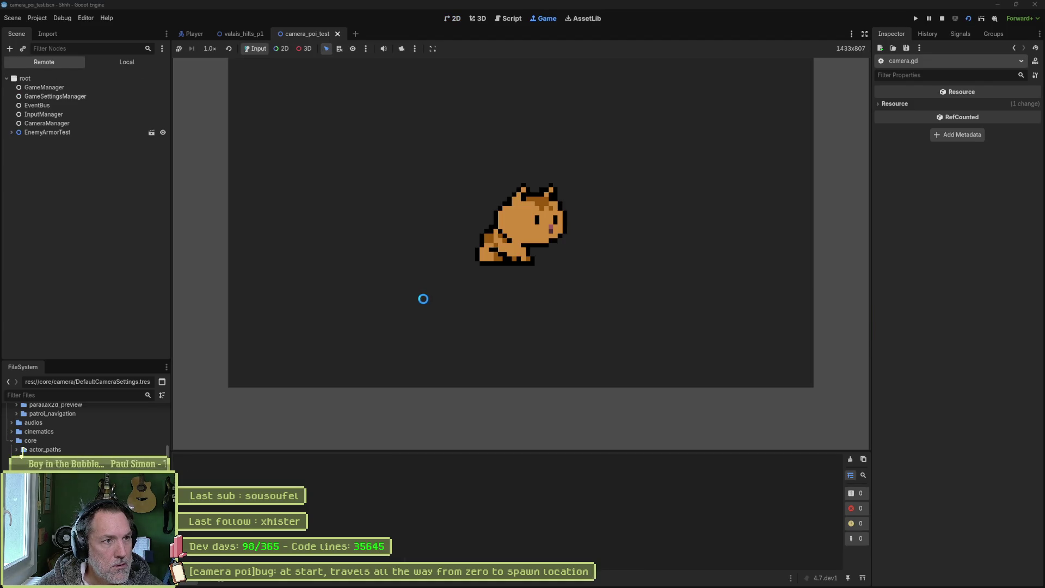
pyautogui.press('F8')
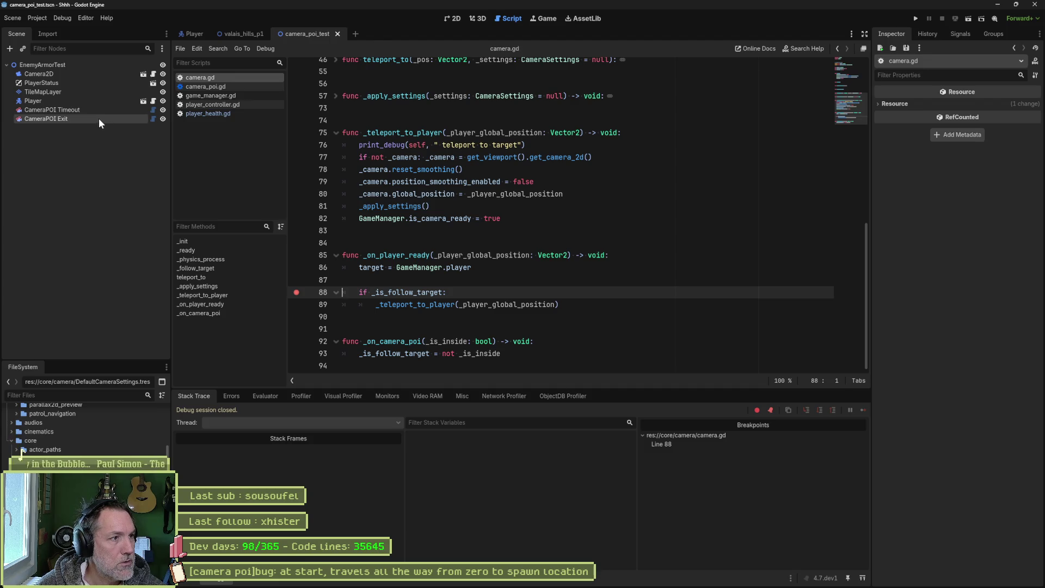
pyautogui.press('F6')
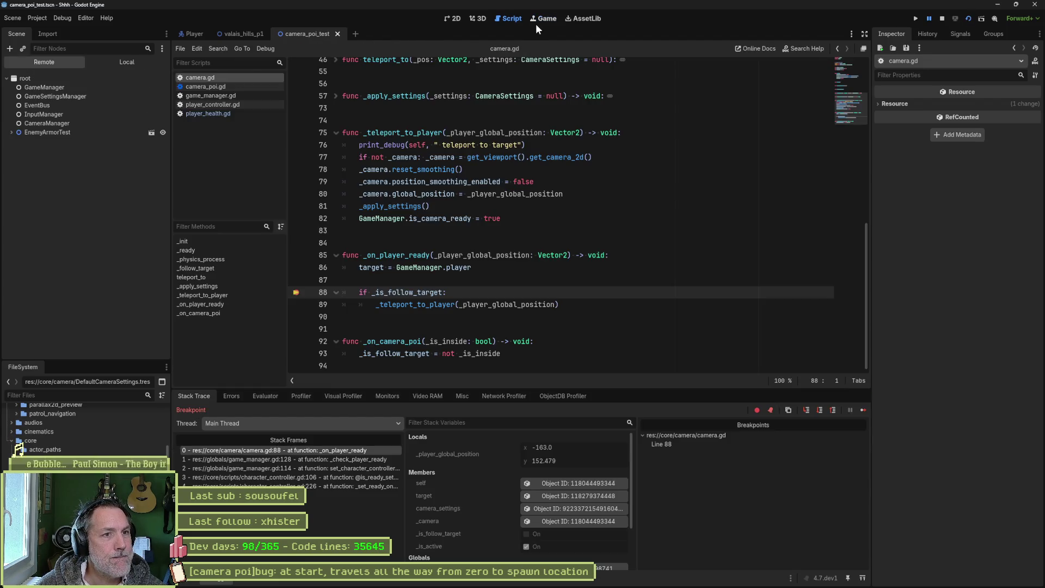
pyautogui.click(539, 21)
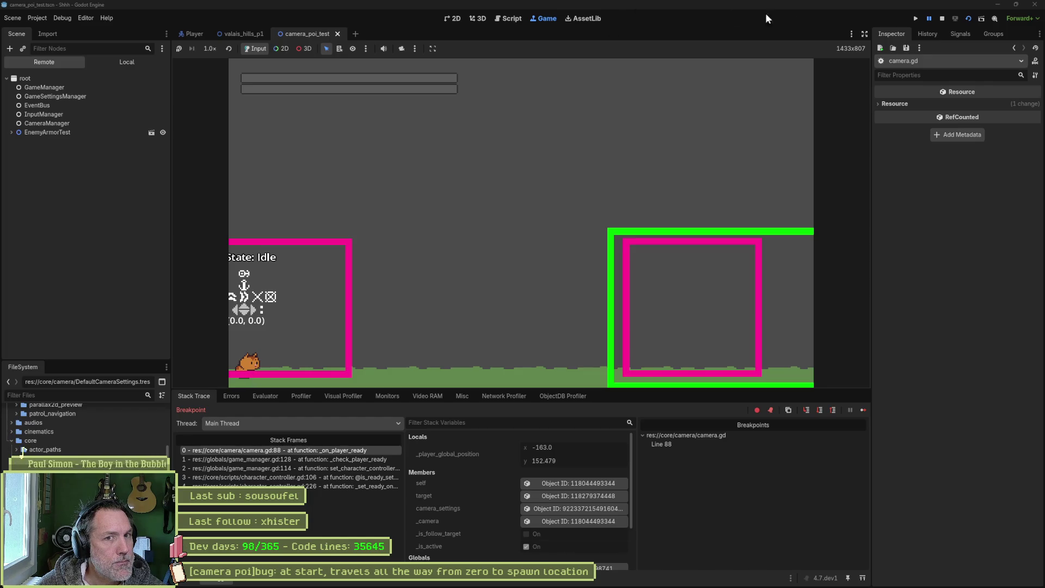
pyautogui.click(942, 18)
pyautogui.click(205, 87)
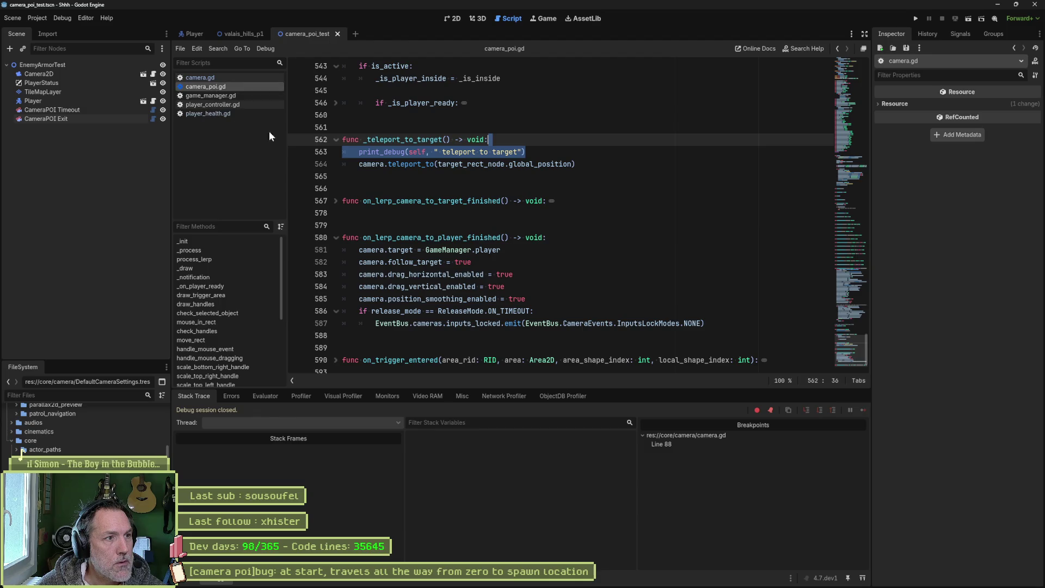
# Step: Jump to on_body_entered, unfold the _is_player_ready check, and set breakpoints on lines 544 and 547
pyautogui.scroll(-3, 212, 364)
pyautogui.click(212, 366)
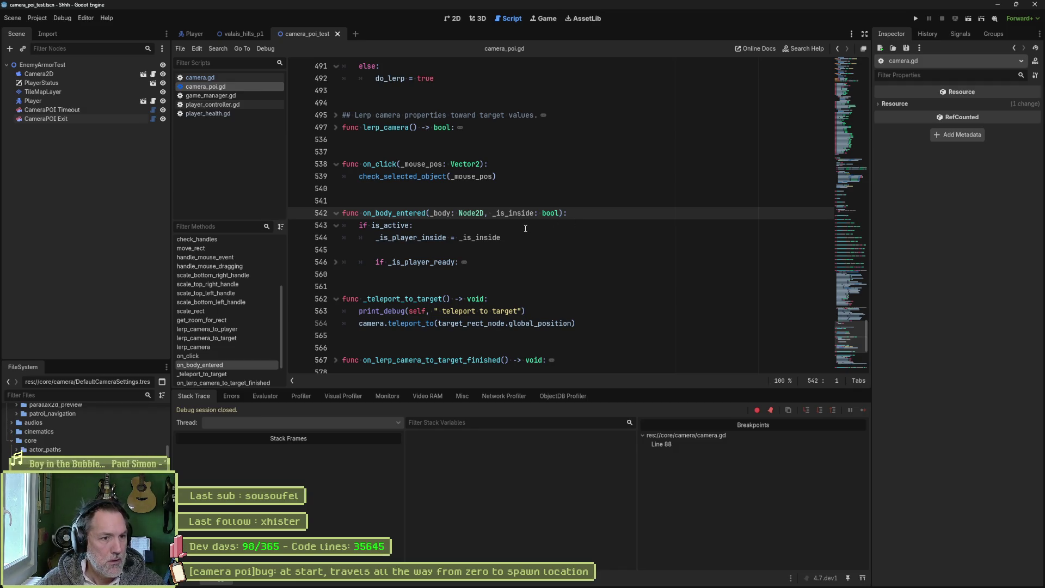
pyautogui.click(335, 263)
pyautogui.click(335, 263)
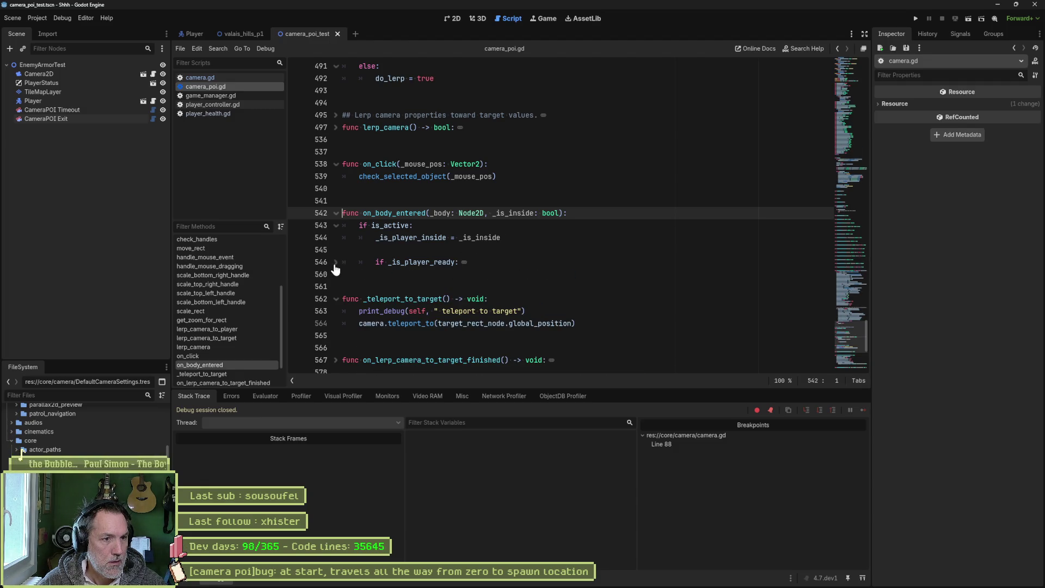
pyautogui.click(335, 264)
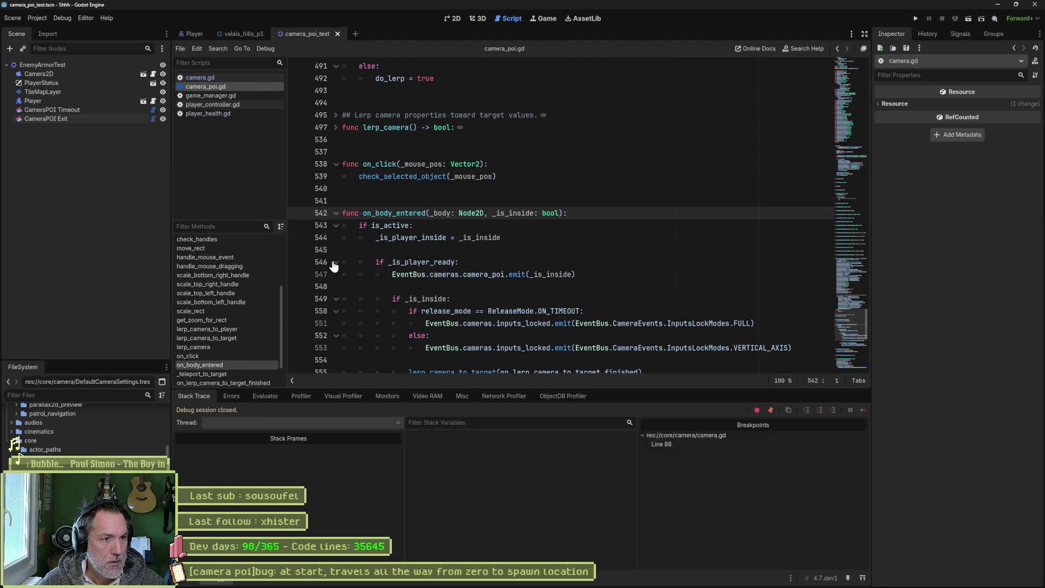
pyautogui.click(296, 237)
pyautogui.click(296, 275)
# Step: Run the scene, hit the line 544 breakpoint, continue to line 547, then stop the game
pyautogui.press('F6')
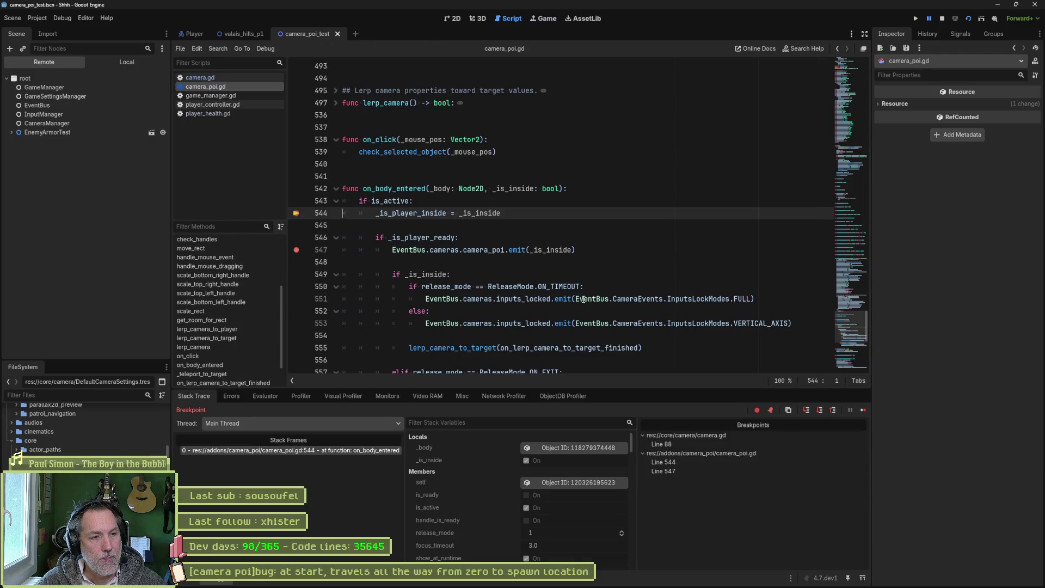
pyautogui.moveTo(491, 214)
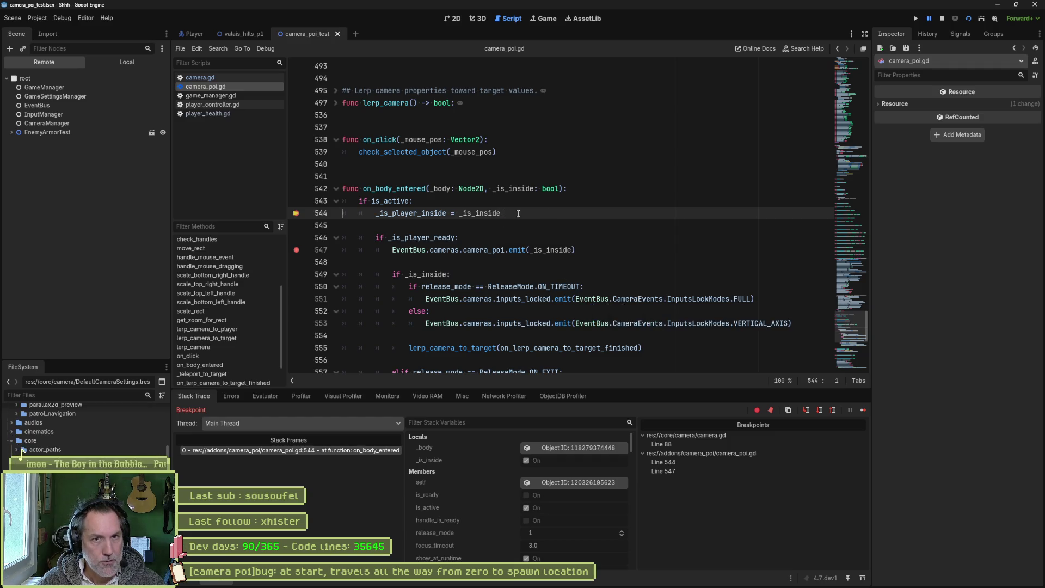
pyautogui.click(918, 18)
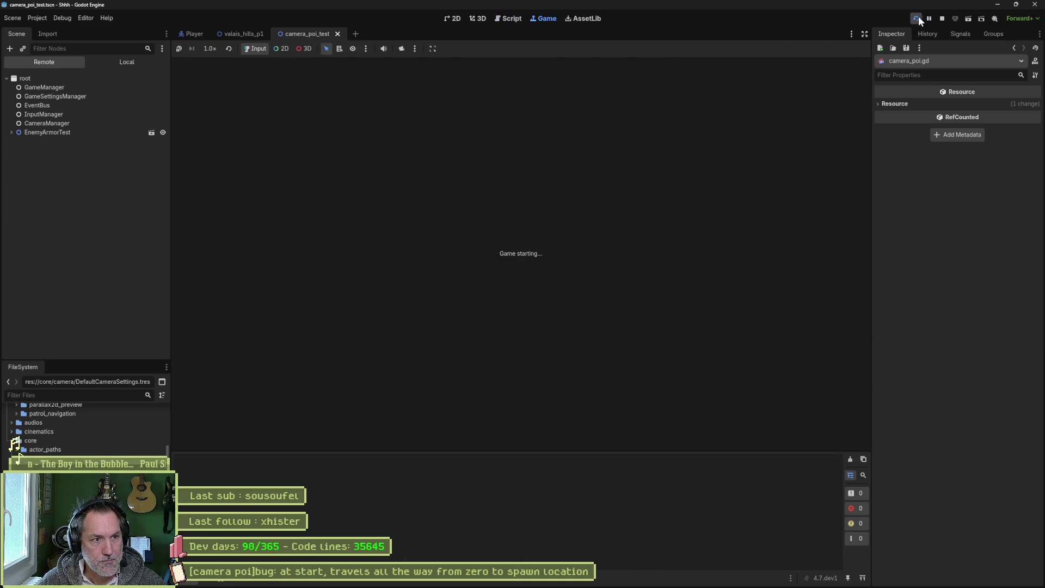
pyautogui.click(944, 20)
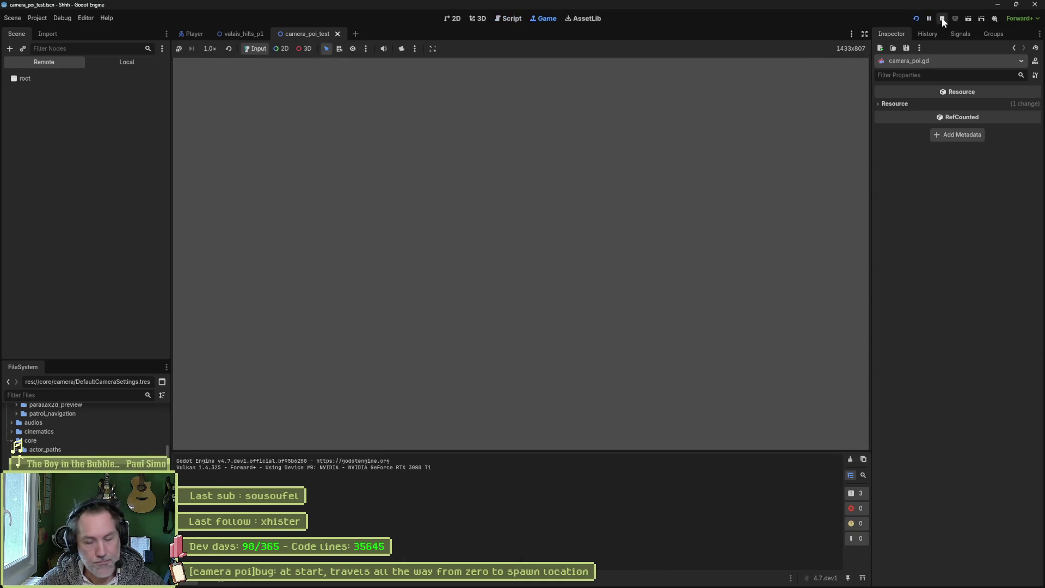
pyautogui.press('F6')
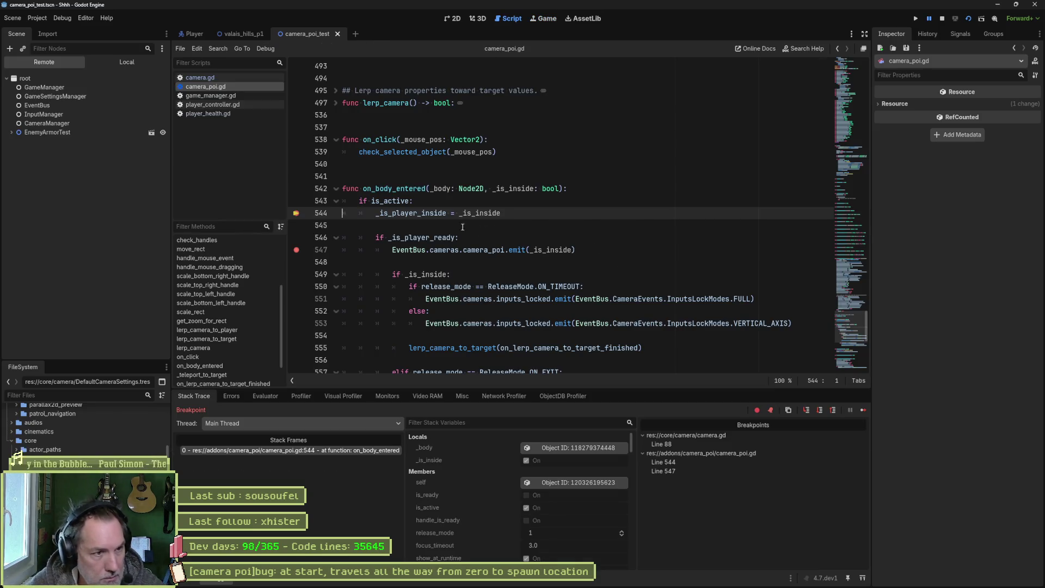
pyautogui.click(862, 411)
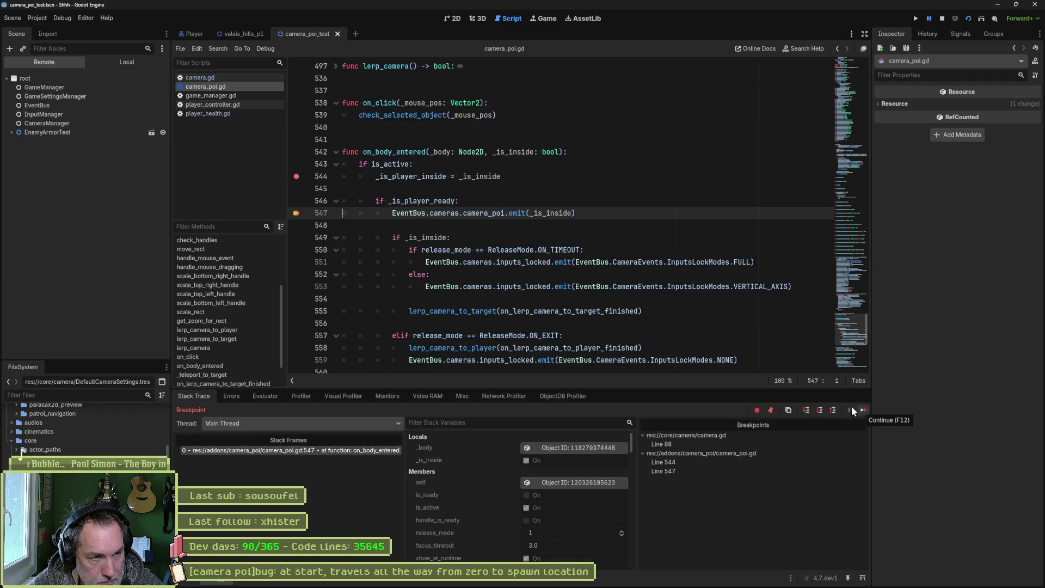
pyautogui.moveTo(434, 202)
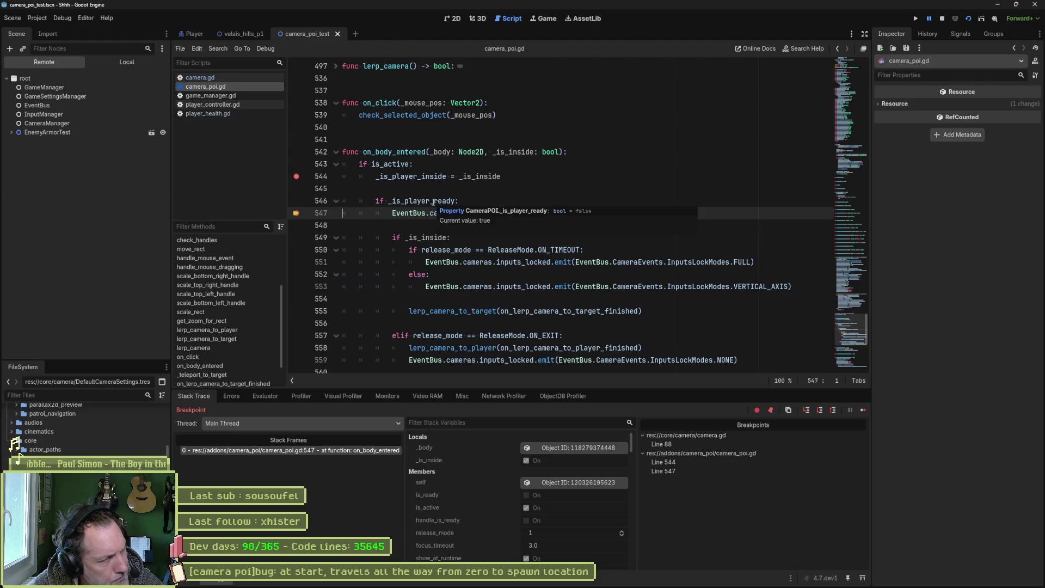
pyautogui.click(540, 19)
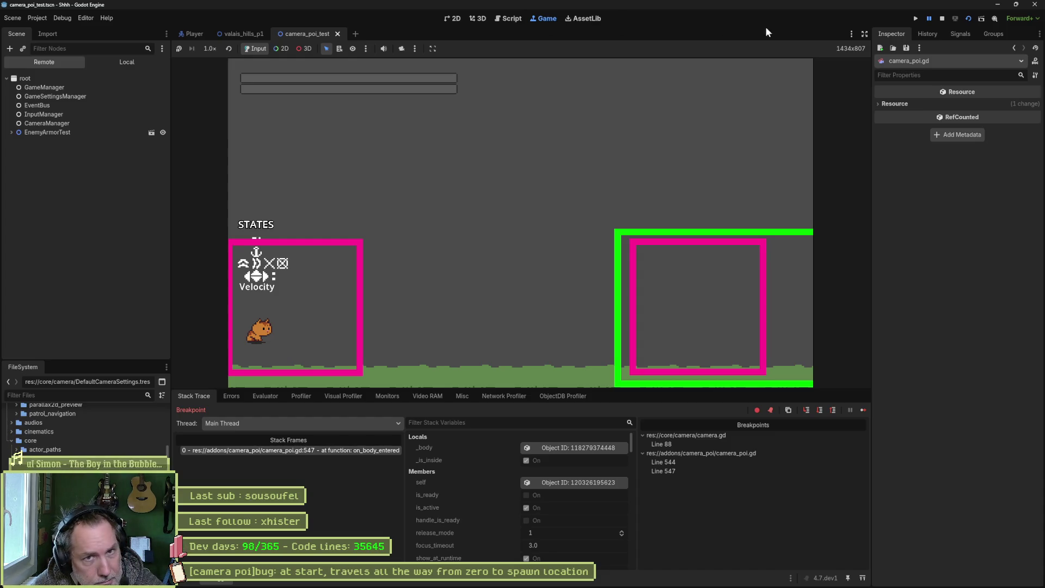
pyautogui.click(942, 19)
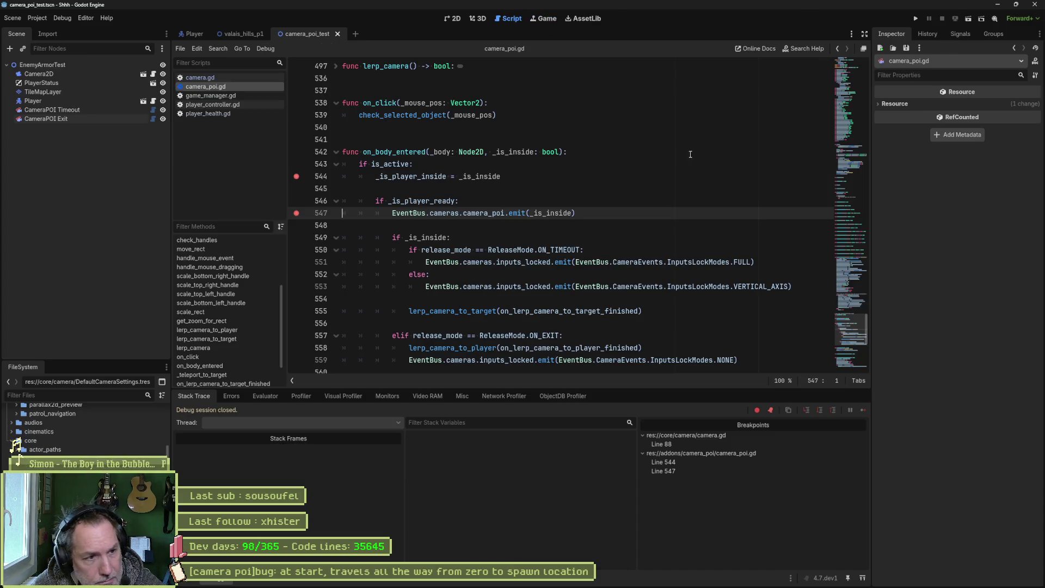
# Step: Find _is_player_ready project-wide, set a breakpoint at line 197, then run and stop
pyautogui.doubleClick(422, 201)
pyautogui.hotkey('ctrl', 'shift', 'f')
pyautogui.click(522, 334)
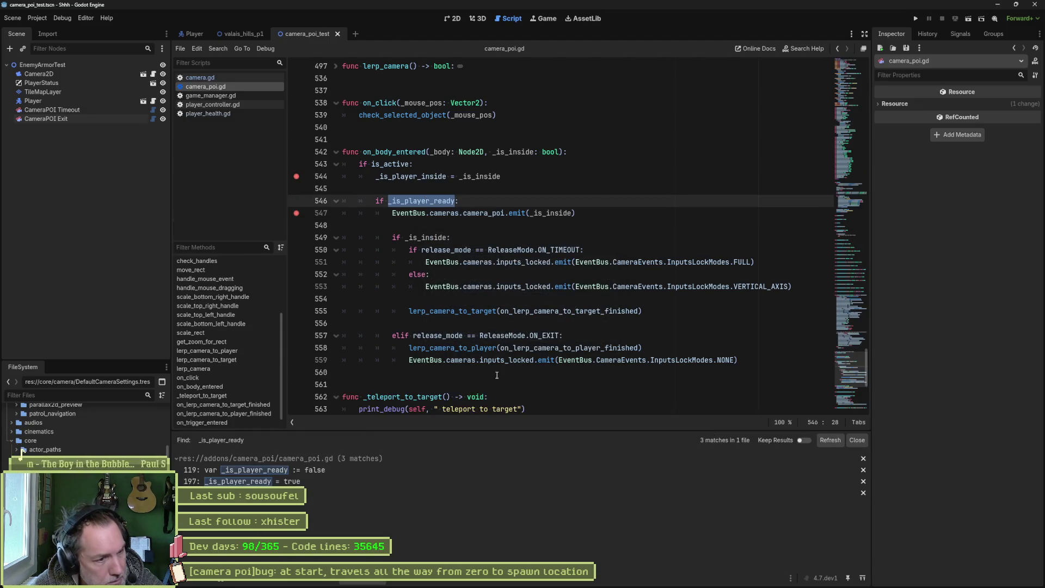
pyautogui.click(322, 482)
pyautogui.scroll(4, 410, 342)
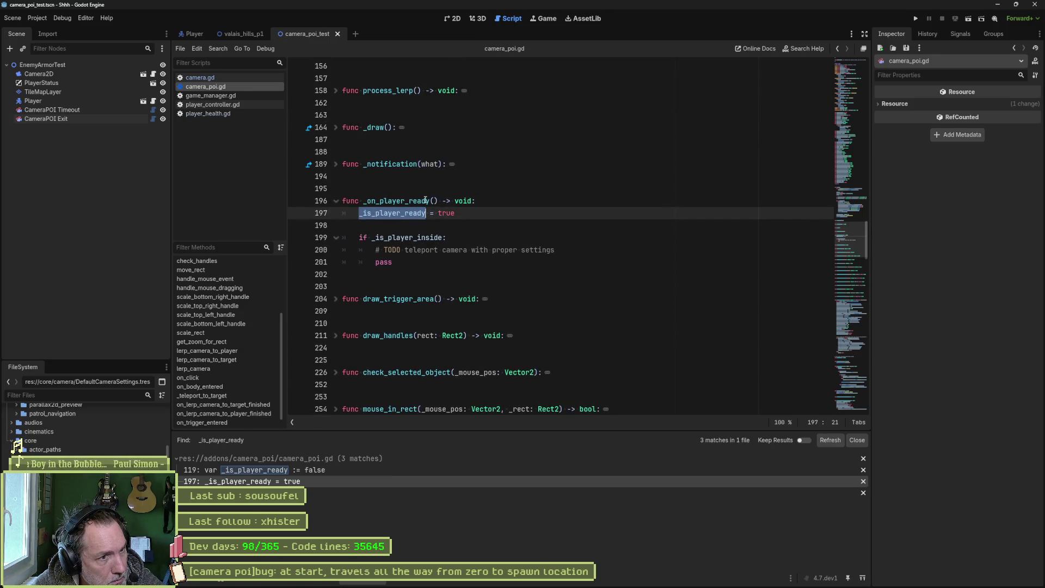
pyautogui.click(303, 217)
pyautogui.press('F6')
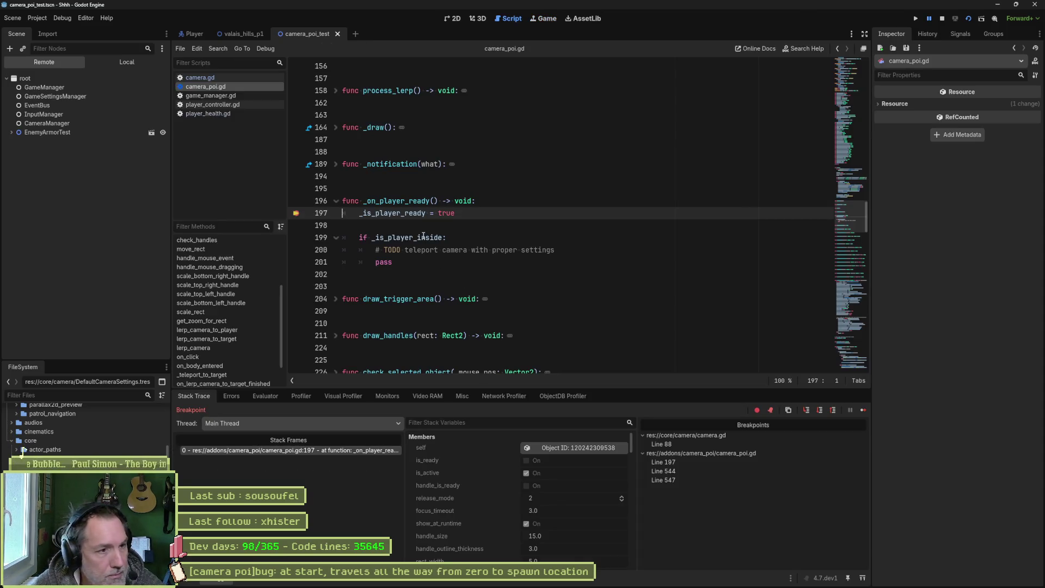
pyautogui.press('F8')
# Step: Search the project for _on_player_ready (9 matches in 4 files) and jump to _init
pyautogui.doubleClick(396, 201)
pyautogui.hotkey('ctrl', 'shift', 'f')
pyautogui.click(522, 333)
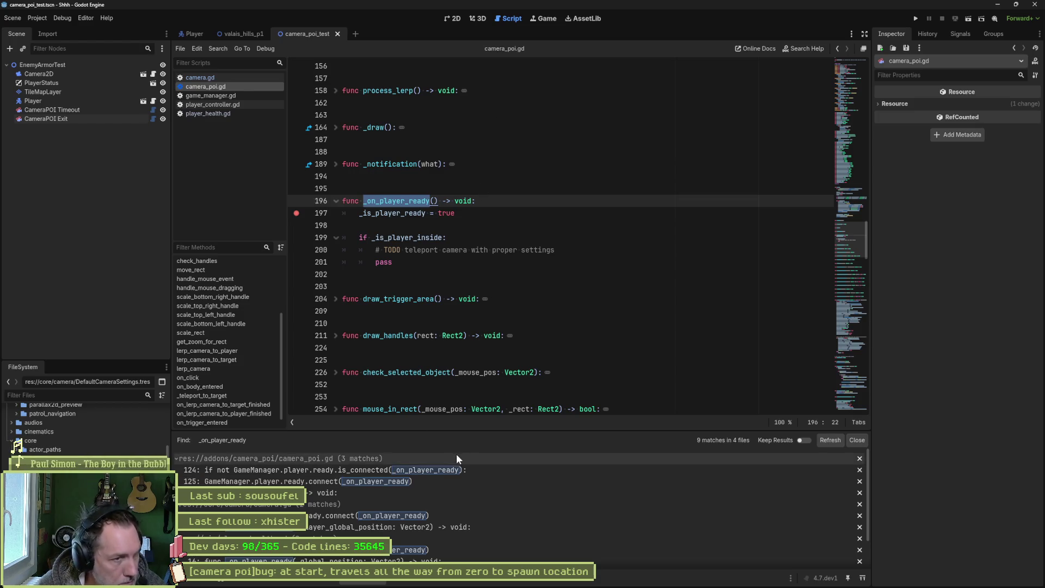
pyautogui.scroll(5, 237, 302)
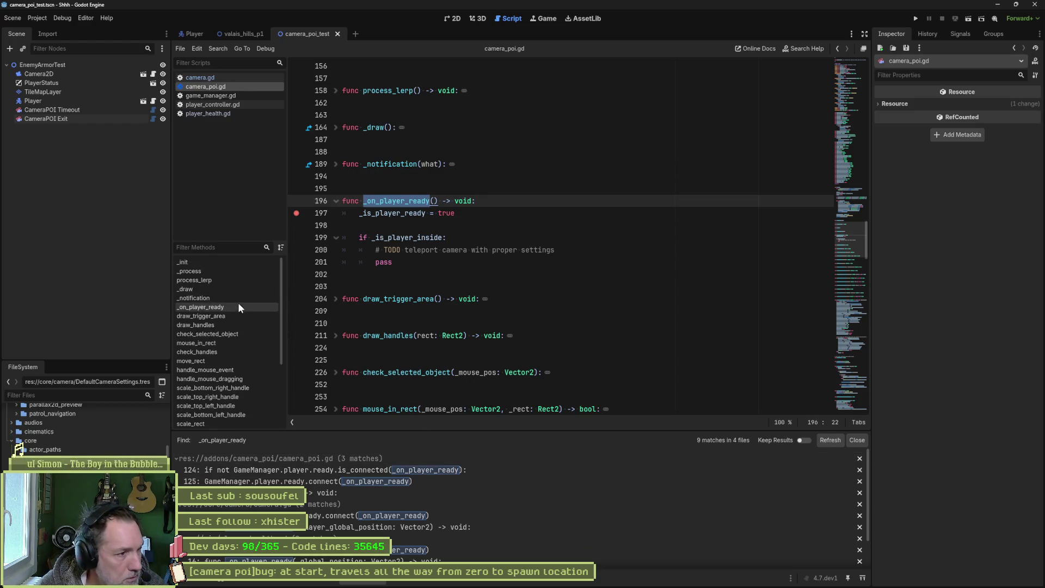
pyautogui.click(226, 270)
# Step: Select GameManager.player.ready on line 125 and search all project files for it
pyautogui.doubleClick(580, 249)
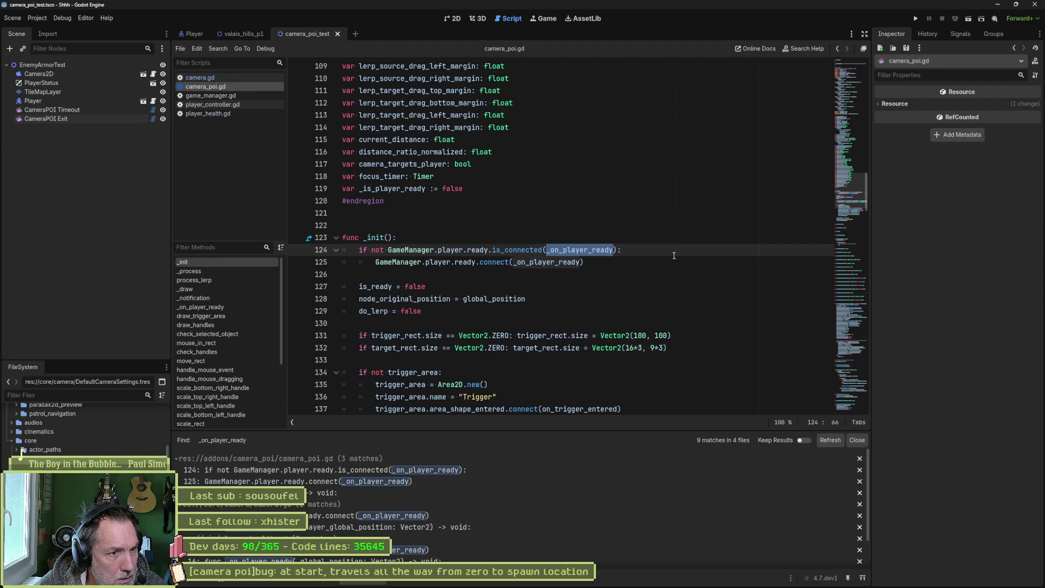
pyautogui.click(393, 268)
pyautogui.moveTo(375, 263); pyautogui.dragTo(475, 262)
pyautogui.hotkey('ctrl', 'shift', 'f')
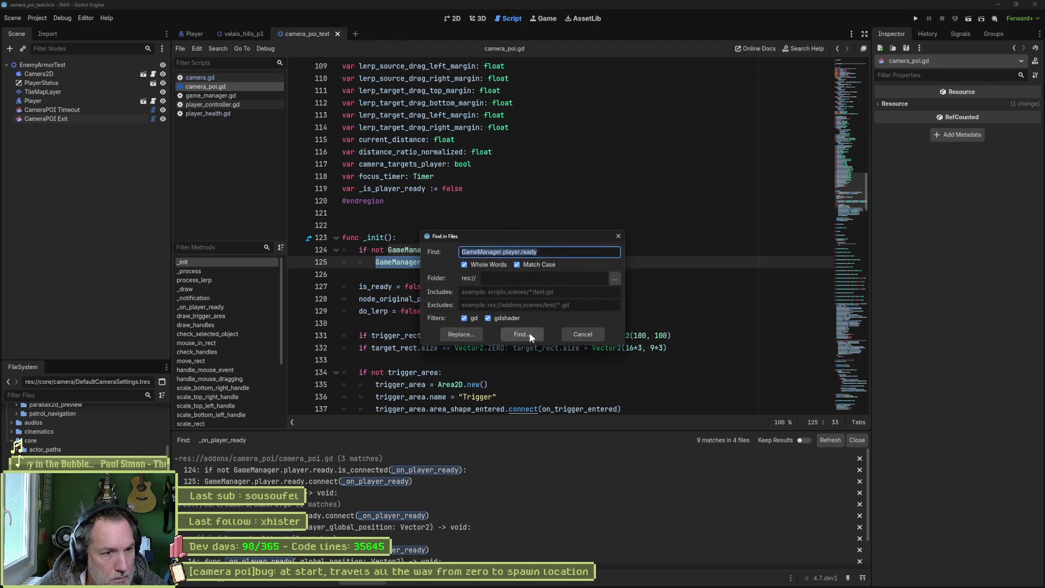
pyautogui.click(526, 332)
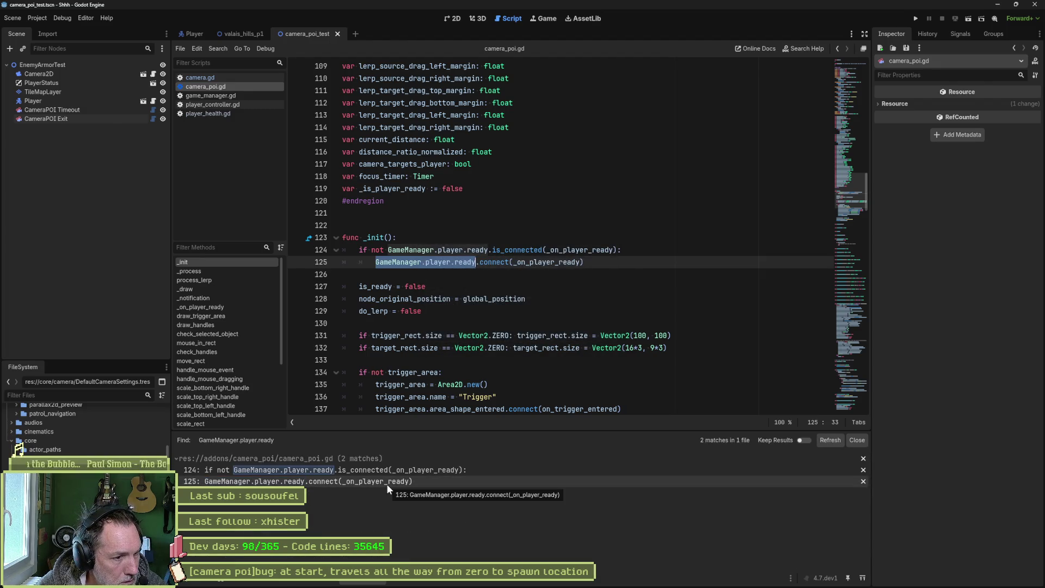
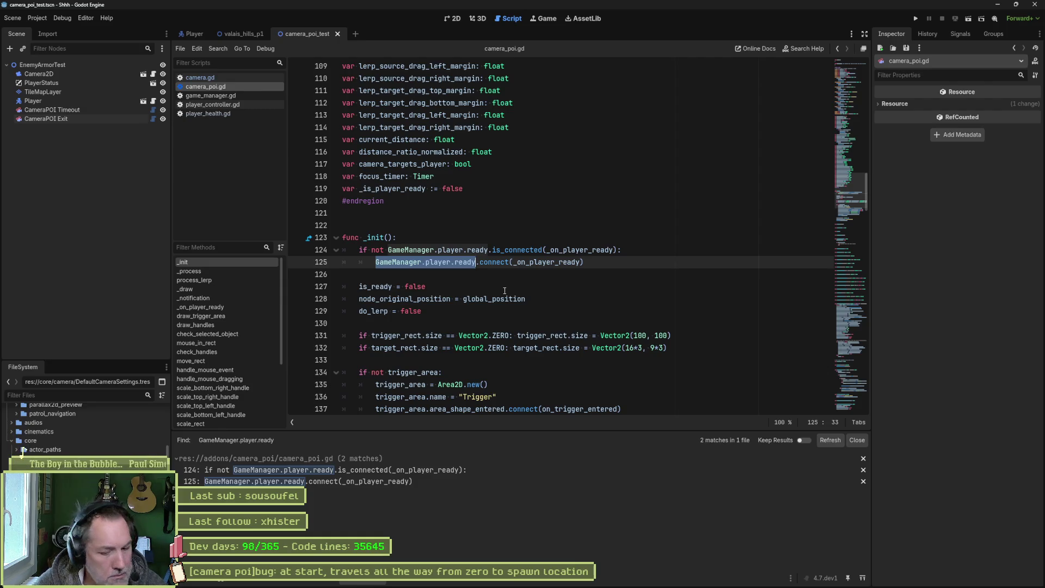
# Step: Re-search GameManager.player.ready (2 matches), save the scene, and open player_controller.gd at _ready
pyautogui.hotkey('ctrl', 'shift', 'f')
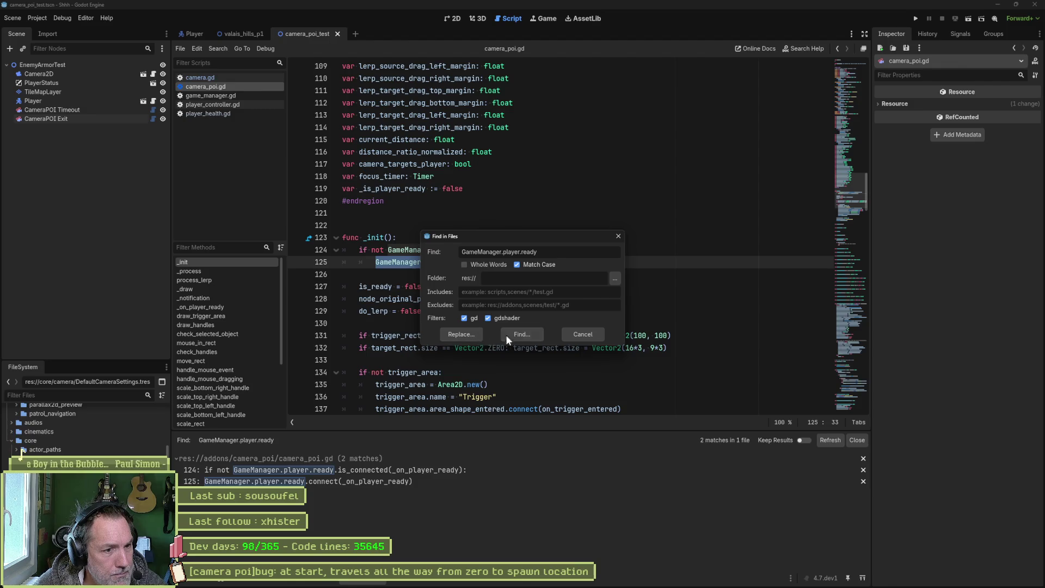
pyautogui.click(507, 336)
pyautogui.hotkey('ctrl', 'shift', 'f')
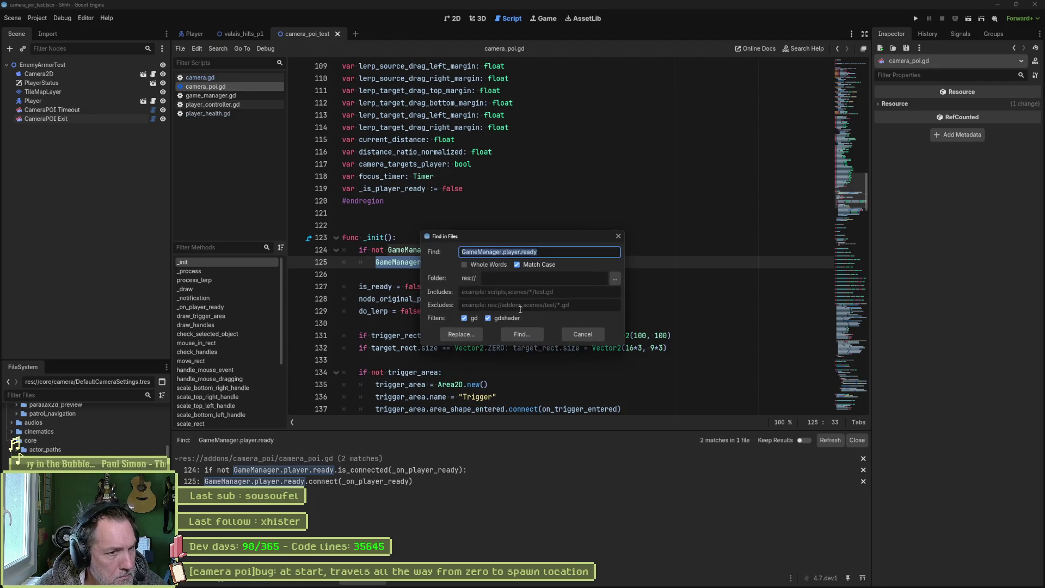
pyautogui.click(513, 335)
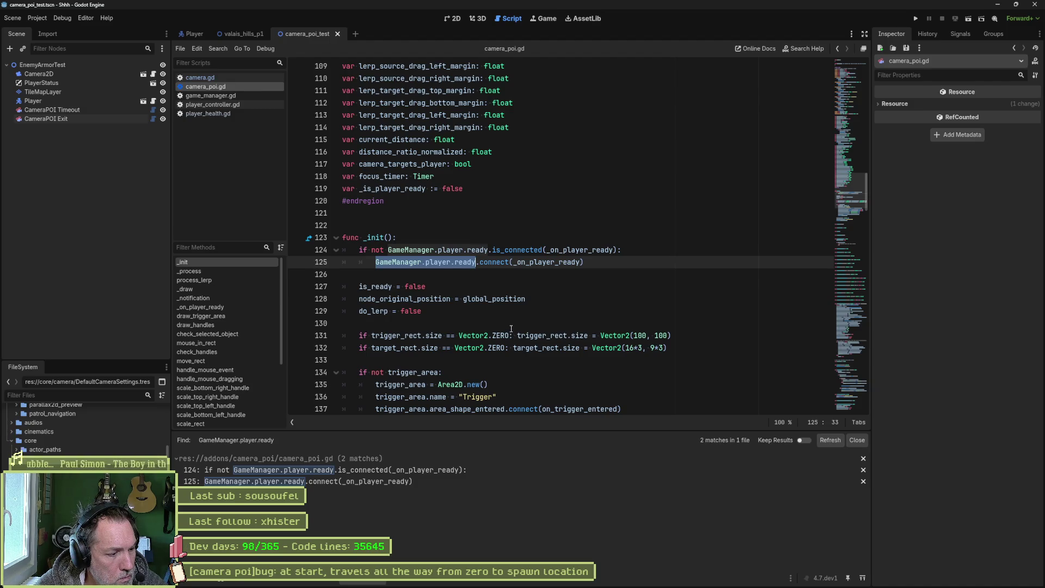
pyautogui.hotkey('ctrl', 's')
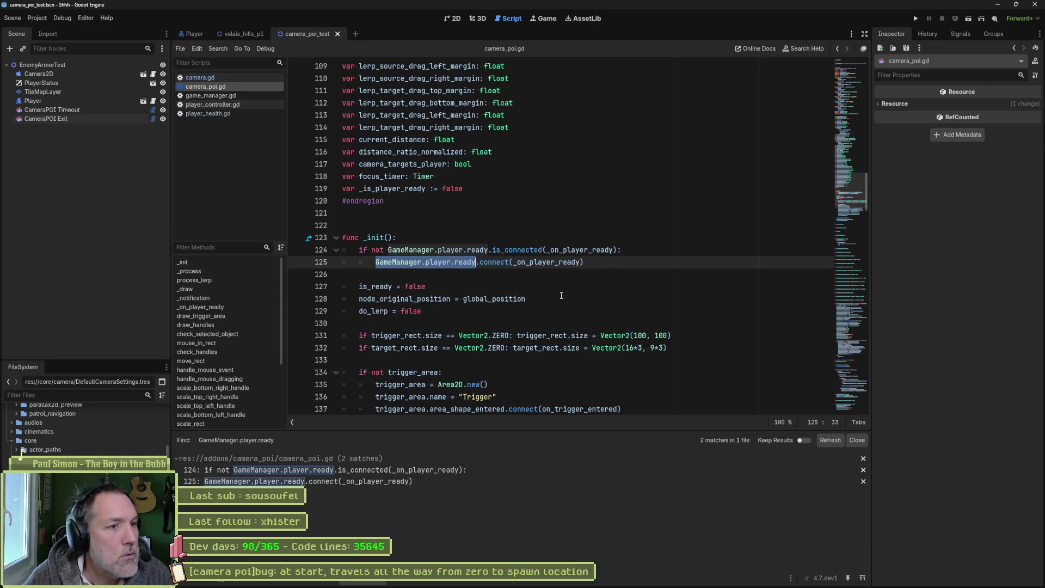
pyautogui.click(153, 100)
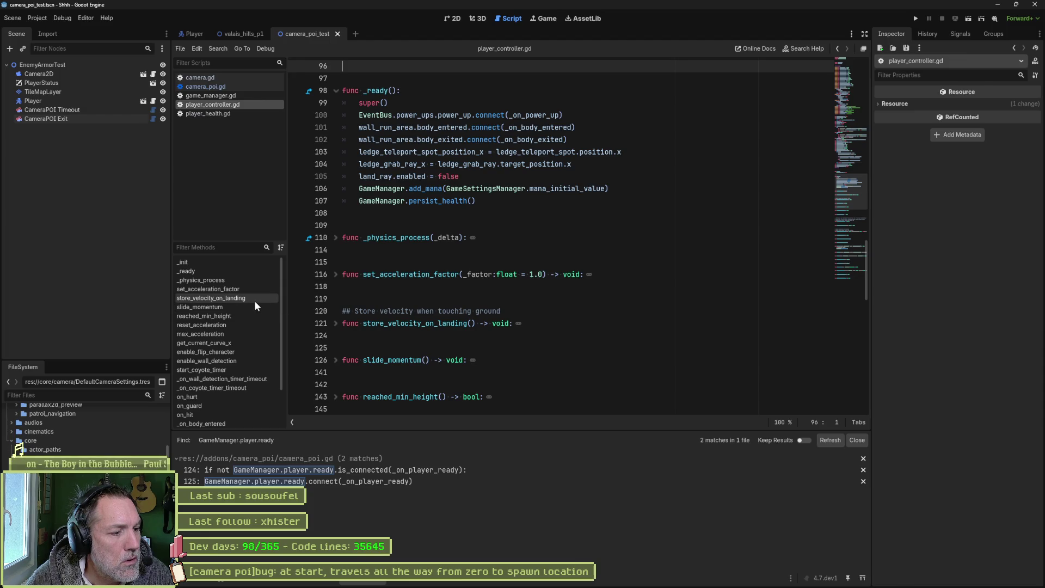
# Step: Show character_controller.gd at _set_ready_on_first_landing_async and select the Player node in the Scene tree
pyautogui.keyDown('ctrl'); pyautogui.click(419, 79); pyautogui.keyUp('ctrl')
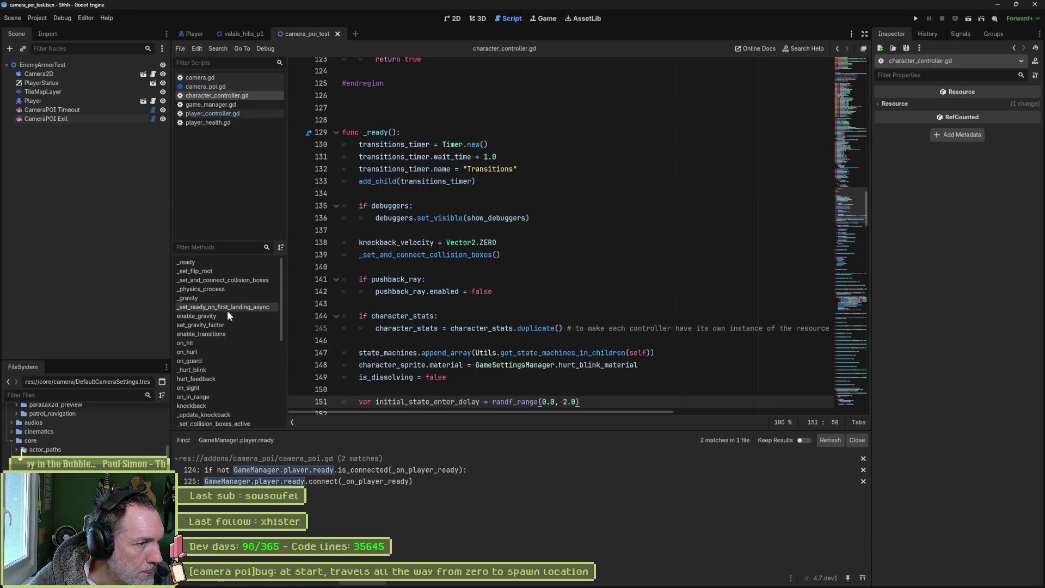
pyautogui.click(263, 307)
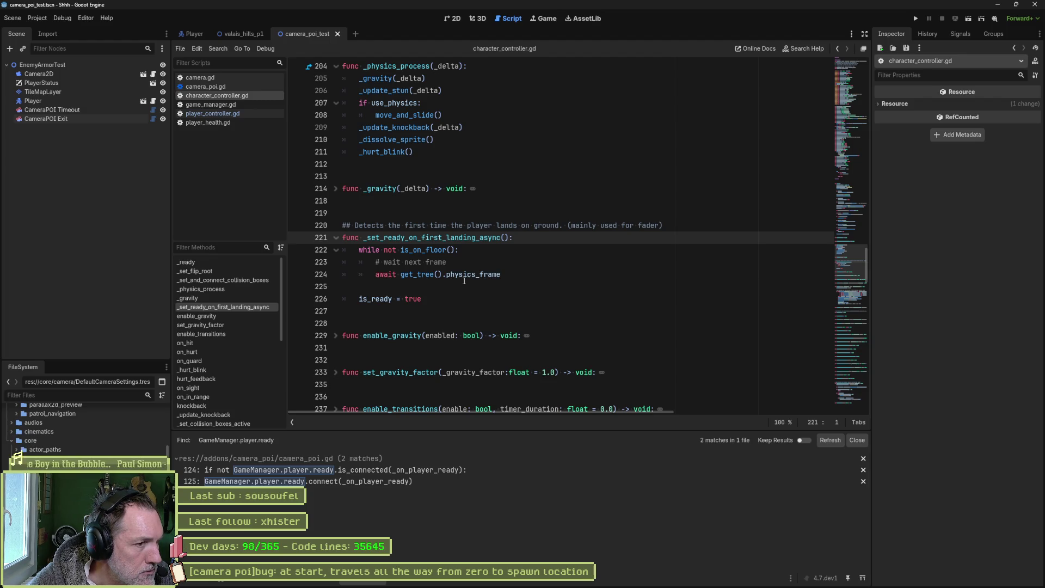
pyautogui.click(67, 101)
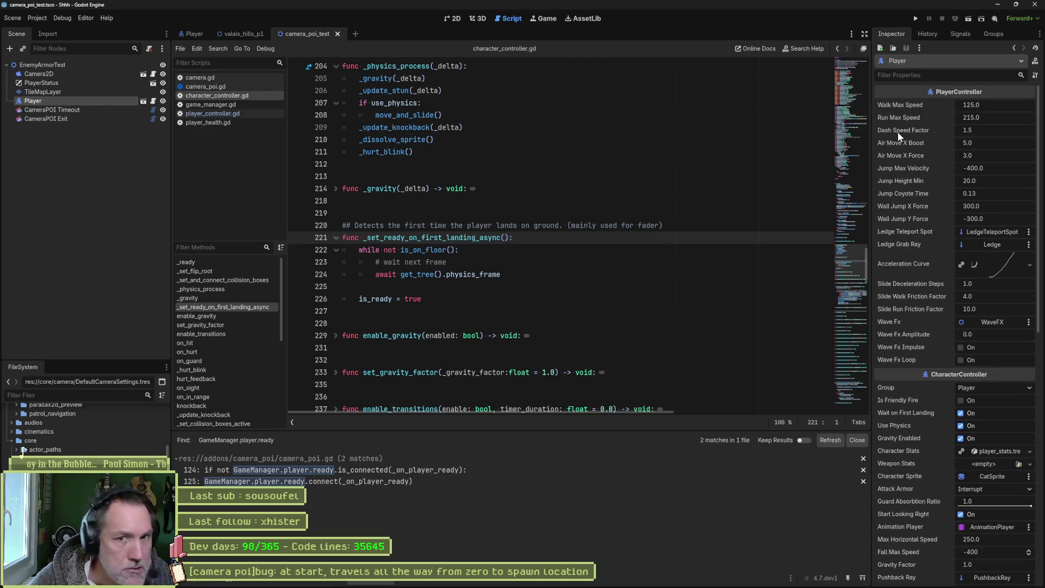
# Step: Search the project for _set_ready_on_first_landing_async and jump to its call on line 166
pyautogui.scroll(-2, 934, 230)
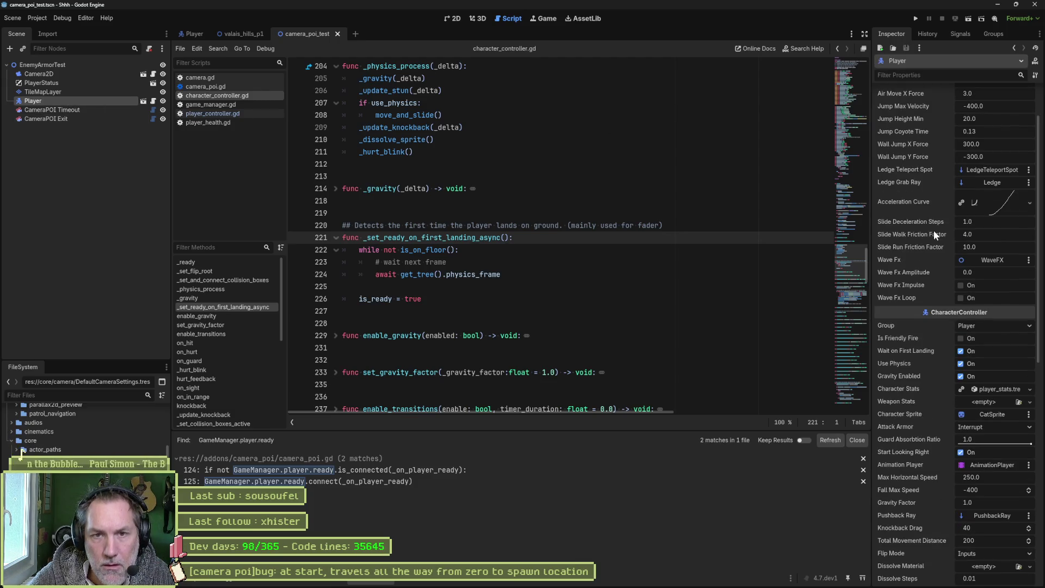
pyautogui.scroll(-2, 933, 230)
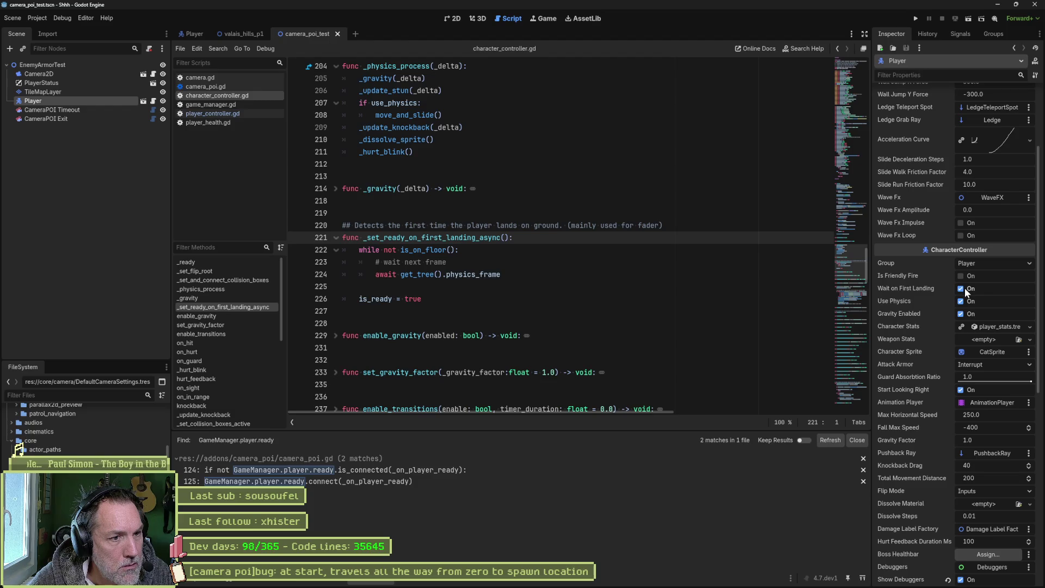
pyautogui.doubleClick(435, 239)
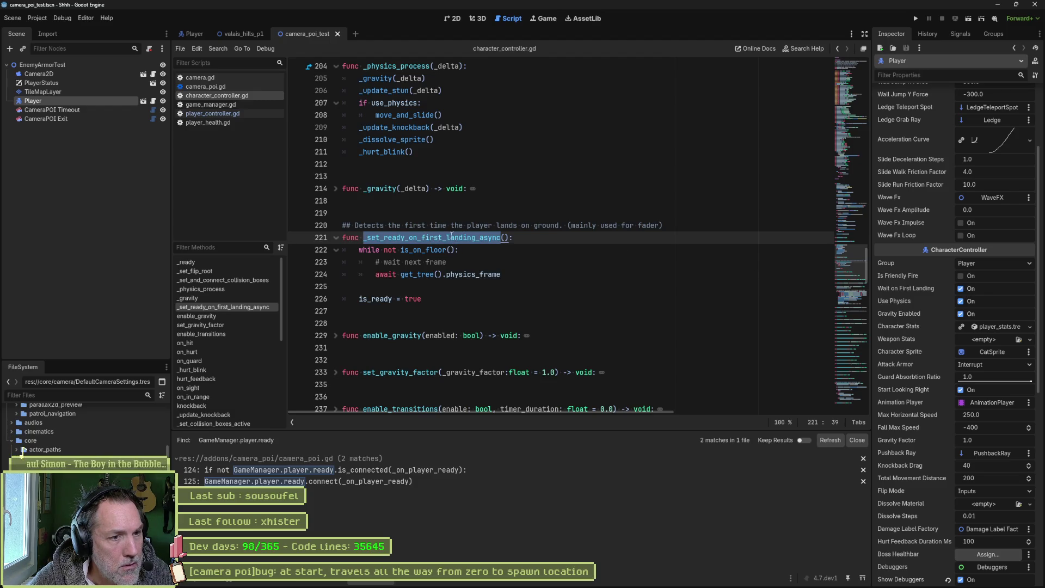
pyautogui.hotkey('ctrl', 'shift', 'f')
pyautogui.press('Return')
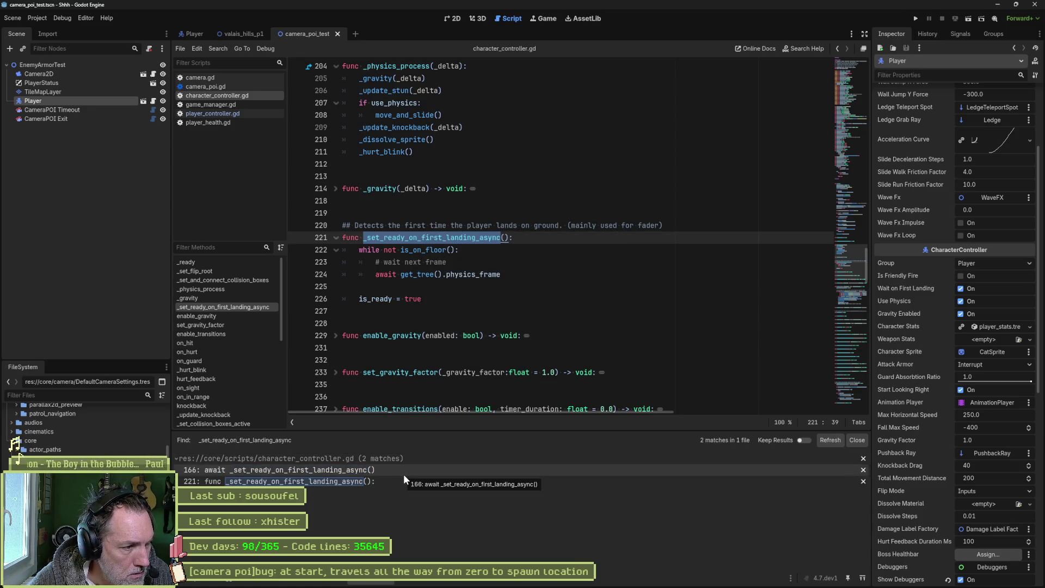
pyautogui.click(404, 472)
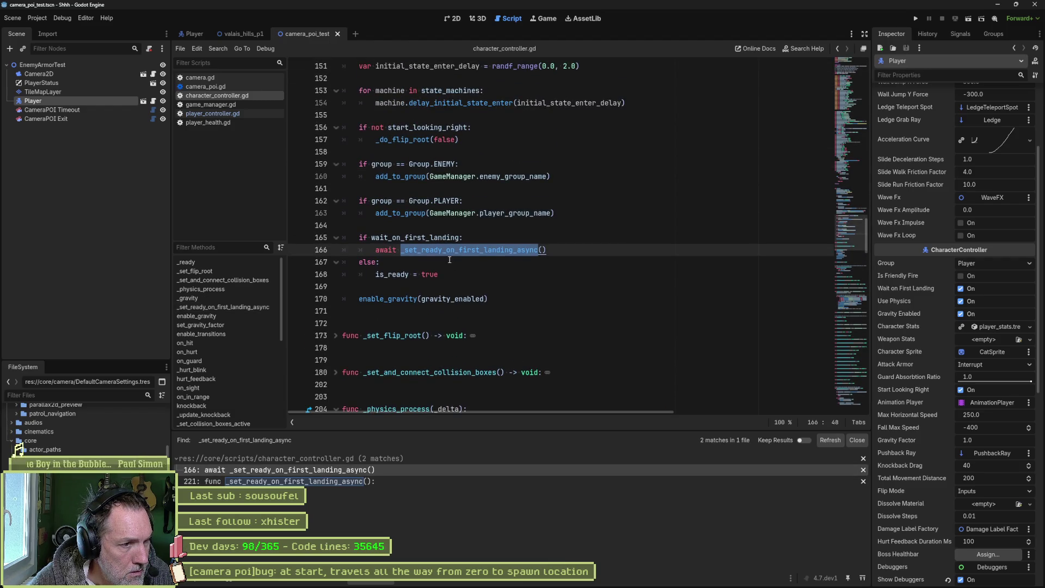
# Step: Run the current scene so it pauses at the line 166 breakpoint
pyautogui.scroll(10, 450, 259)
pyautogui.scroll(-10, 383, 214)
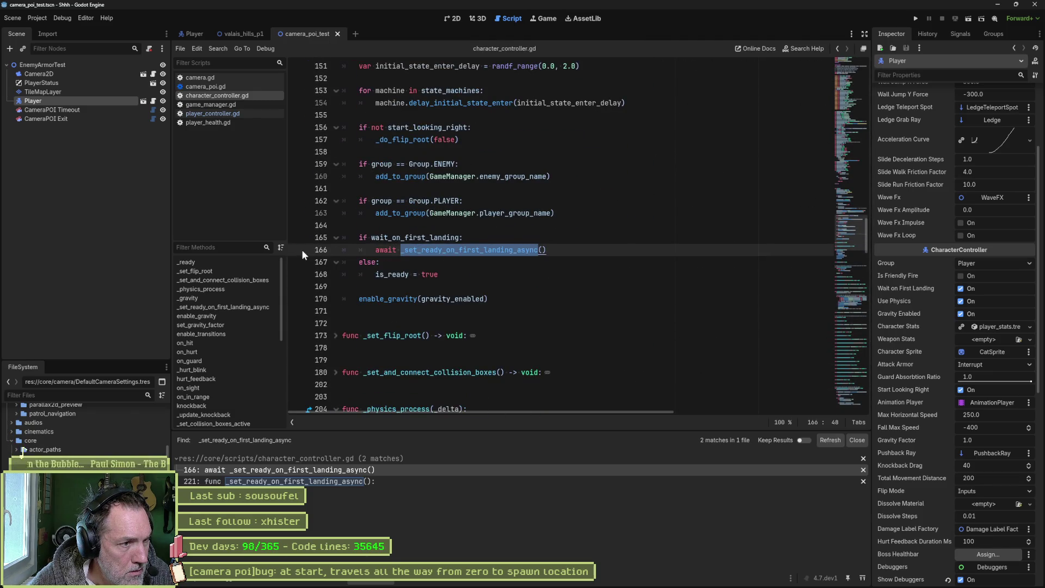
pyautogui.press('F6')
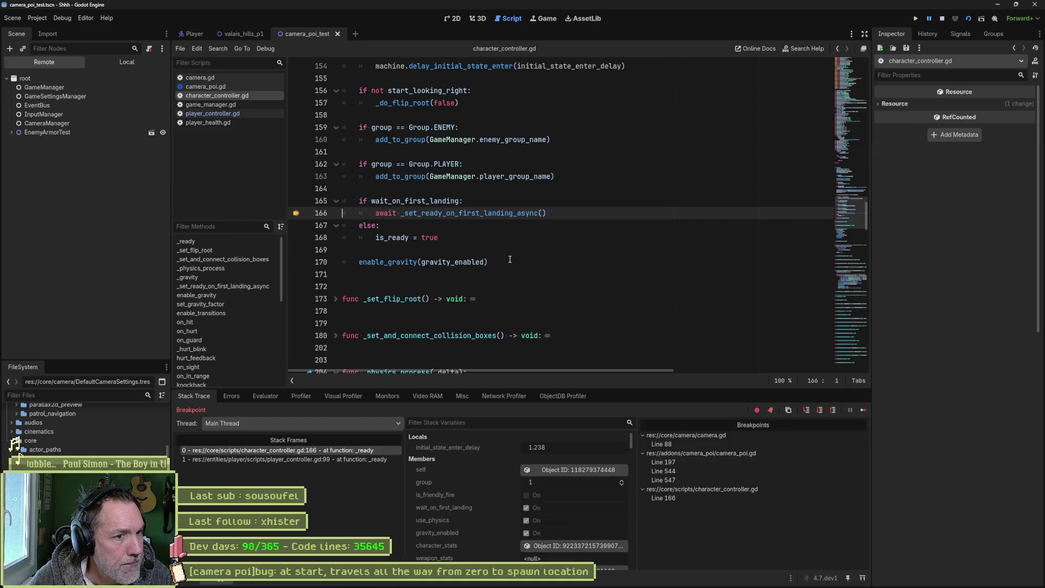
# Step: Remove the line 166 breakpoint, add one on line 224, and continue execution
pyautogui.click(296, 213)
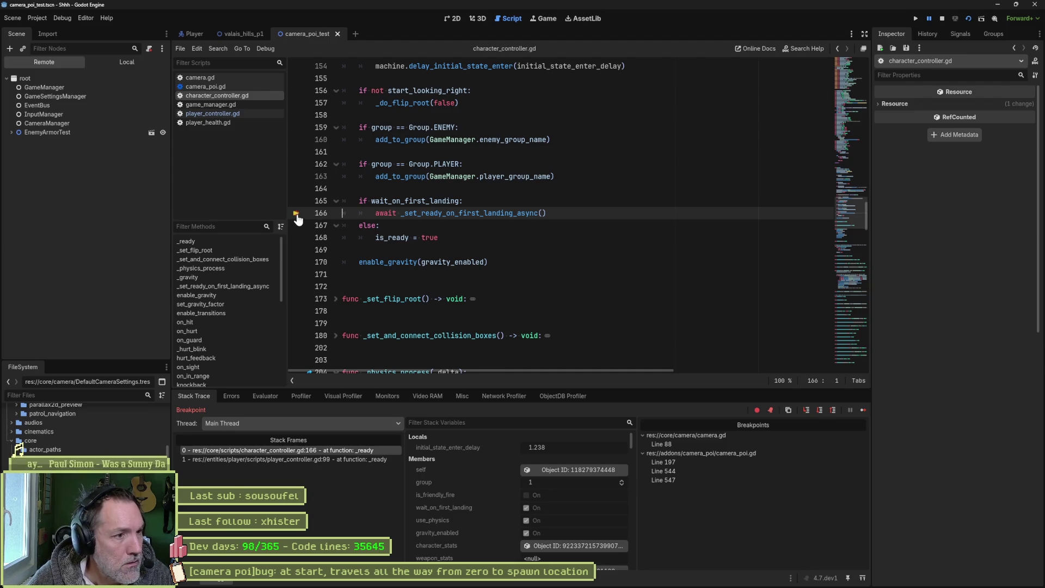
pyautogui.keyDown('ctrl'); pyautogui.click(467, 213); pyautogui.keyUp('ctrl')
pyautogui.moveTo(447, 245)
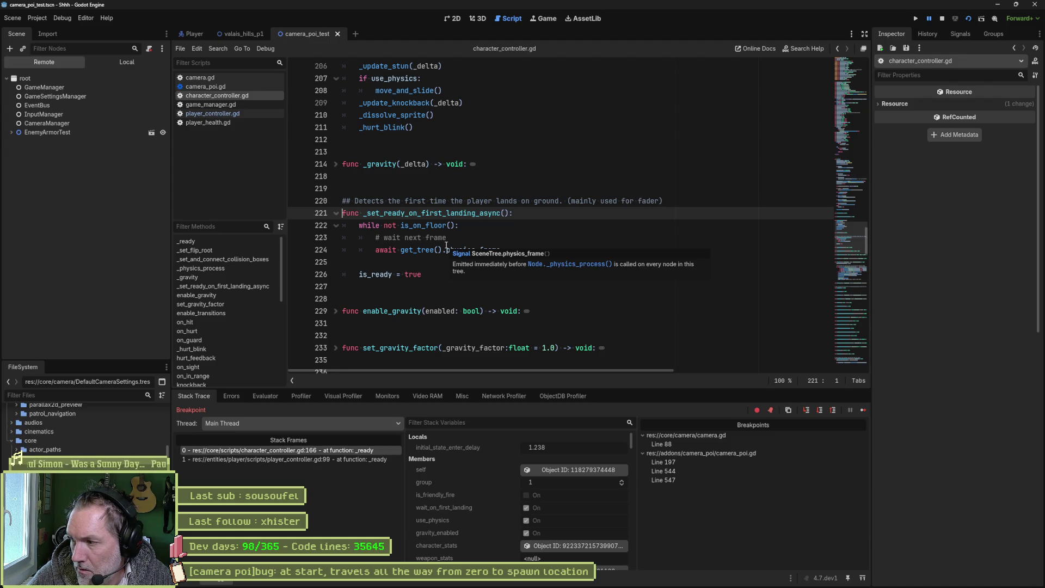
pyautogui.click(299, 250)
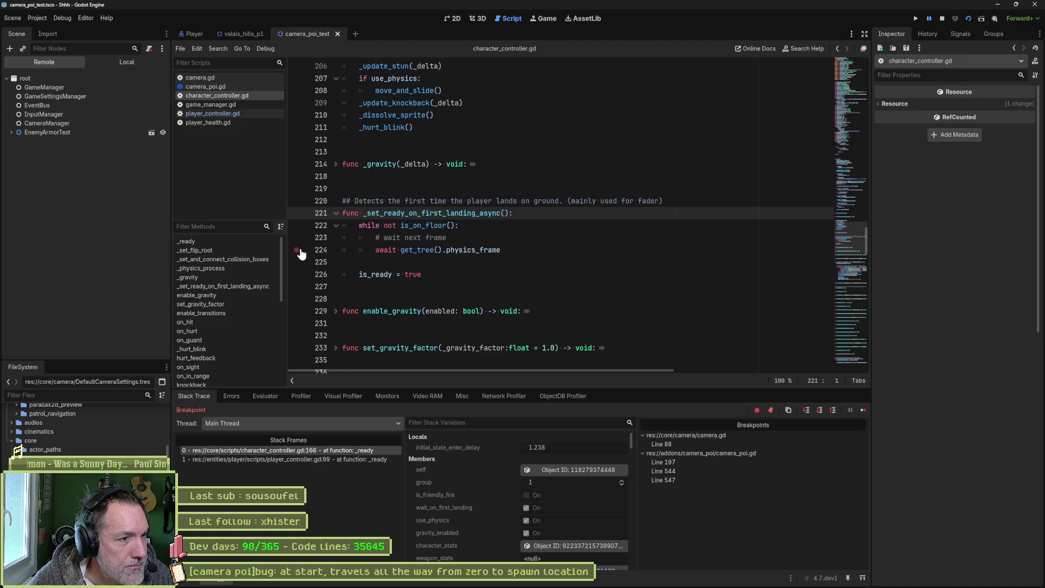
pyautogui.click(863, 412)
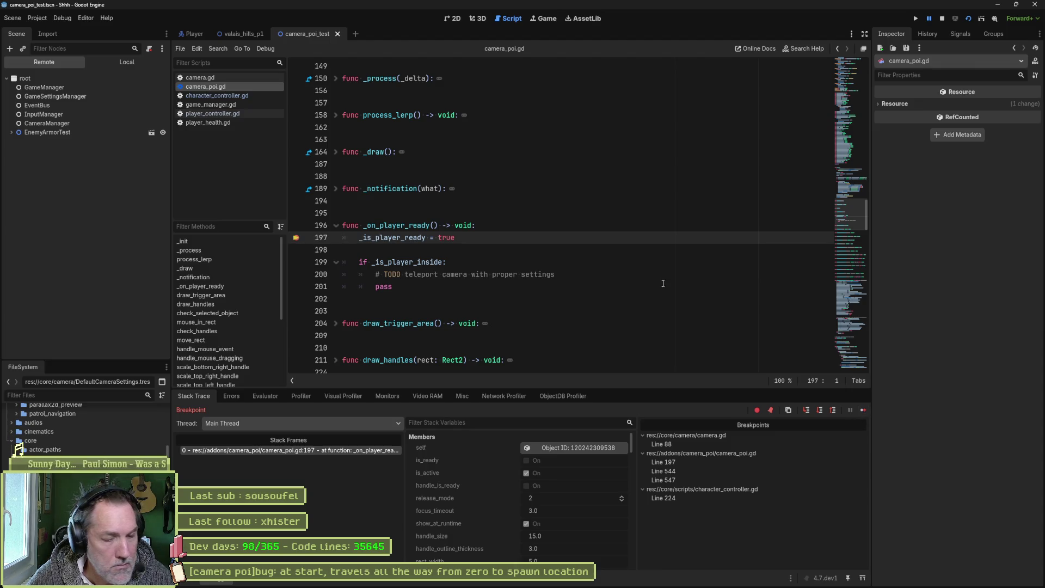
# Step: Restart the scene, add a line 226 breakpoint, and continue to camera_poi.gd line 197
pyautogui.press('F8')
pyautogui.press('F6')
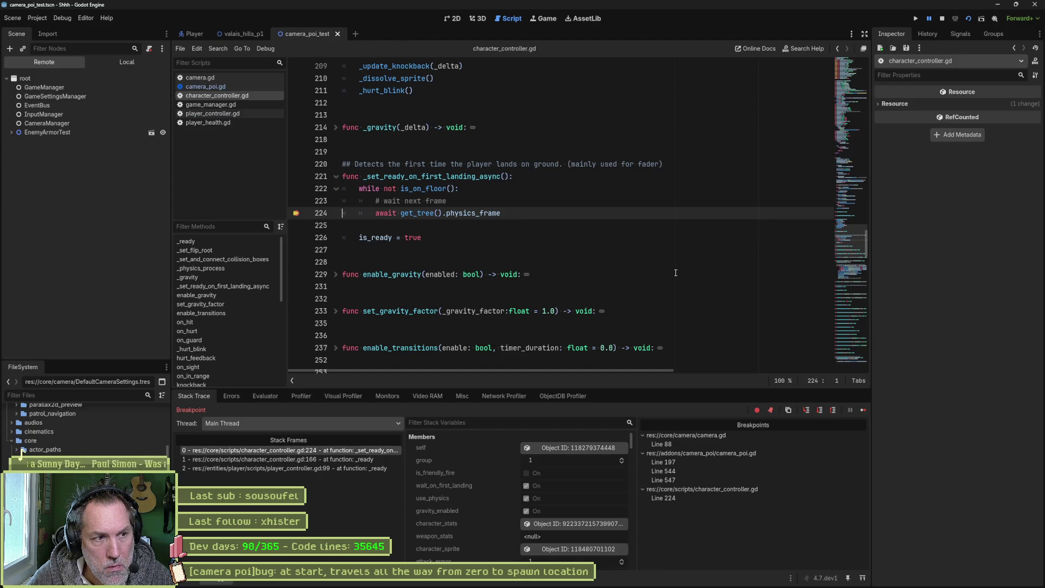
pyautogui.click(296, 237)
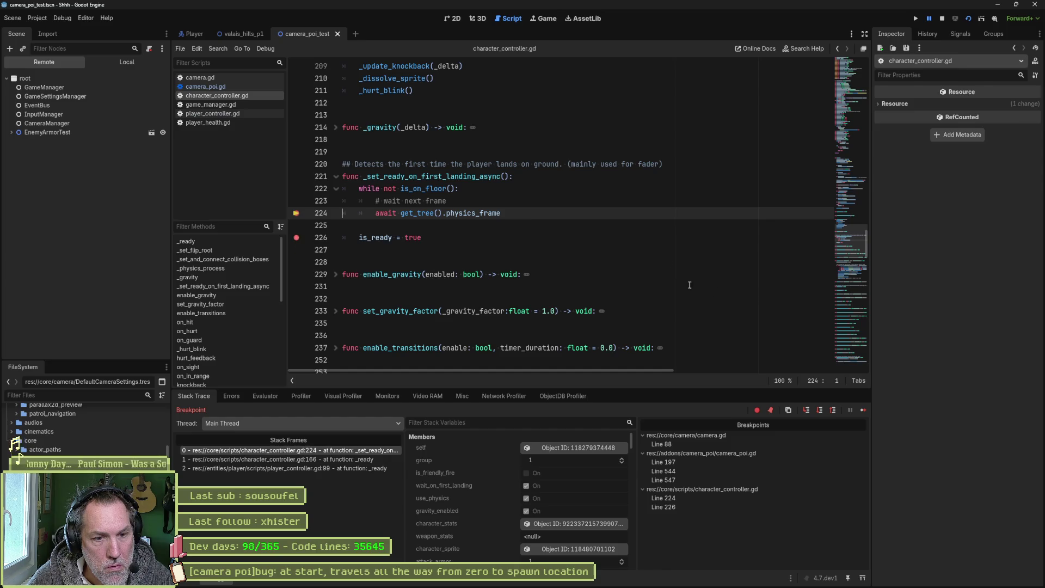
pyautogui.click(863, 410)
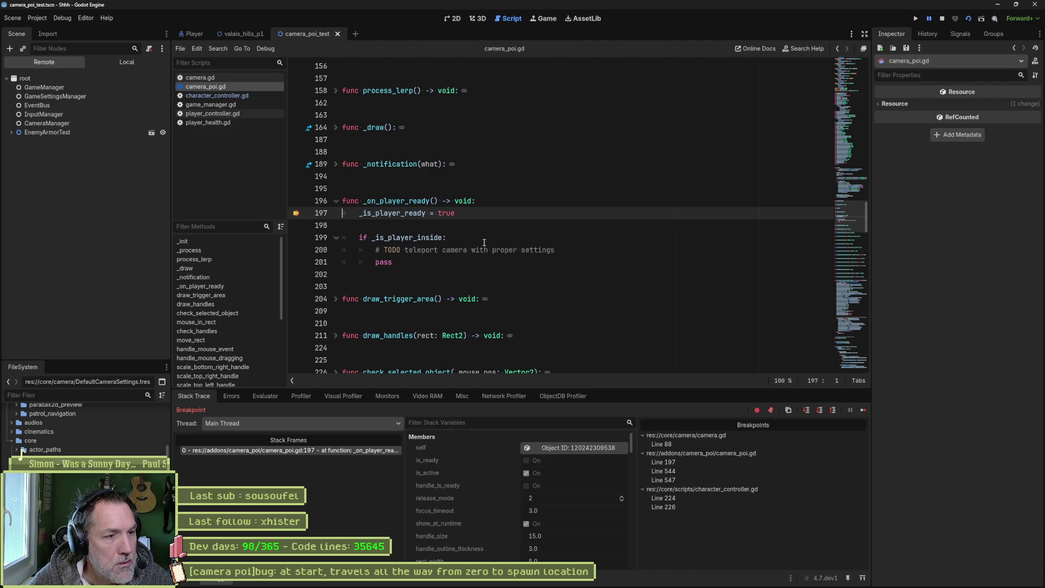
# Step: Find uses of _on_player_ready and check its matches on lines 124 and 125
pyautogui.doubleClick(406, 202)
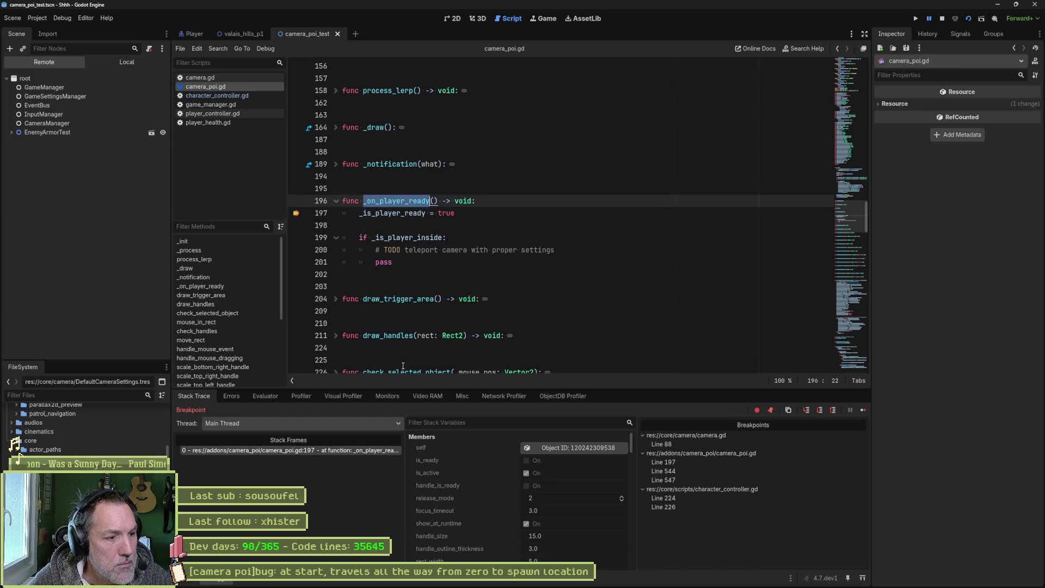
pyautogui.hotkey('ctrl', 'shift', 'f')
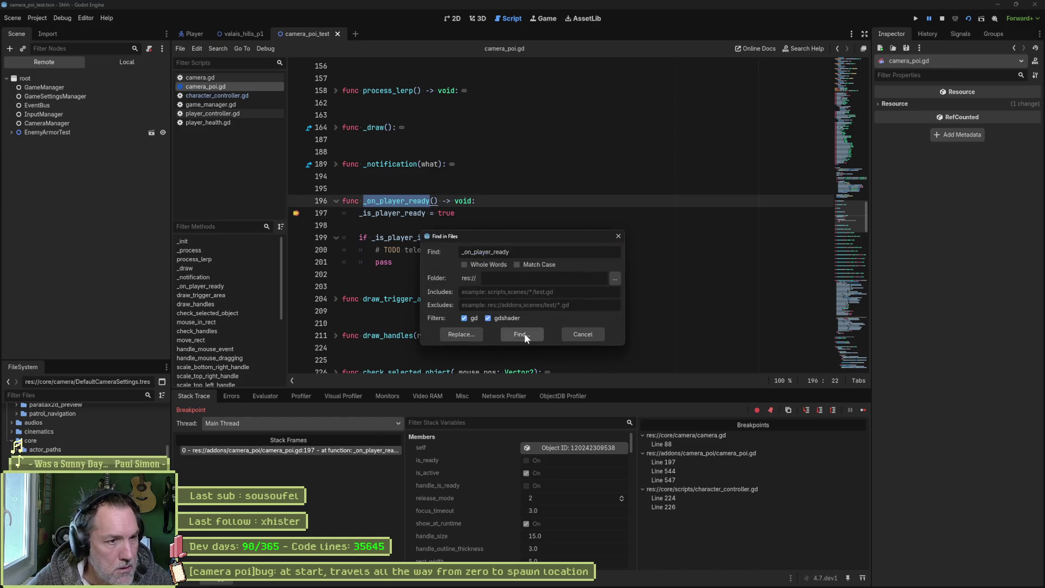
pyautogui.click(525, 333)
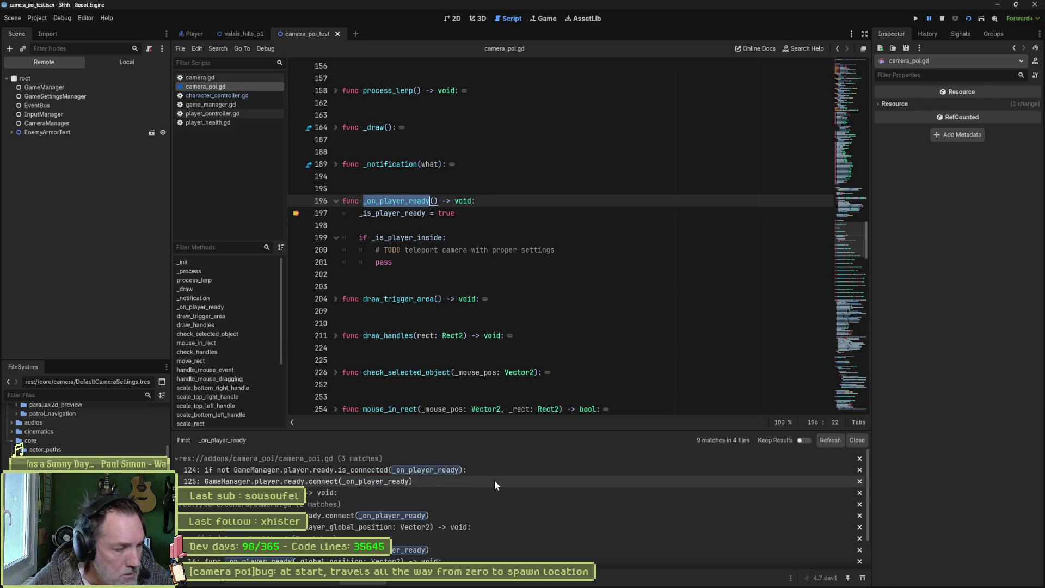
pyautogui.click(452, 481)
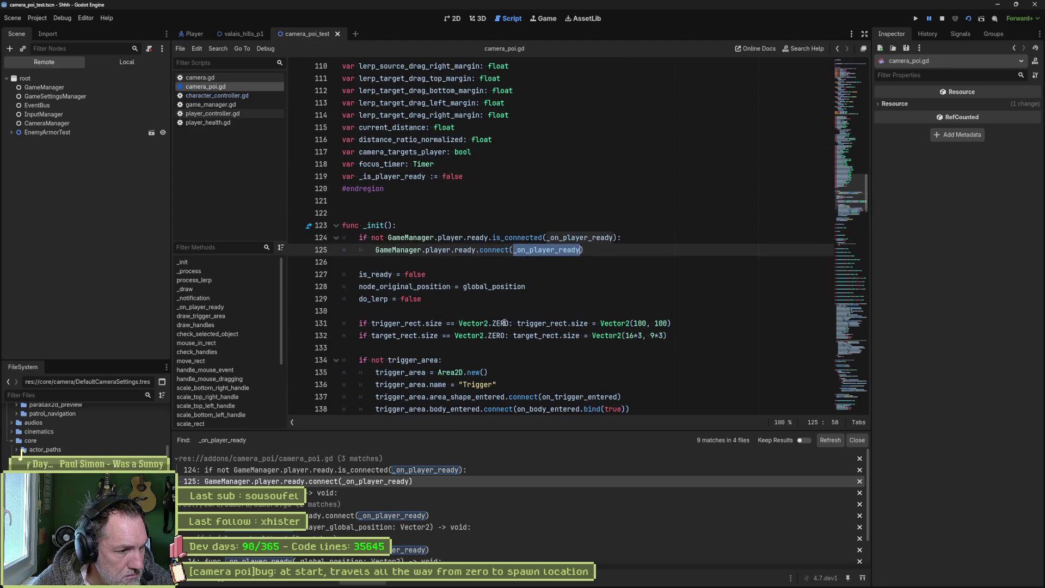
pyautogui.keyDown('ctrl'); pyautogui.click(544, 253); pyautogui.keyUp('ctrl')
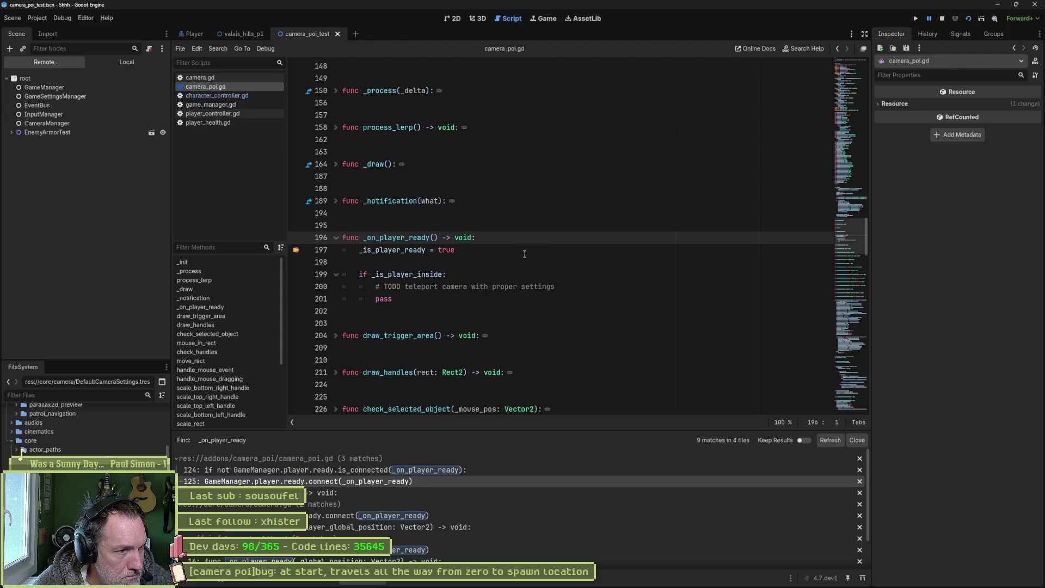
pyautogui.click(410, 469)
pyautogui.scroll(3, 430, 246)
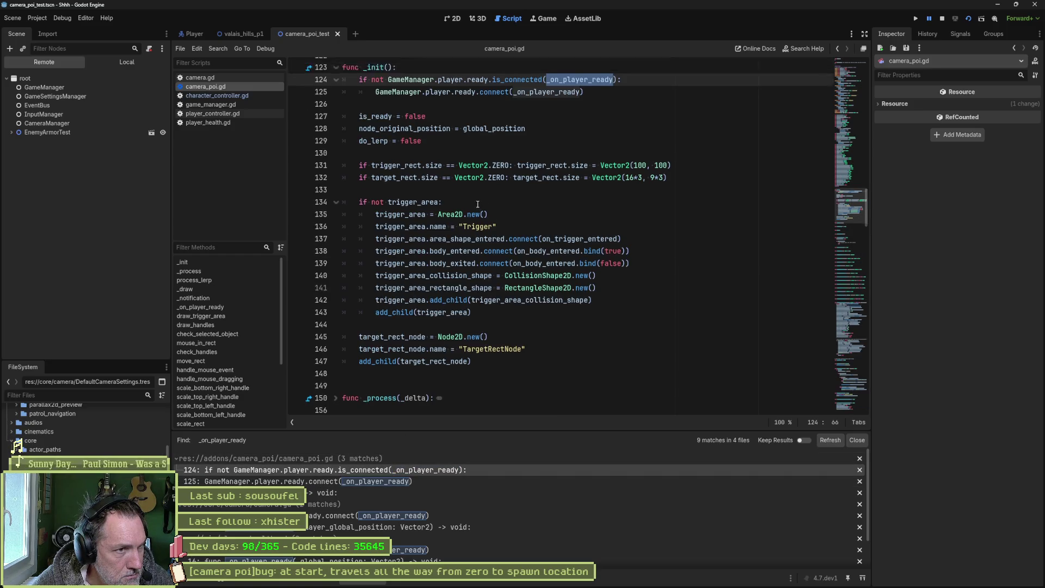
# Step: Search for GameManager.player.ready. (2 matches) and return to the _on_player_ready definition
pyautogui.moveTo(389, 176)
pyautogui.mouseDown()
pyautogui.moveTo(523, 176)
pyautogui.moveTo(492, 177)
pyautogui.mouseUp()
pyautogui.hotkey('ctrl', 'shift', 'f')
pyautogui.click(528, 335)
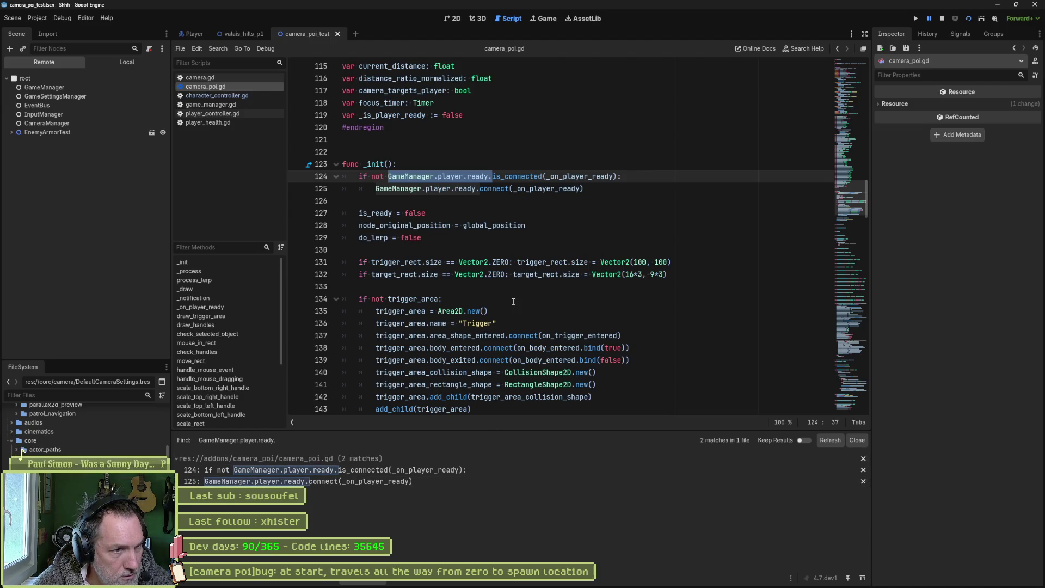
pyautogui.click(552, 188)
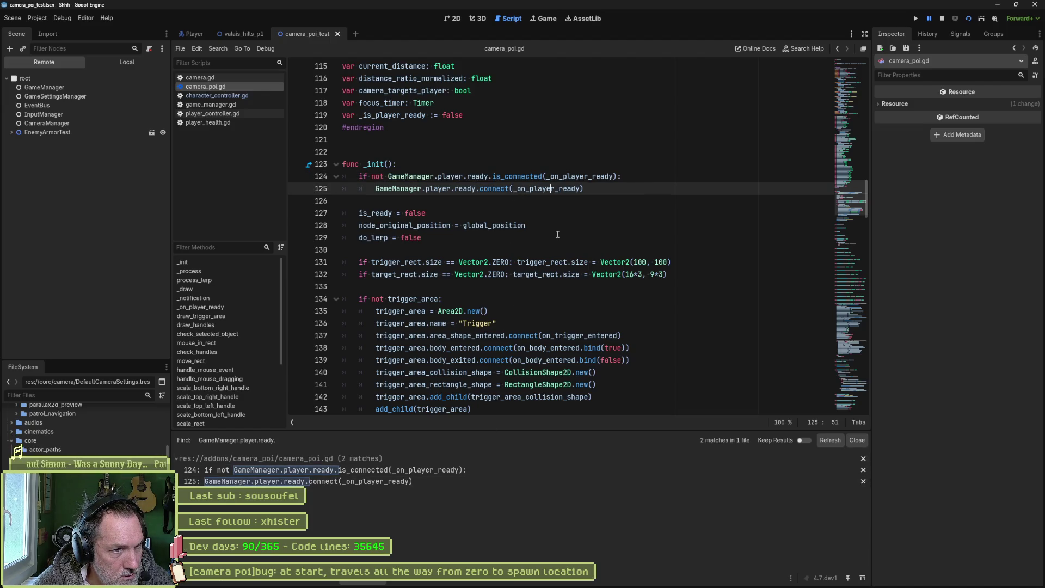
pyautogui.keyDown('ctrl'); pyautogui.click(561, 190); pyautogui.keyUp('ctrl')
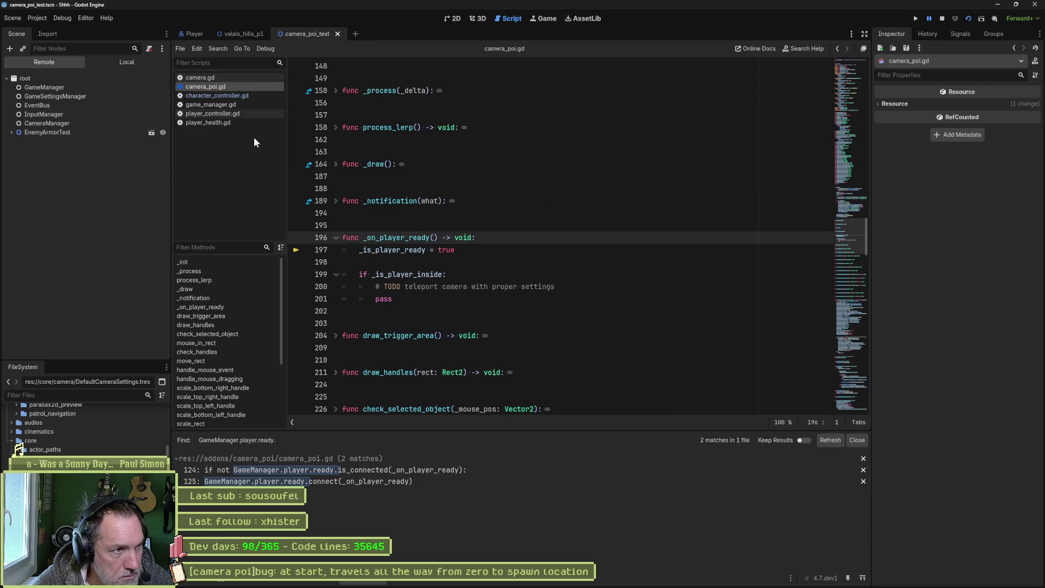
# Step: Search the project for wait_on_first_landing from character_controller.gd's Fields region
pyautogui.click(236, 96)
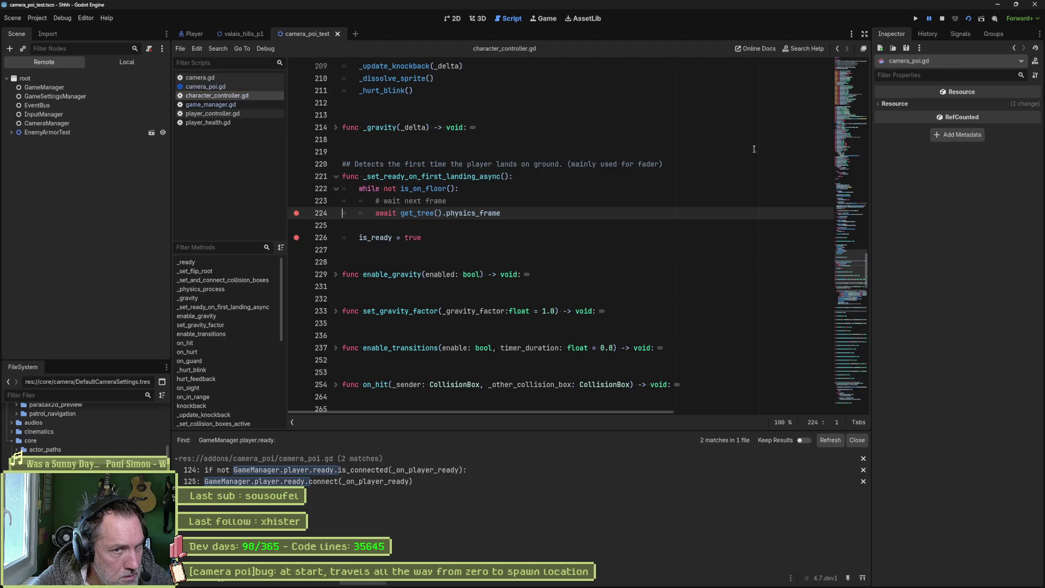
pyautogui.moveTo(850, 279); pyautogui.dragTo(841, 60)
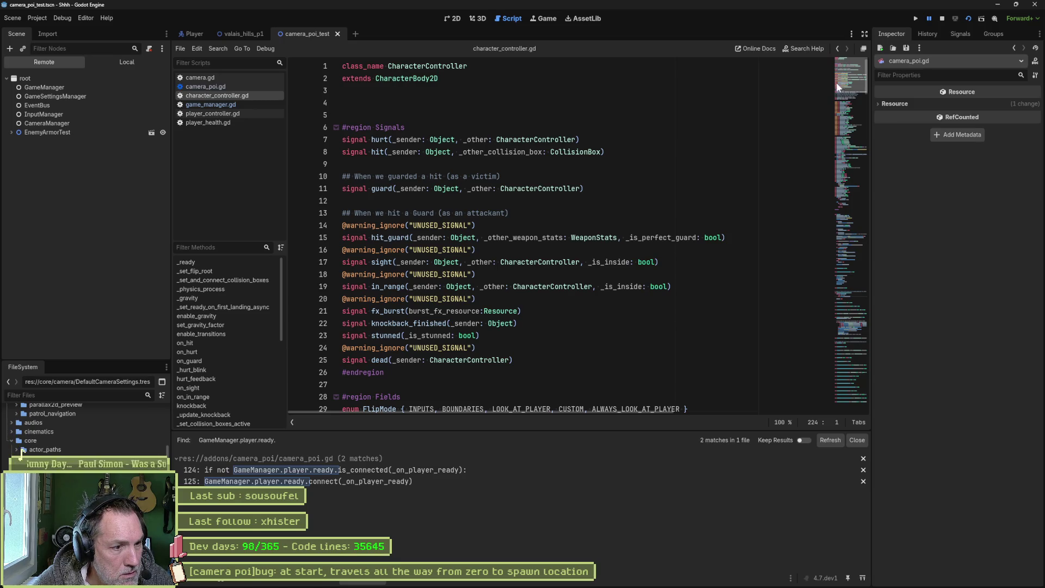
pyautogui.moveTo(839, 86); pyautogui.dragTo(833, 107)
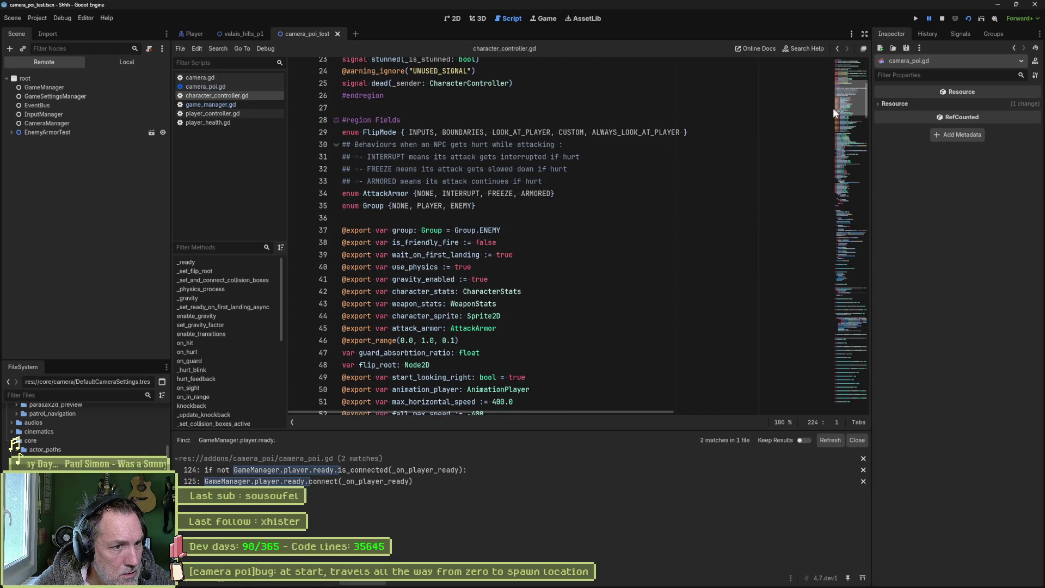
pyautogui.doubleClick(443, 254)
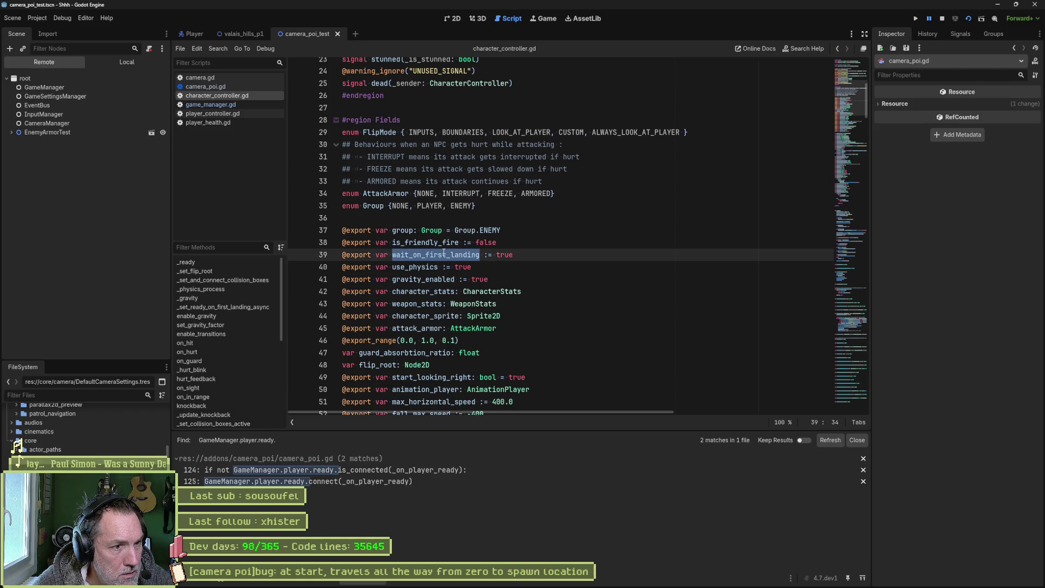
pyautogui.hotkey('ctrl', 'shift', 'f')
pyautogui.click(532, 335)
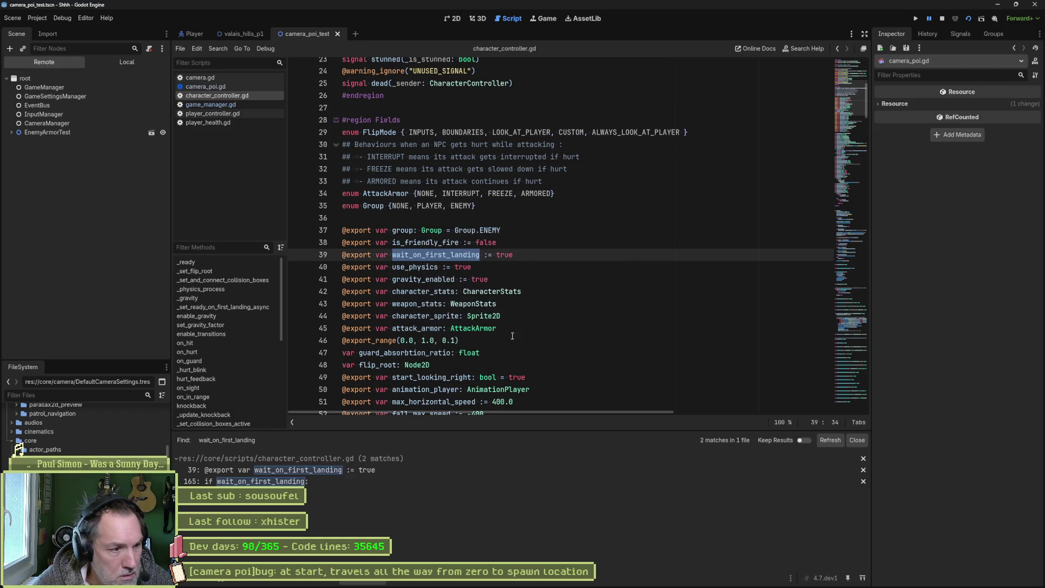
# Step: Jump to the line 165 check and open the _set_ready_on_first_landing_async definition
pyautogui.click(404, 482)
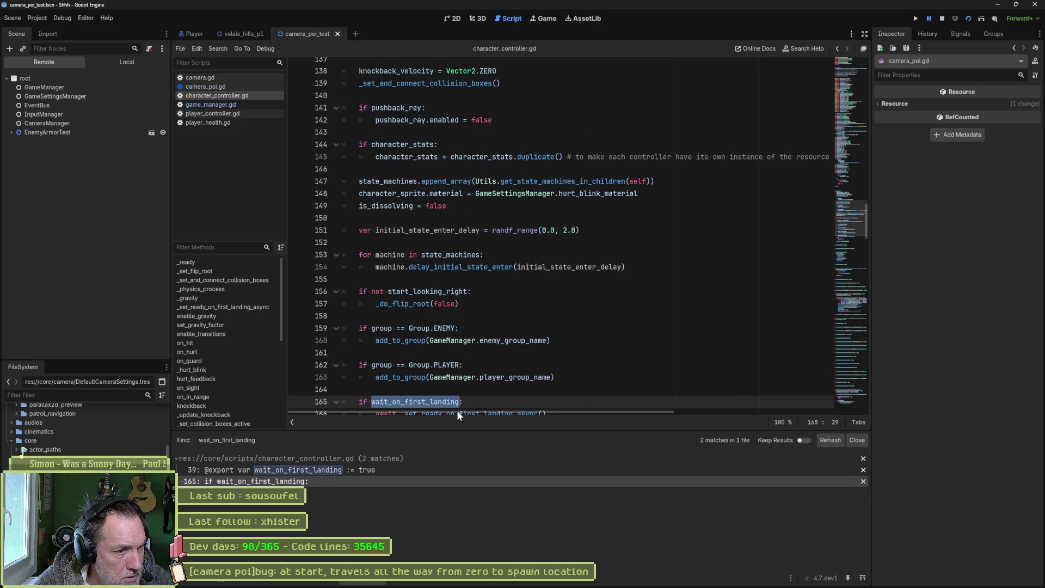
pyautogui.scroll(-2, 532, 367)
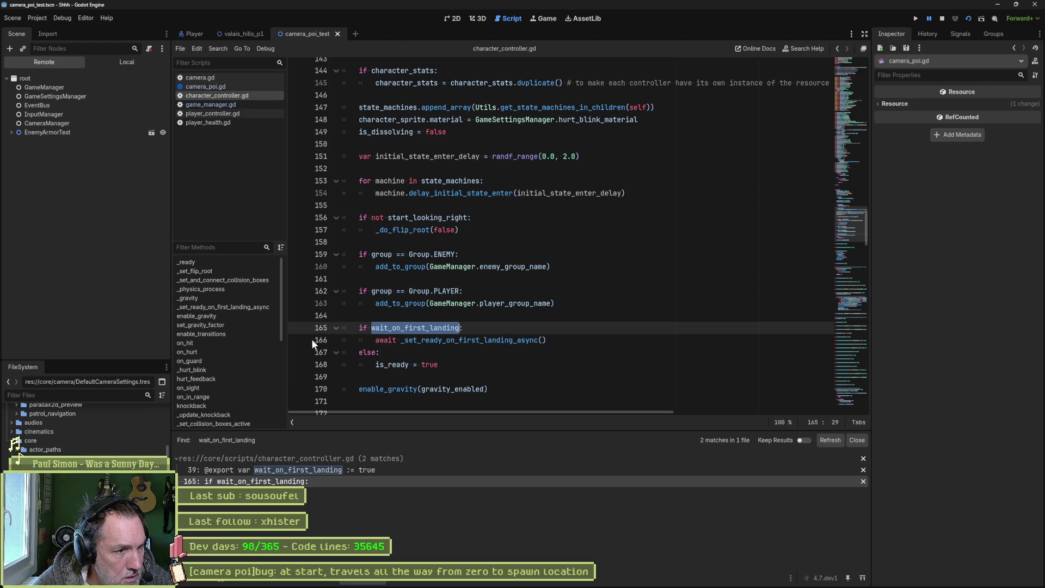
pyautogui.keyDown('ctrl'); pyautogui.click(460, 338); pyautogui.keyUp('ctrl')
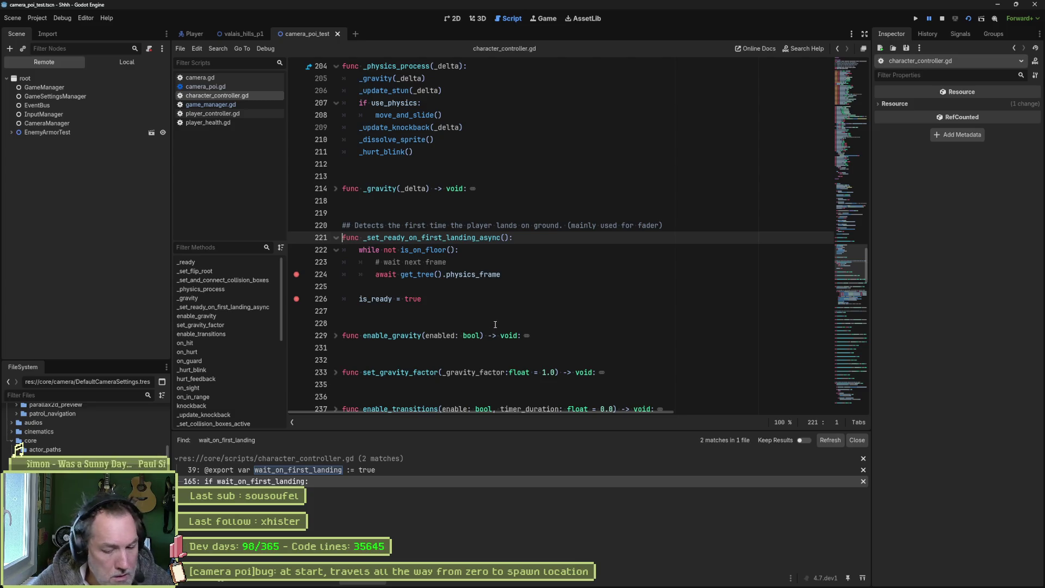
# Step: Run the scene, continue past breakpoints to camera_poi.gd line 547, and show the Game view
pyautogui.press('F6')
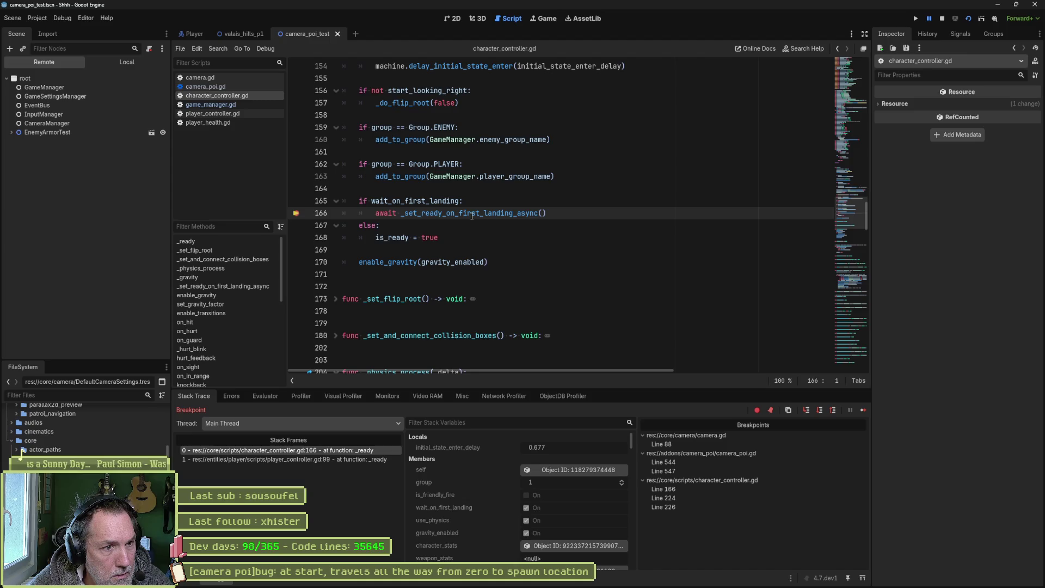
pyautogui.click(862, 411)
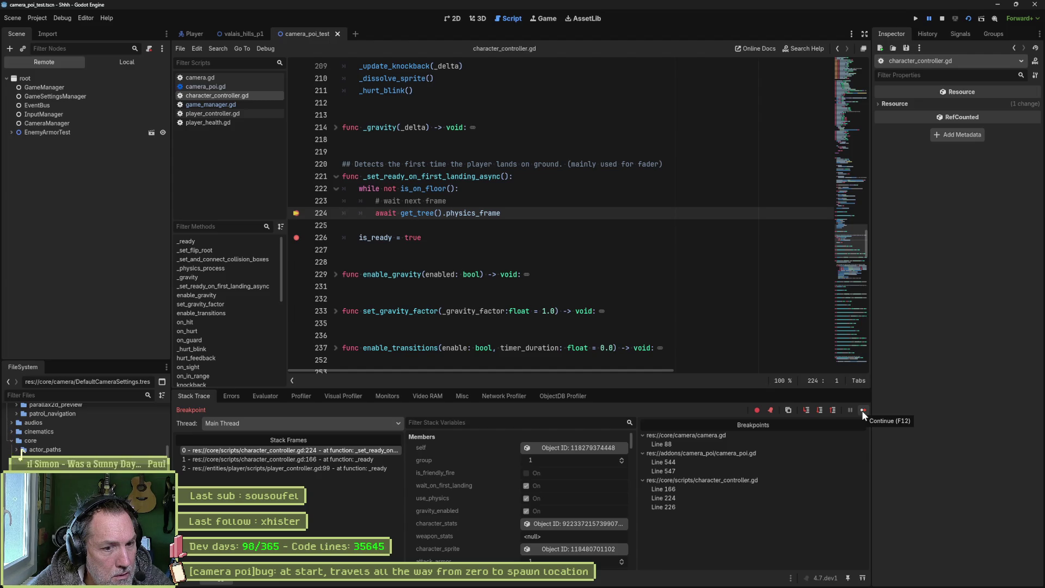
pyautogui.click(863, 410)
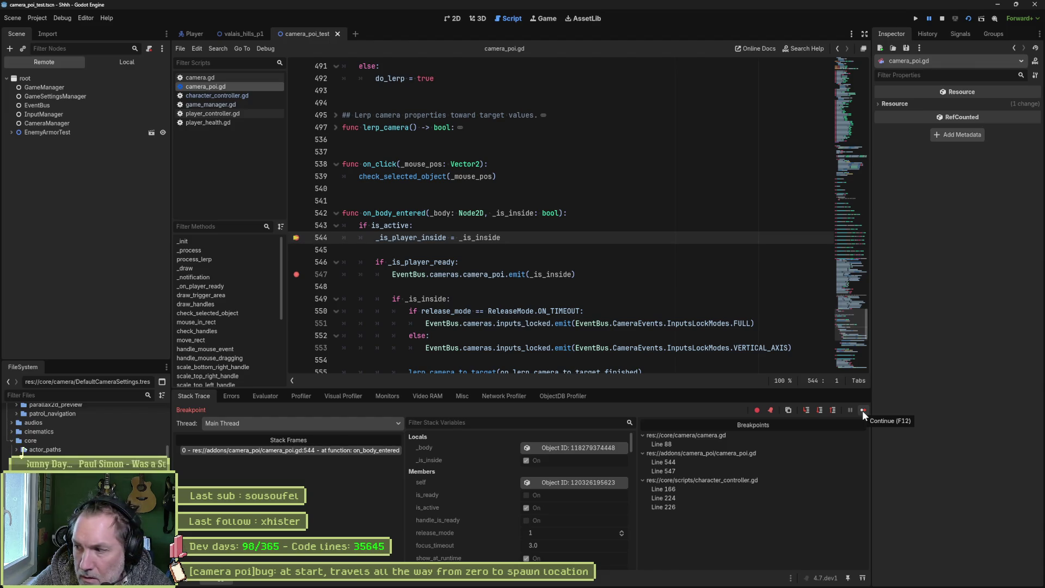
pyautogui.click(862, 410)
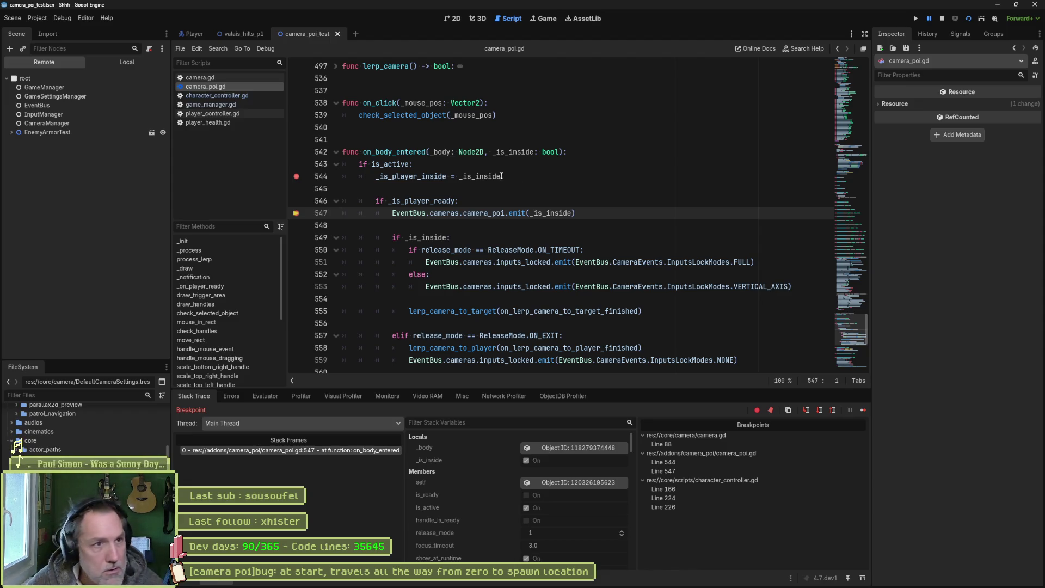
pyautogui.click(538, 19)
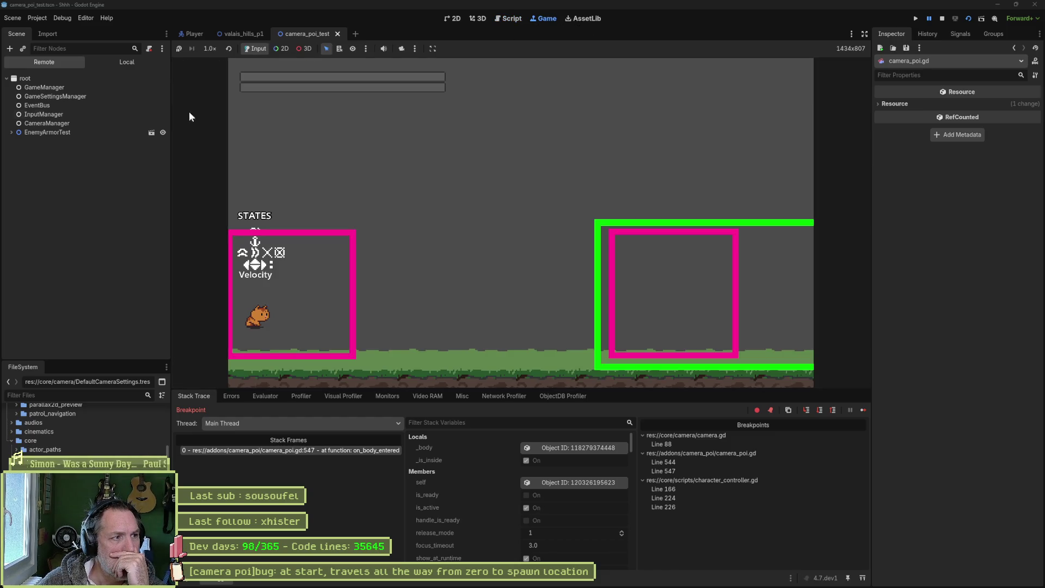
# Step: Inspect the live Player node's properties in the Remote tree
pyautogui.click(11, 132)
pyautogui.click(37, 168)
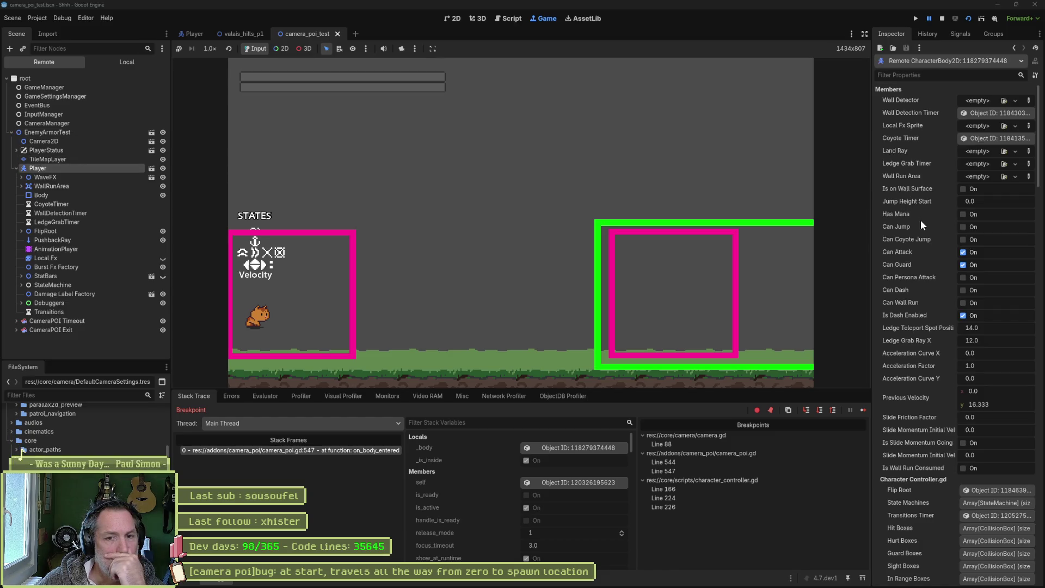
pyautogui.scroll(-4, 930, 236)
pyautogui.scroll(-1, 922, 273)
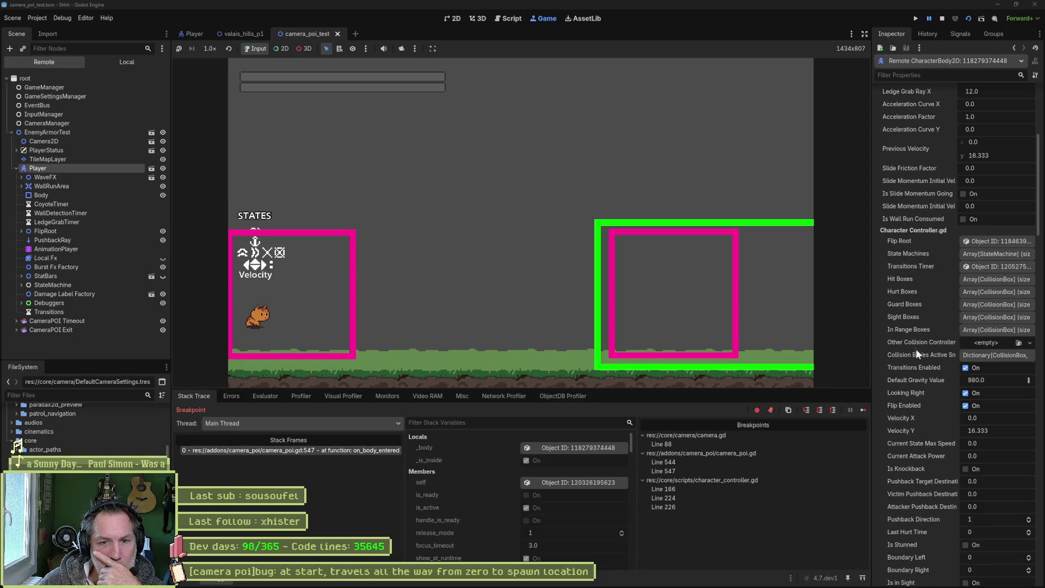
pyautogui.scroll(-2, 919, 227)
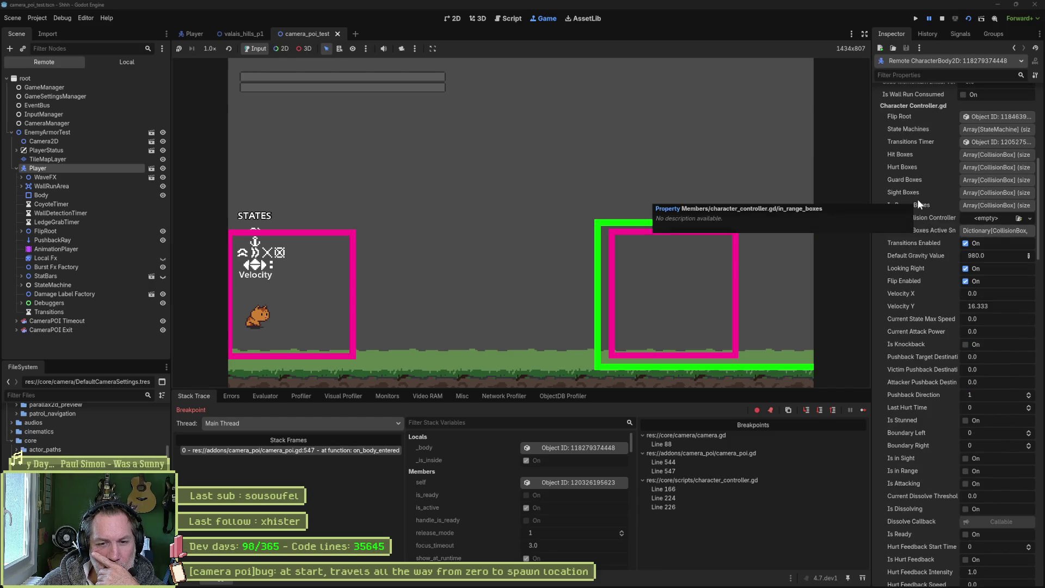
pyautogui.scroll(-1, 919, 203)
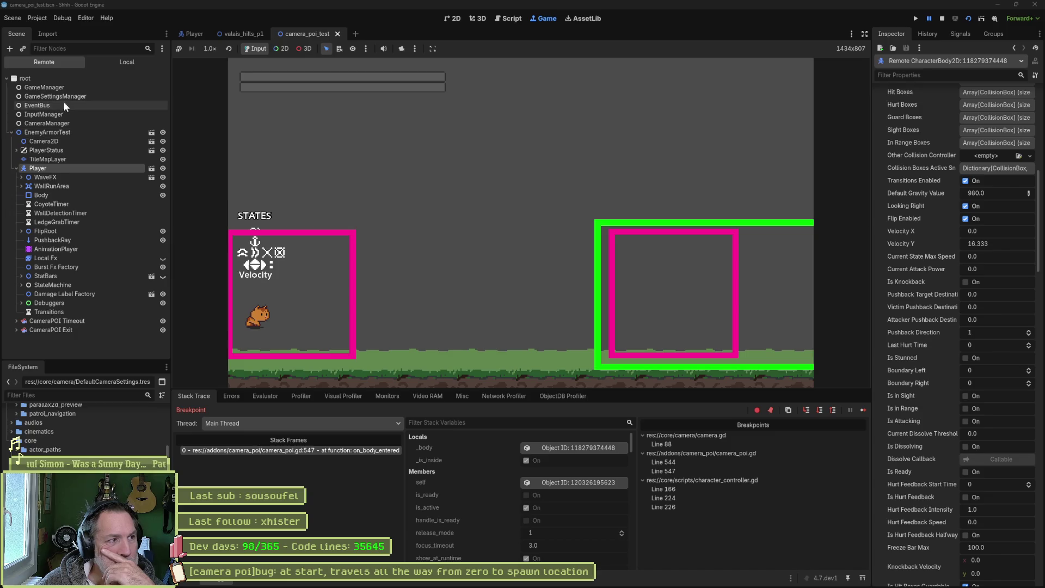
# Step: Inspect GameManager's Level Characters Ready dictionary and its Player entry, then stop the game
pyautogui.click(60, 88)
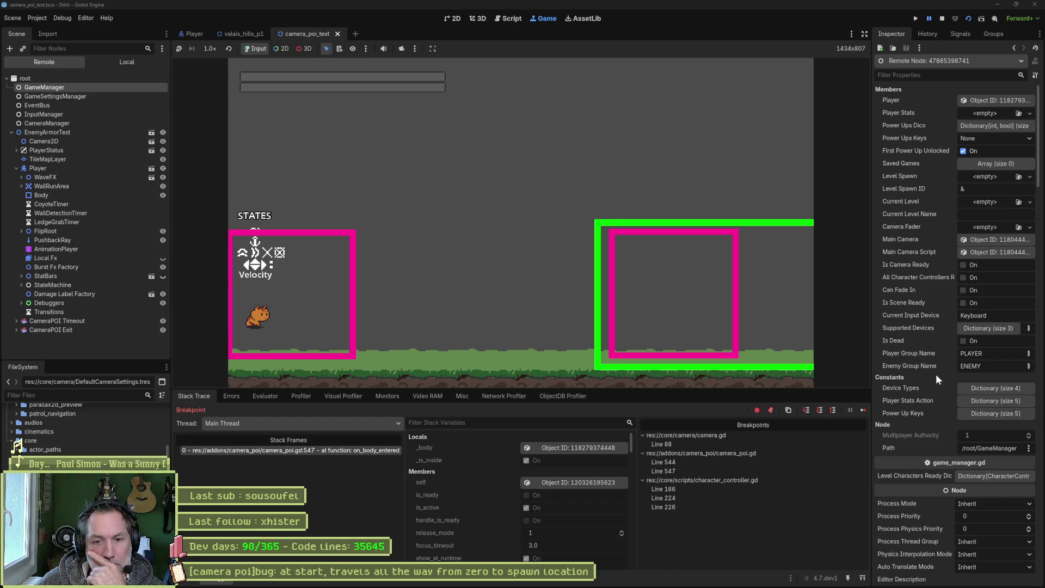
pyautogui.scroll(-3, 928, 388)
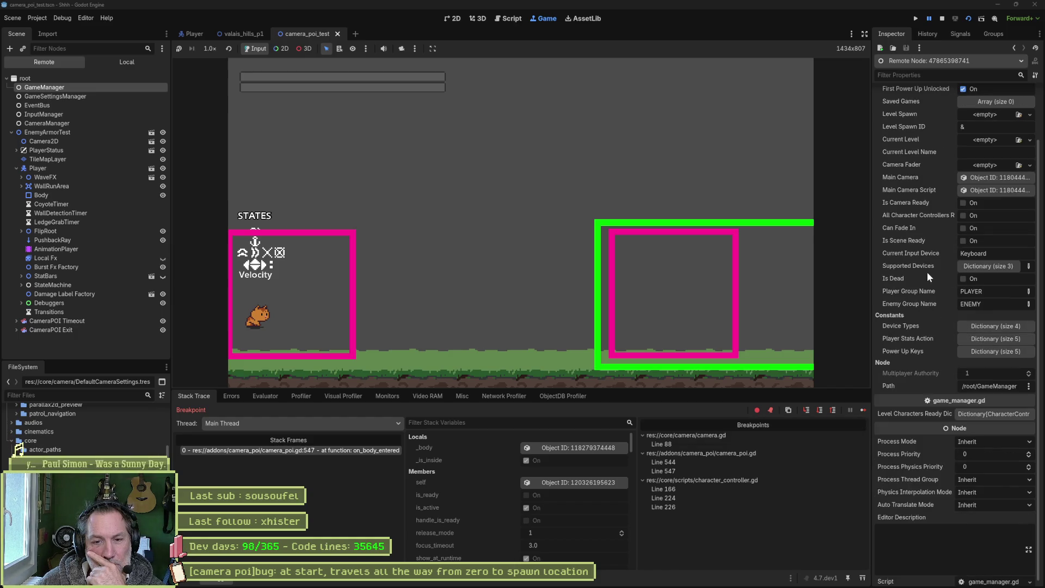
pyautogui.click(967, 416)
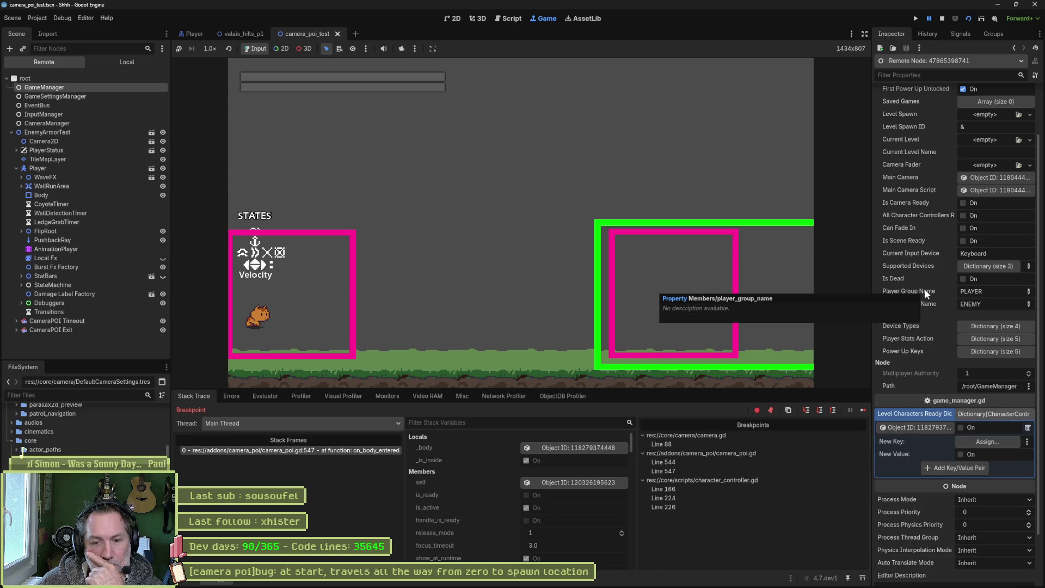
pyautogui.scroll(-3, 924, 289)
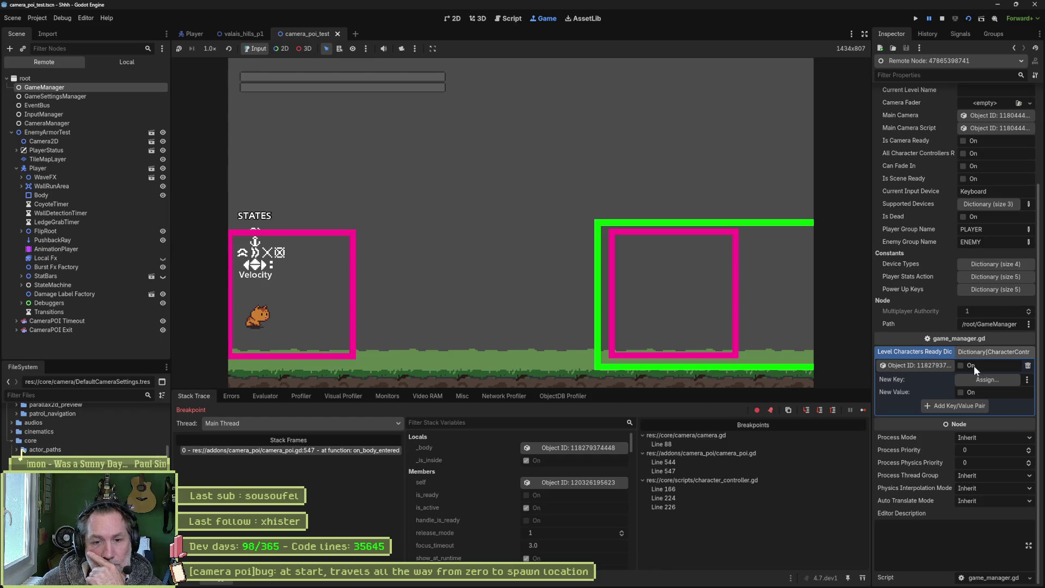
pyautogui.click(934, 366)
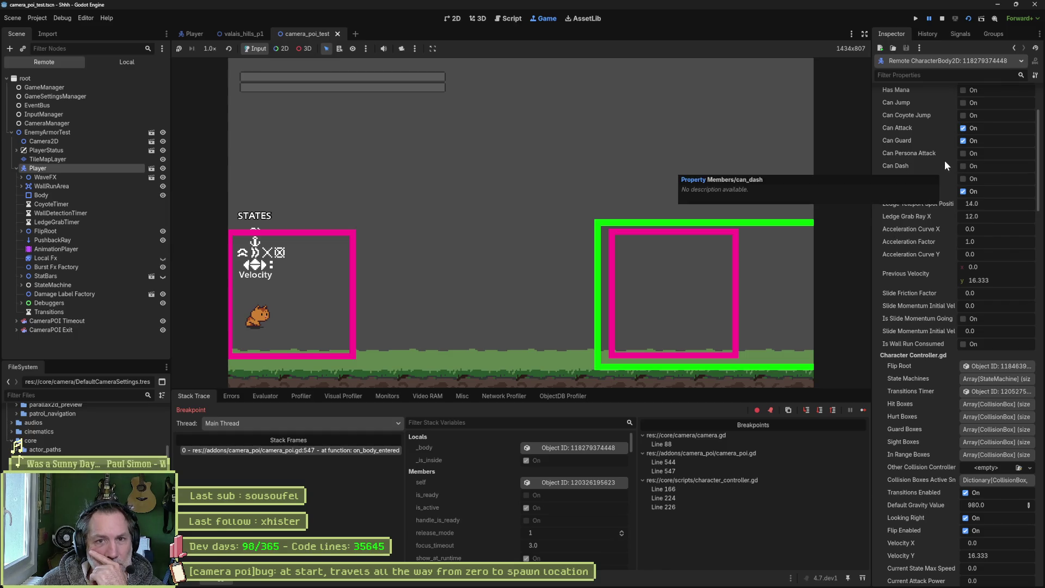
pyautogui.scroll(3, 942, 182)
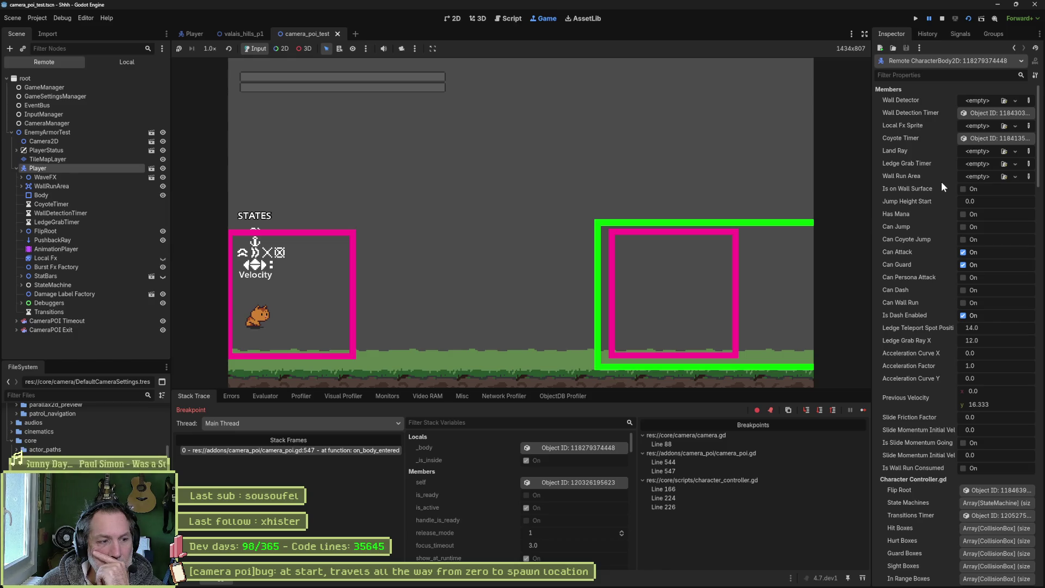
pyautogui.click(940, 18)
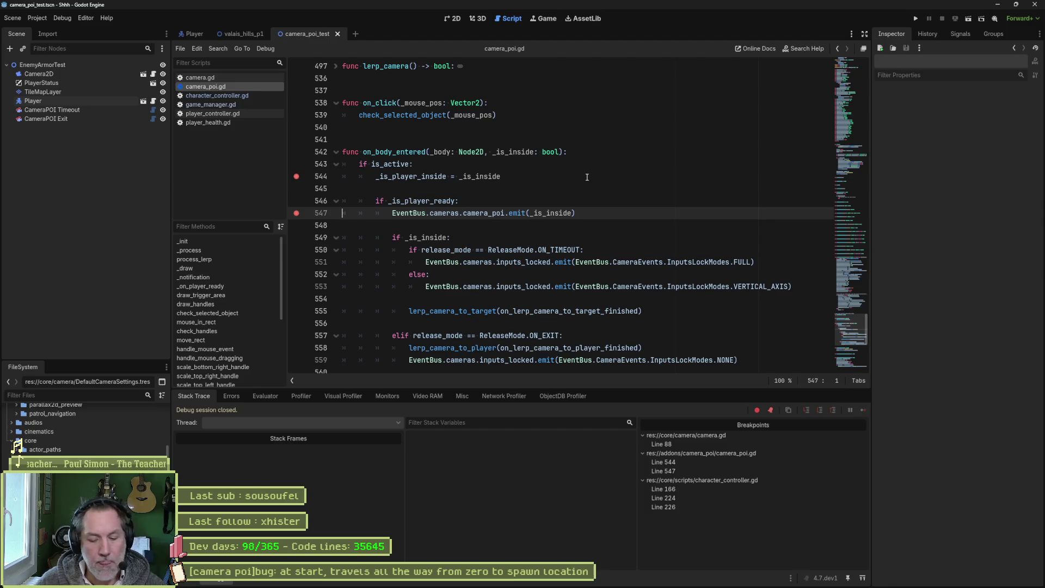
# Step: Open game_manager.gd, breakpoint line 128 where player_ready is emitted, and rerun the game
pyautogui.hotkey('shift', 'alt', 'o')
pyautogui.write('gamem')
pyautogui.press('Return')
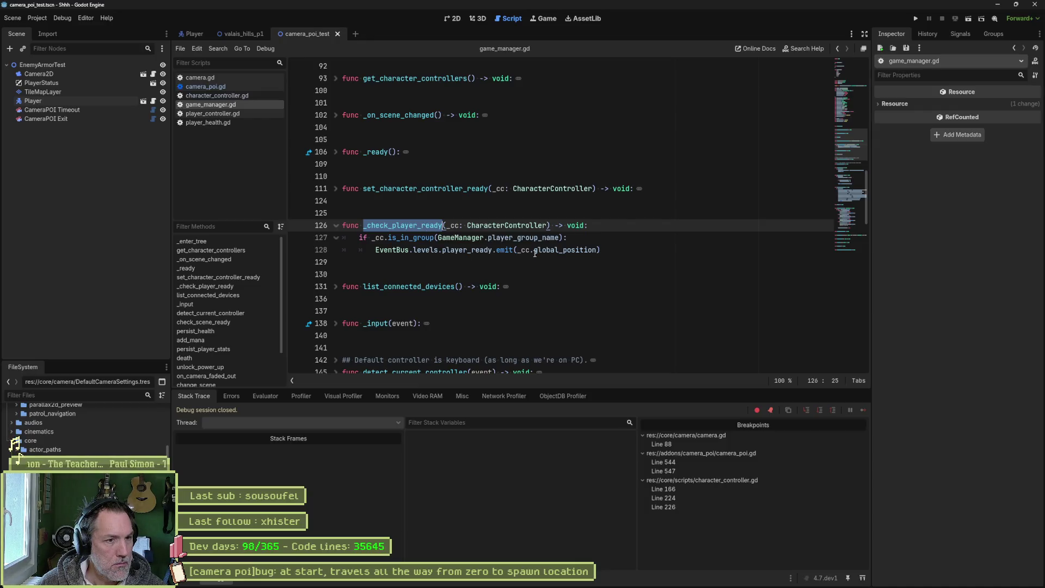
pyautogui.doubleClick(483, 254)
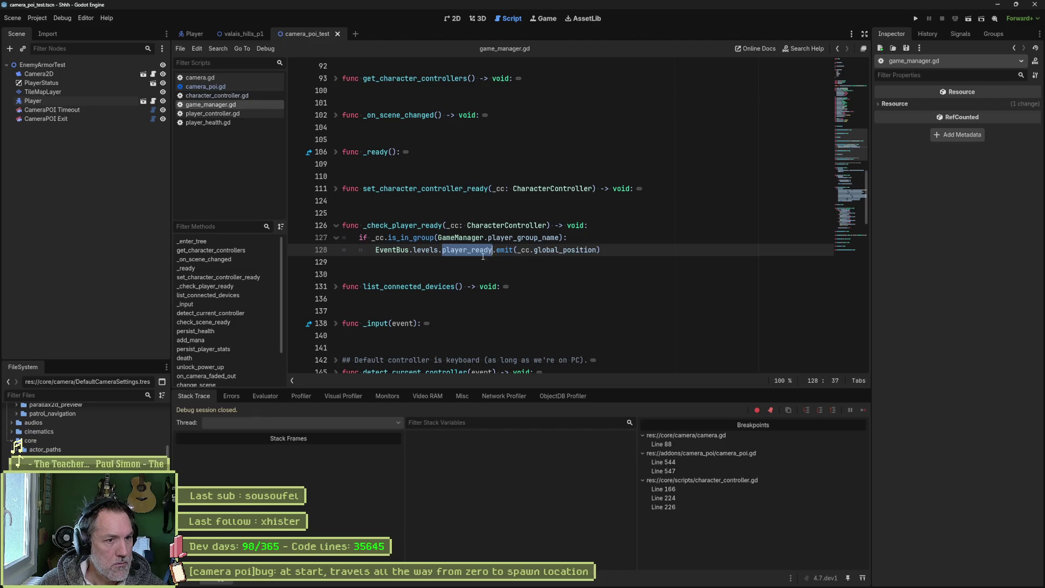
pyautogui.click(300, 249)
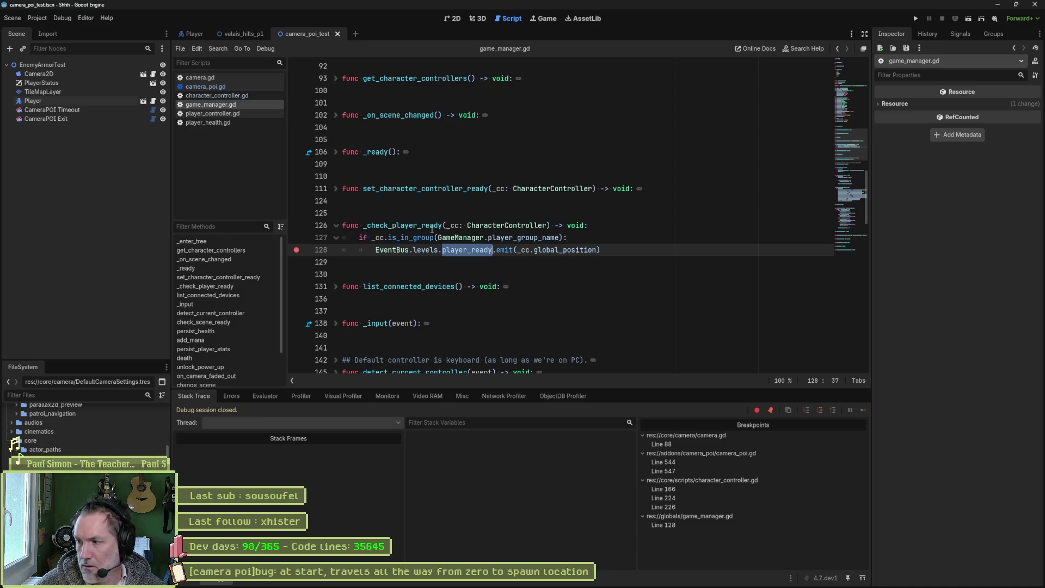
pyautogui.press('F6')
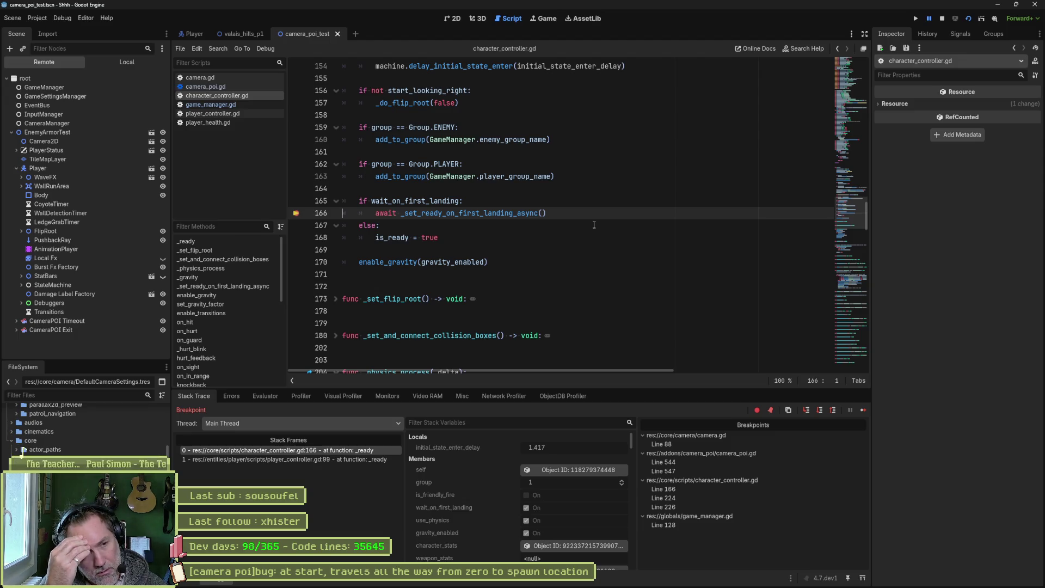
pyautogui.press('F8')
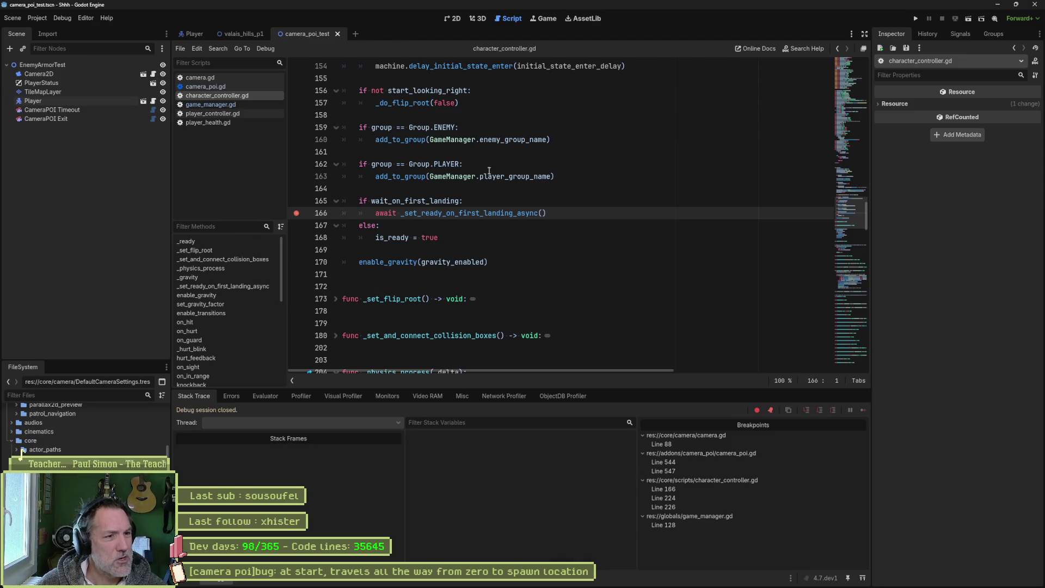
pyautogui.scroll(10, 489, 170)
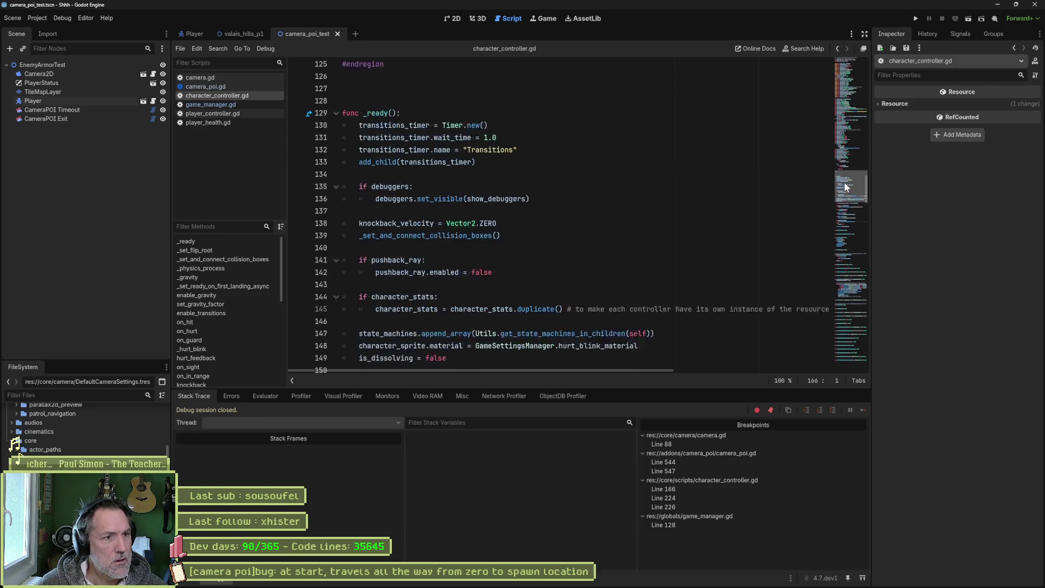
pyautogui.scroll(1, 844, 185)
pyautogui.moveTo(845, 182)
pyautogui.mouseDown()
pyautogui.moveTo(852, 138)
pyautogui.moveTo(851, 202)
pyautogui.mouseUp()
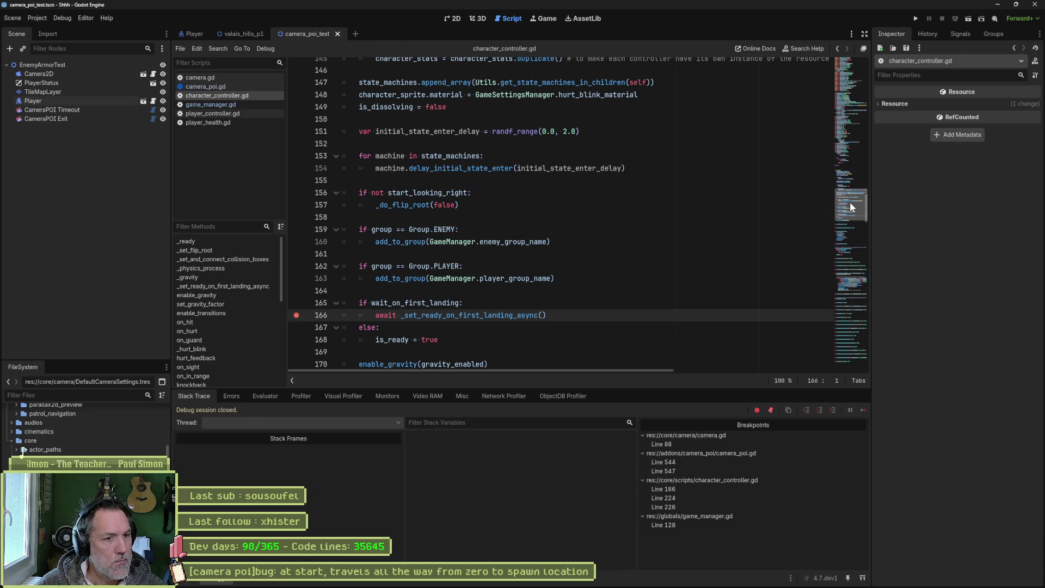
pyautogui.moveTo(527, 317)
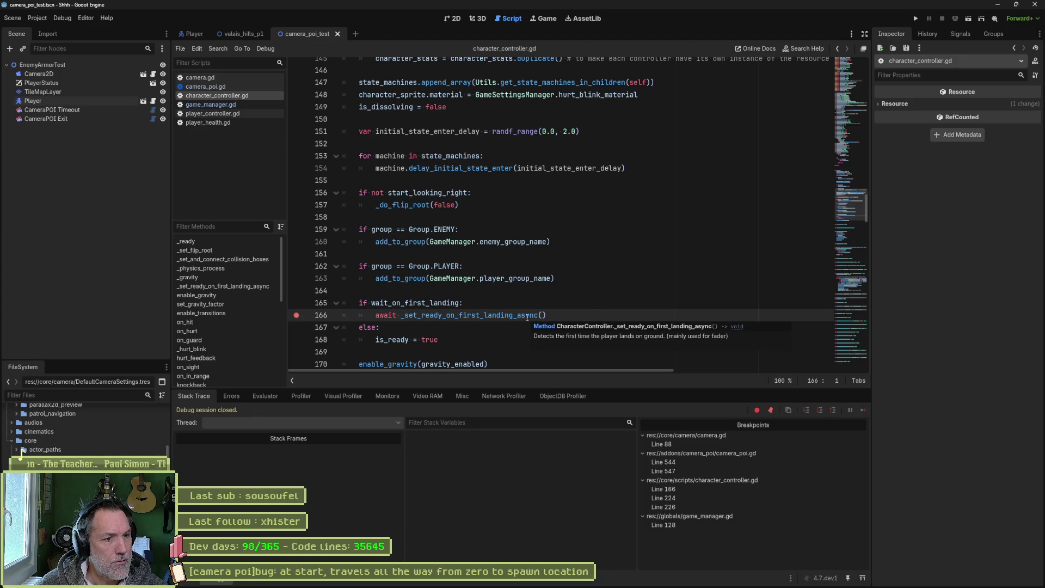
pyautogui.keyDown('ctrl'); pyautogui.click(526, 315); pyautogui.keyUp('ctrl')
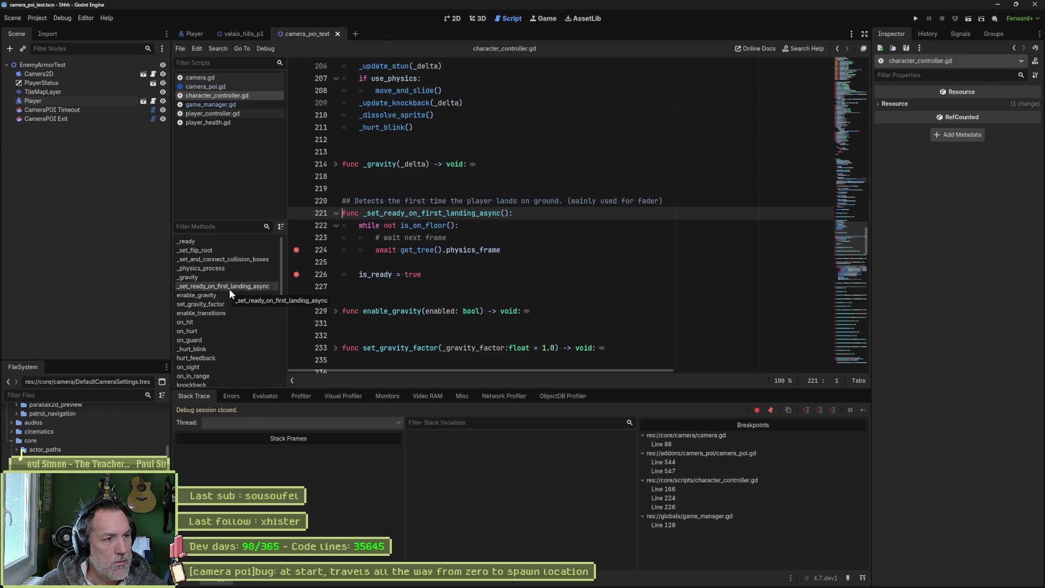
pyautogui.scroll(-2, 221, 337)
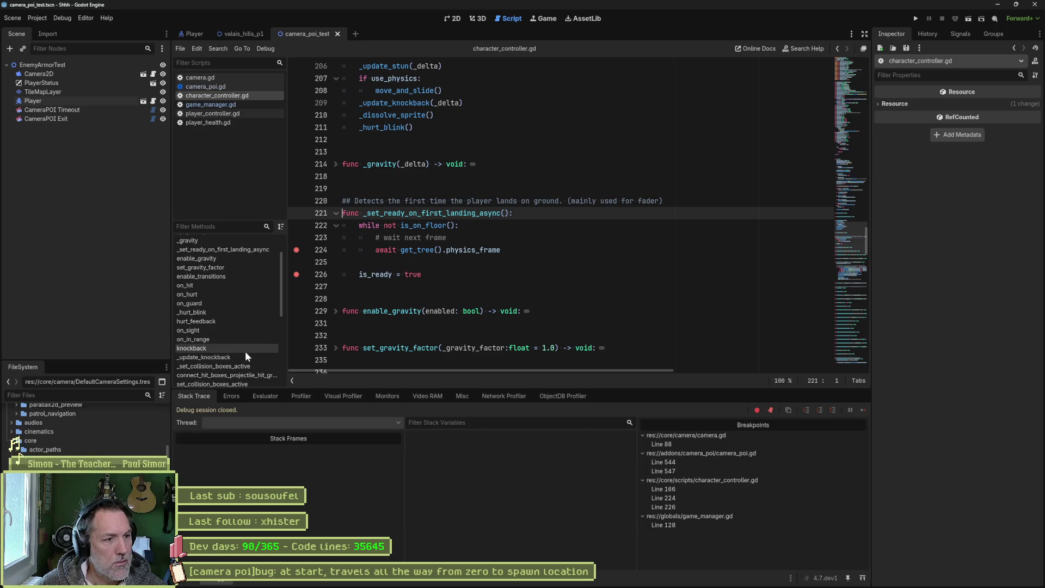
pyautogui.scroll(-4, 246, 354)
pyautogui.scroll(-3, 246, 357)
pyautogui.scroll(-2, 246, 357)
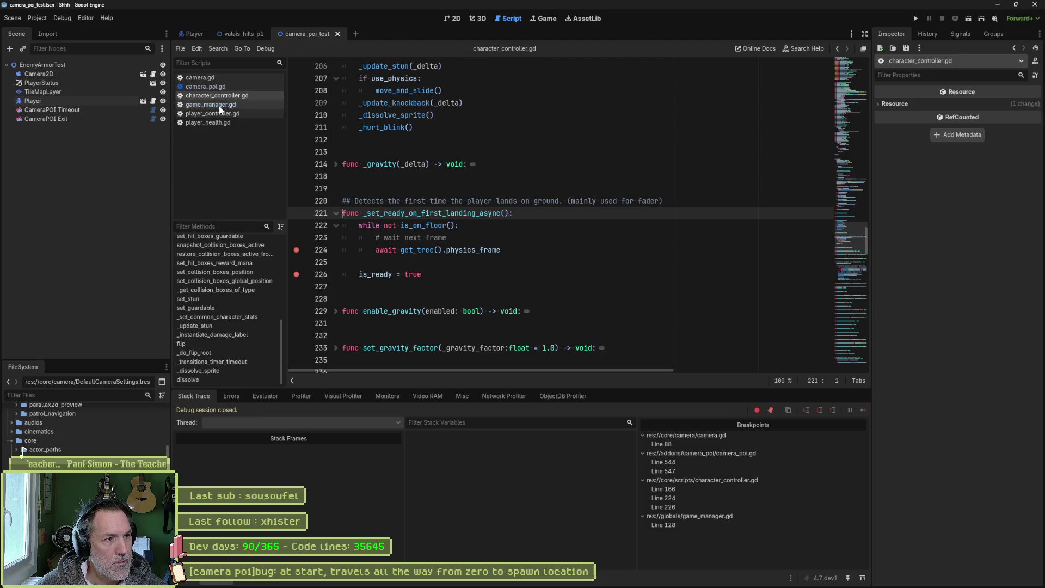
pyautogui.click(576, 175)
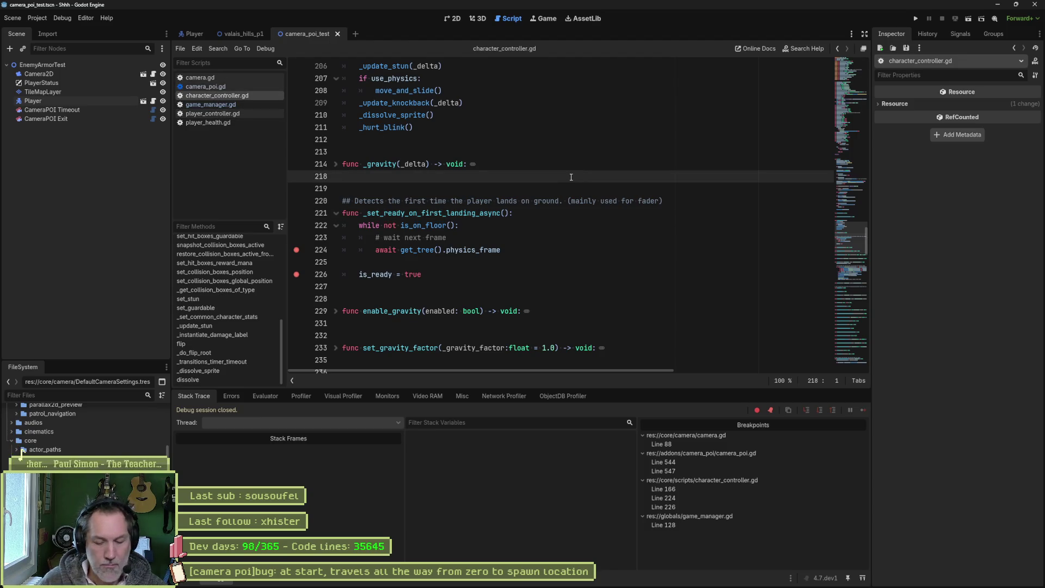
# Step: Open event_bus.gd, unfold class Levels, and select the player_ready signal
pyautogui.hotkey('ctrl', 'alt', 'o')
pyautogui.write('event_bus')
pyautogui.press('Return')
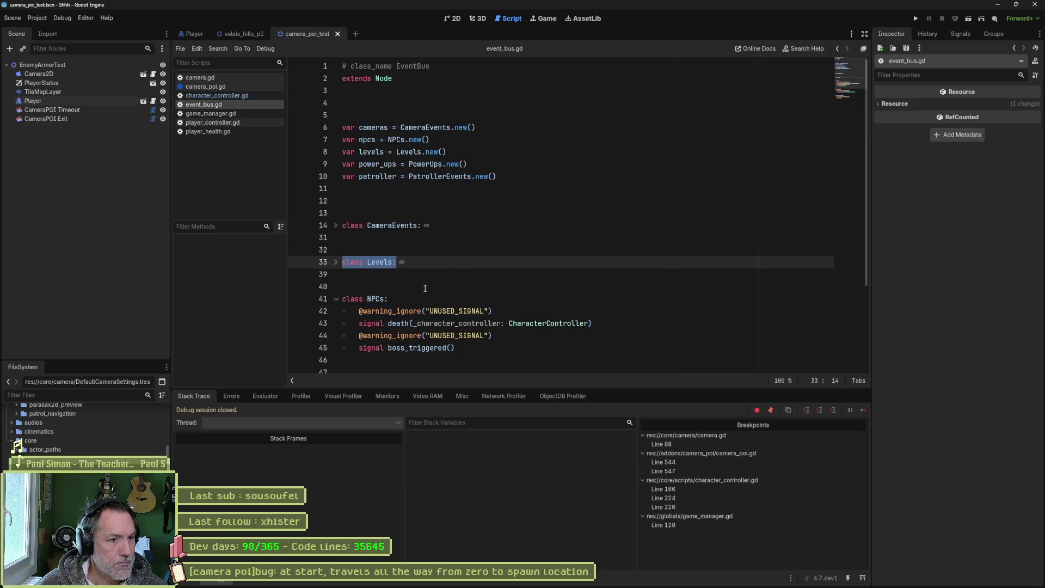
pyautogui.click(336, 263)
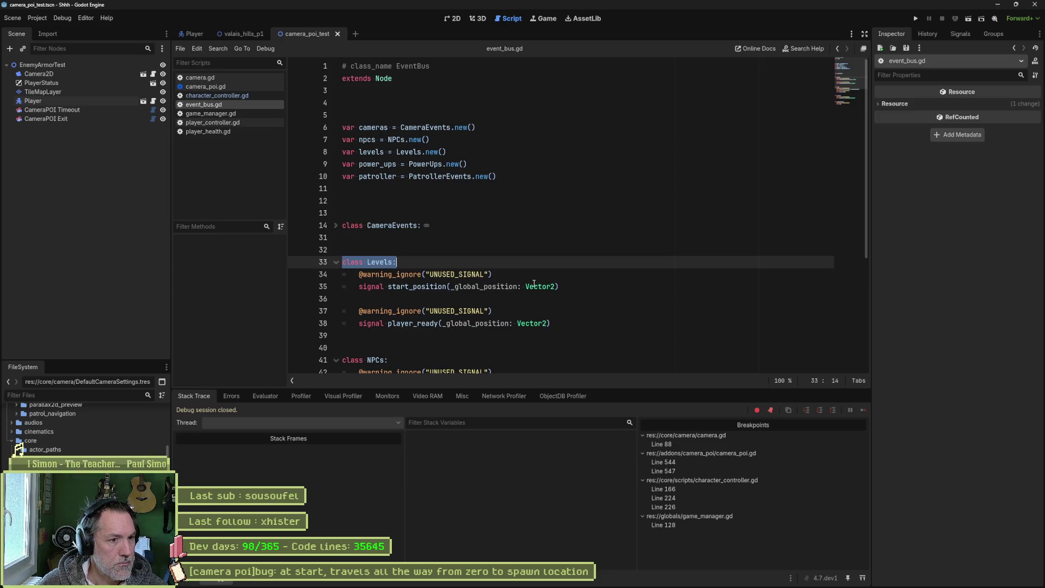
pyautogui.click(416, 325)
pyautogui.doubleClick(416, 324)
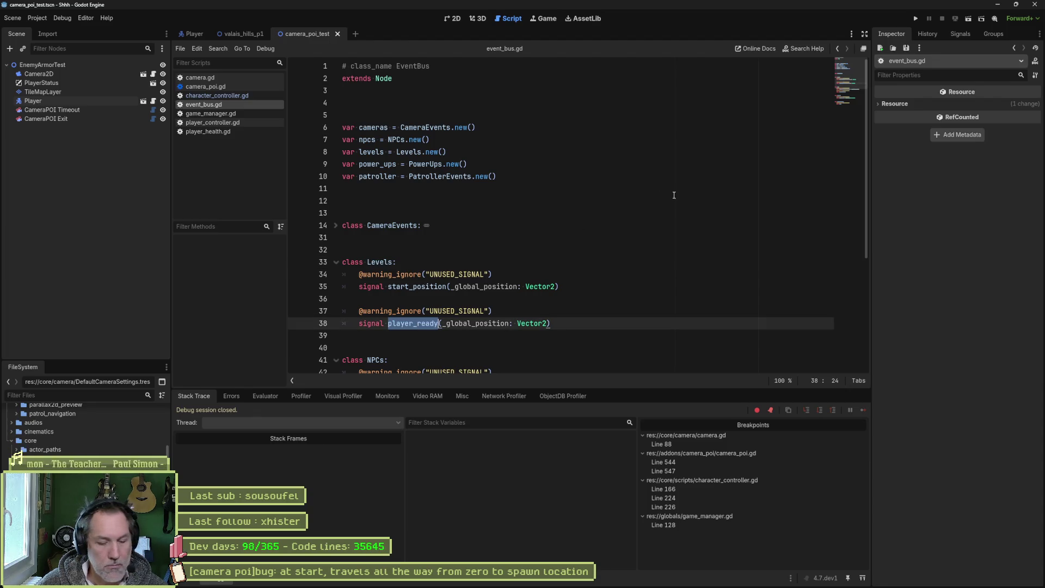
# Step: Find player_ready across the project (19 matches, 6 files) and open camera_poi.gd line 124
pyautogui.hotkey('ctrl', 'shift', 'f')
pyautogui.click(531, 330)
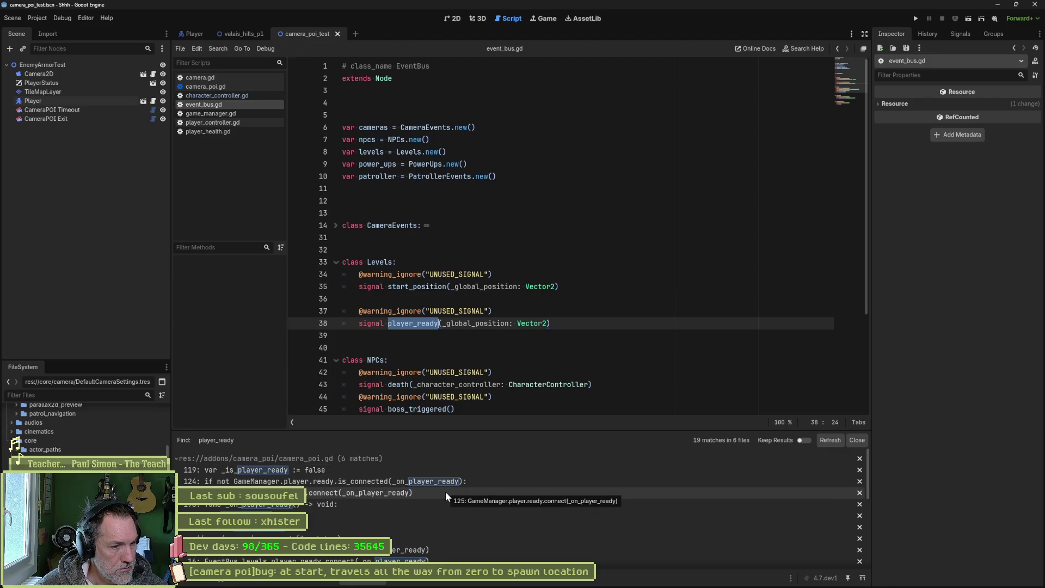
pyautogui.click(362, 482)
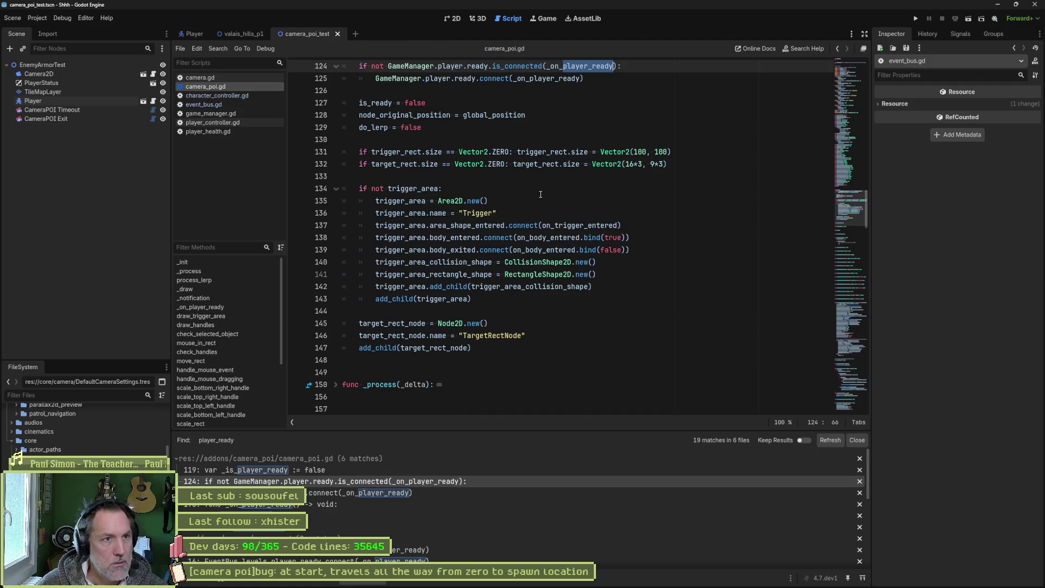
# Step: Duplicate the player_ready connection lines and comment out the original GameManager version
pyautogui.scroll(4, 549, 167)
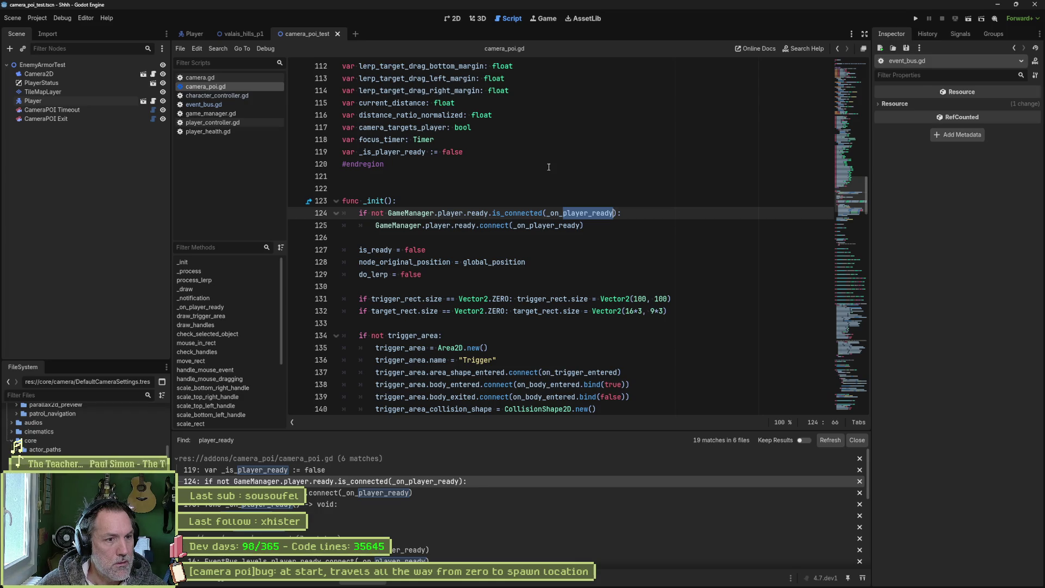
pyautogui.moveTo(592, 226); pyautogui.dragTo(592, 203)
pyautogui.hotkey('ctrl', 'c')
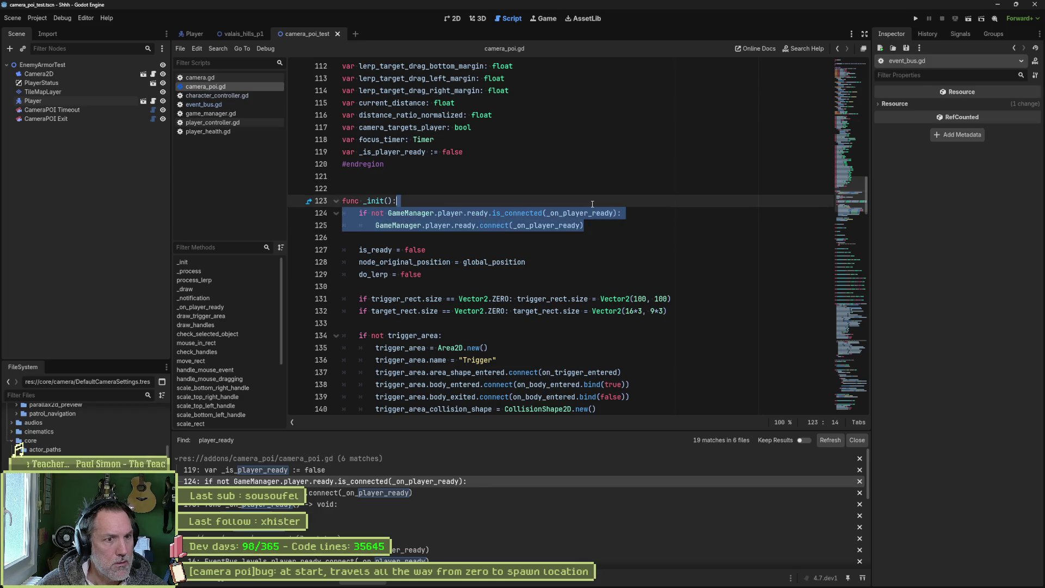
pyautogui.click(626, 229)
pyautogui.hotkey('ctrl', 'v')
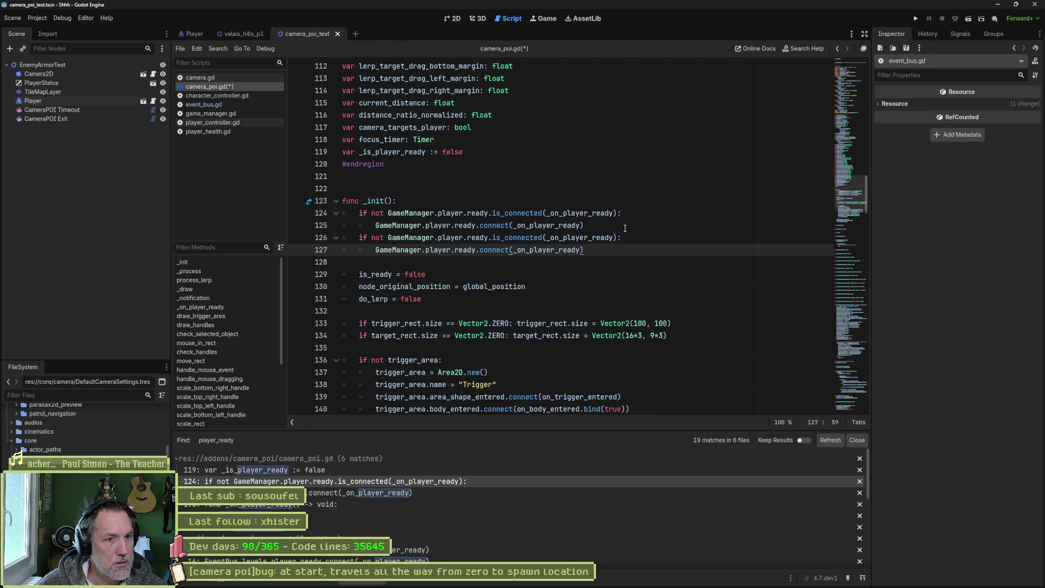
pyautogui.click(625, 228)
pyautogui.press('Return')
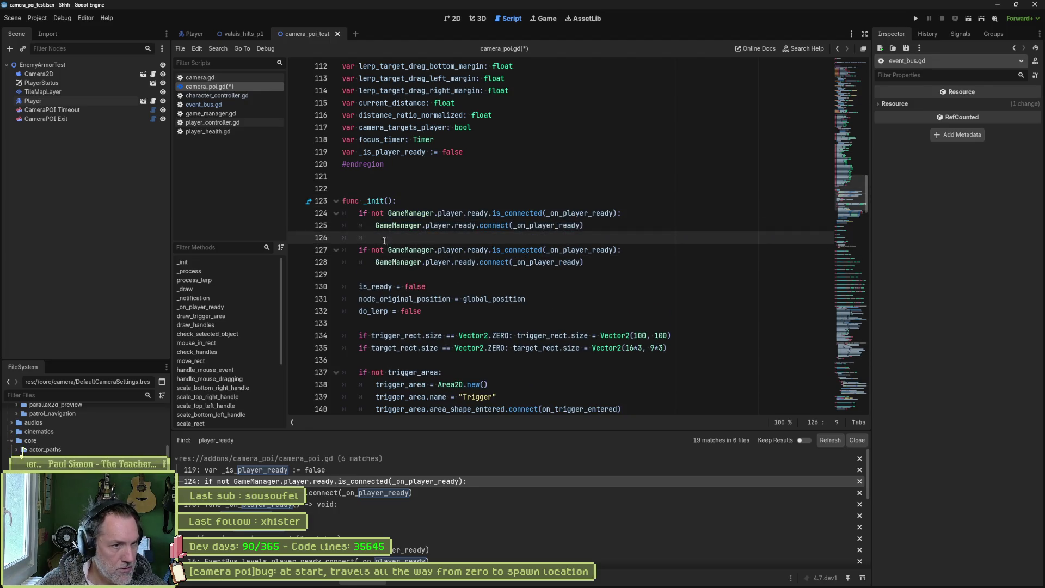
pyautogui.moveTo(418, 213); pyautogui.dragTo(420, 226)
pyautogui.hotkey('ctrl', 'k')
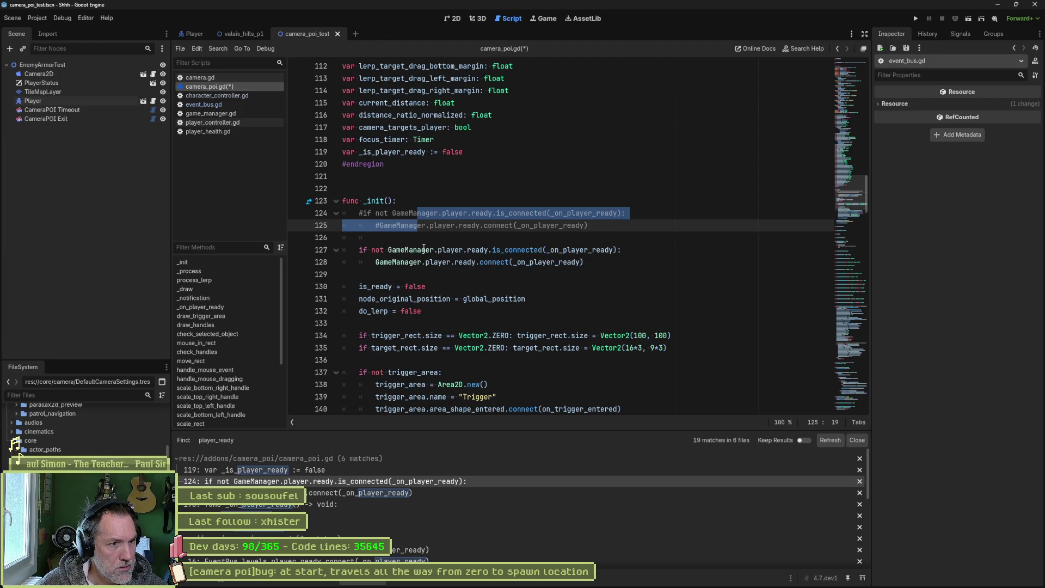
# Step: In the copied check, replace GameManager.player.ready with EventBus.levels.player_ready
pyautogui.moveTo(388, 250); pyautogui.dragTo(487, 250)
pyautogui.press('BackSpace')
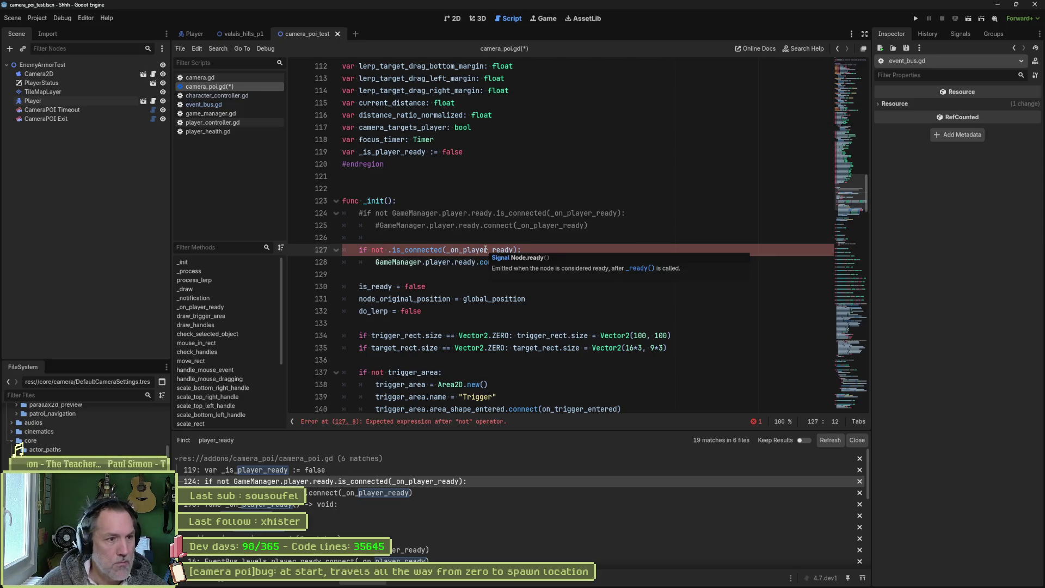
pyautogui.write('EventBus')
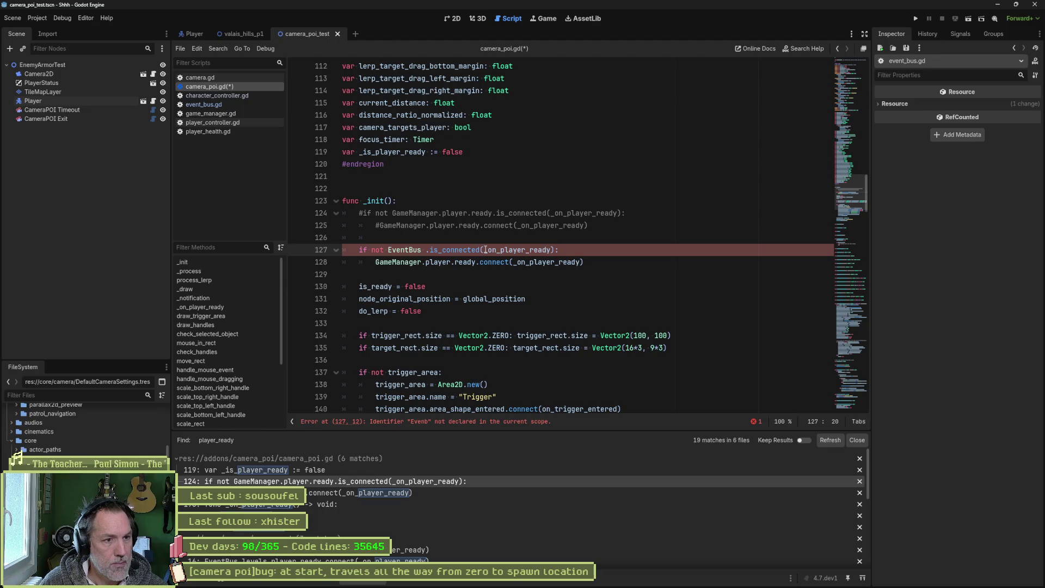
pyautogui.write('.pl')
pyautogui.press('BackSpace')
pyautogui.press('BackSpace')
pyautogui.write('ready')
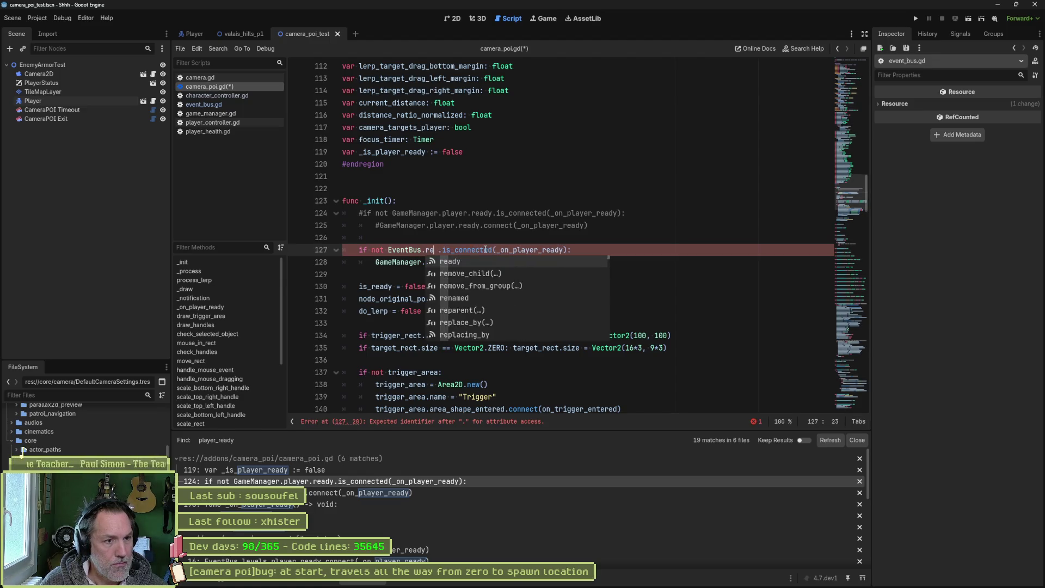
pyautogui.write('.')
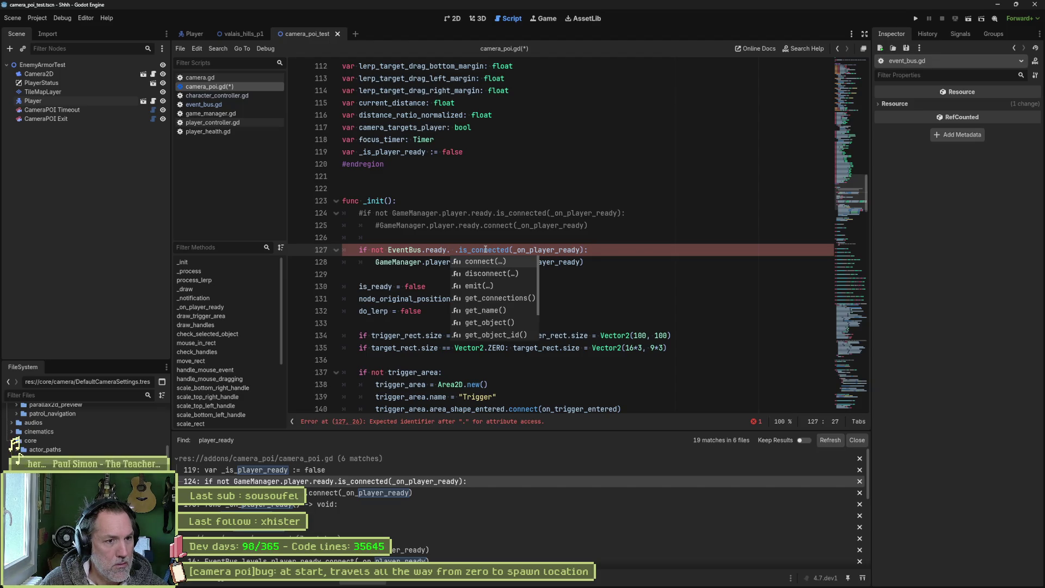
pyautogui.click(240, 106)
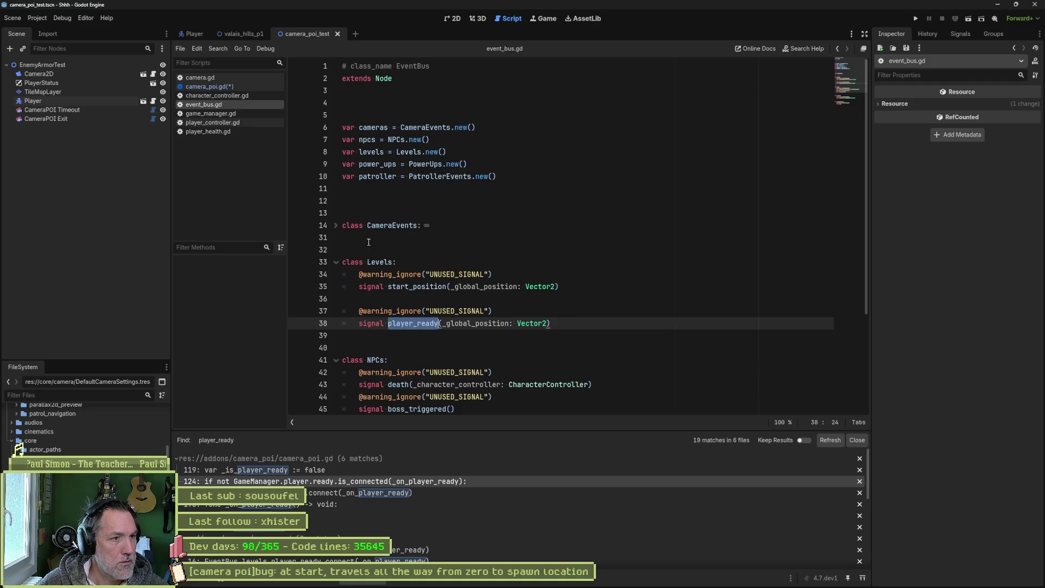
pyautogui.click(213, 86)
pyautogui.press('BackSpace')
pyautogui.press('BackSpace')
pyautogui.press('BackSpace')
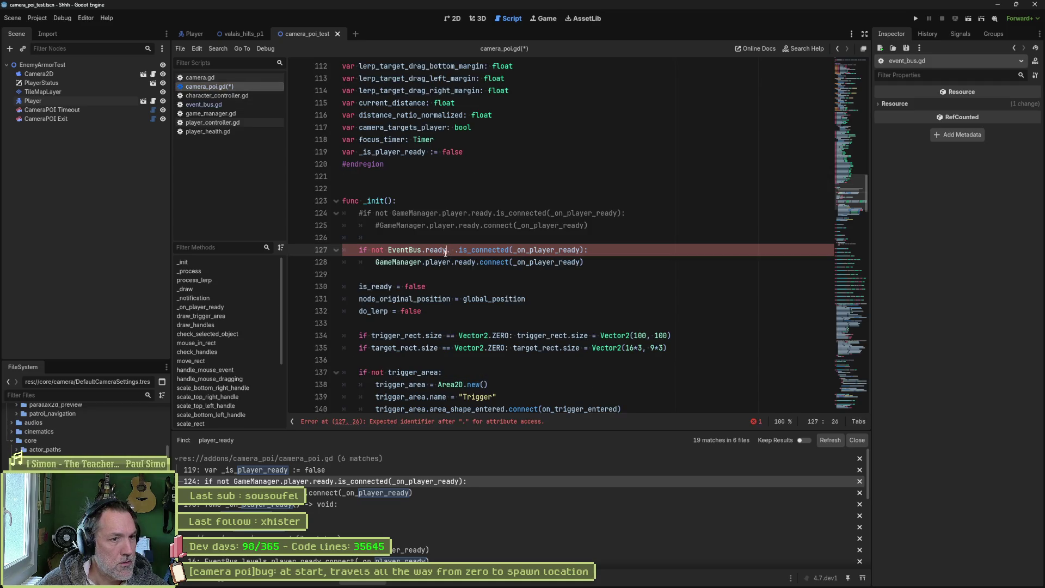
pyautogui.write('levels.')
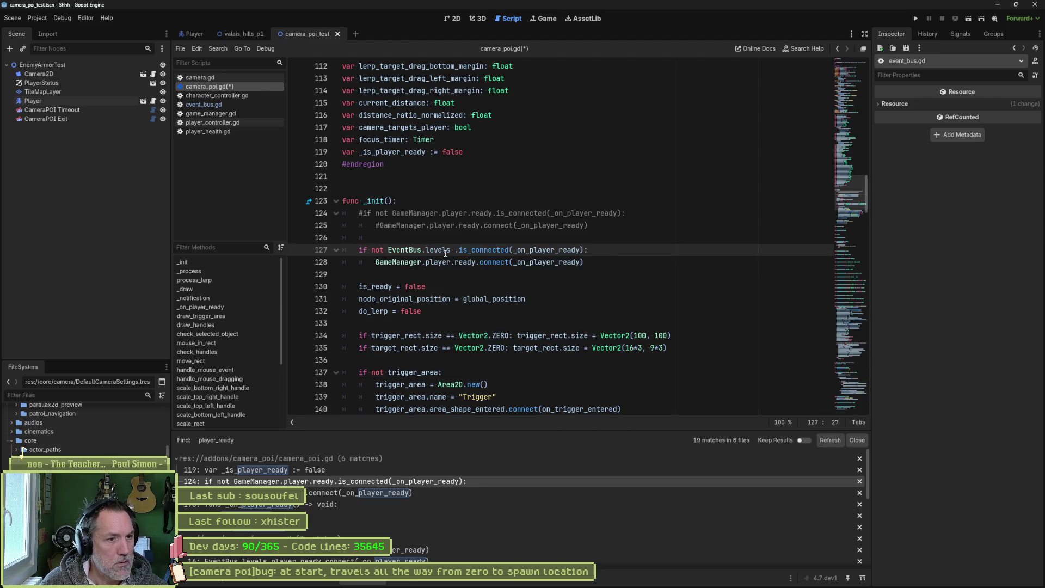
pyautogui.press('Return')
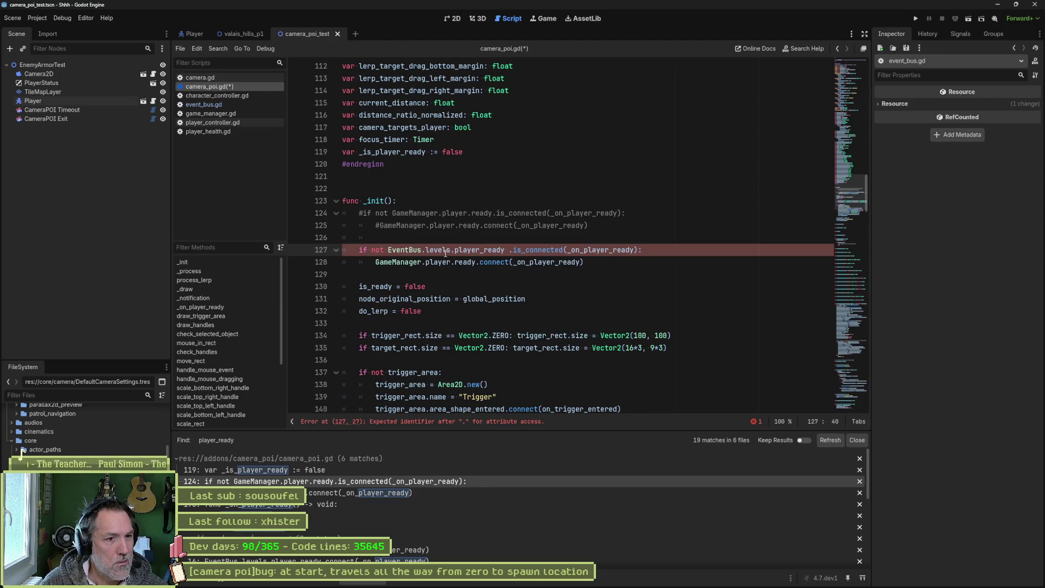
# Step: Paste EventBus.levels.player_ready over GameManager.player.ready on line 128 and save camera_poi.gd
pyautogui.moveTo(387, 249); pyautogui.dragTo(505, 250)
pyautogui.hotkey('ctrl', 'c')
pyautogui.moveTo(376, 262); pyautogui.dragTo(477, 262)
pyautogui.hotkey('ctrl', 'v')
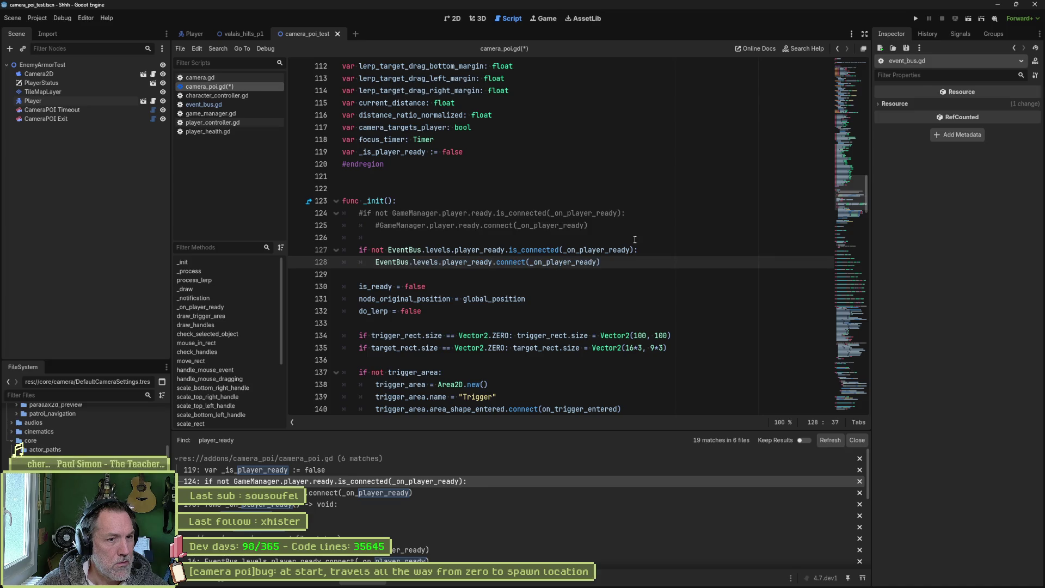
pyautogui.hotkey('ctrl', 's')
pyautogui.moveTo(392, 213); pyautogui.dragTo(493, 213)
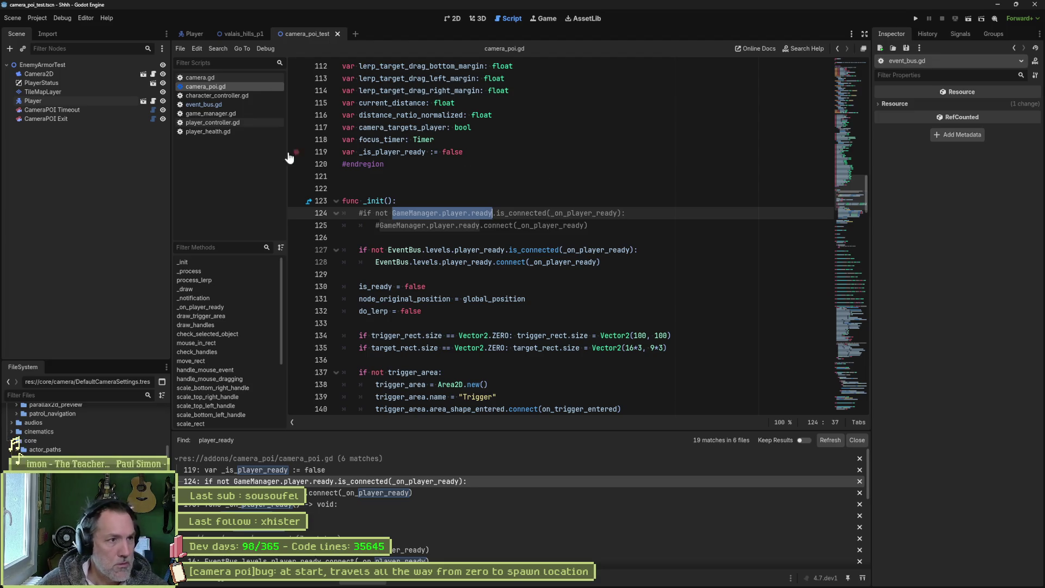
# Step: Review game_manager.gd from the top, then go back to camera_poi.gd
pyautogui.click(250, 115)
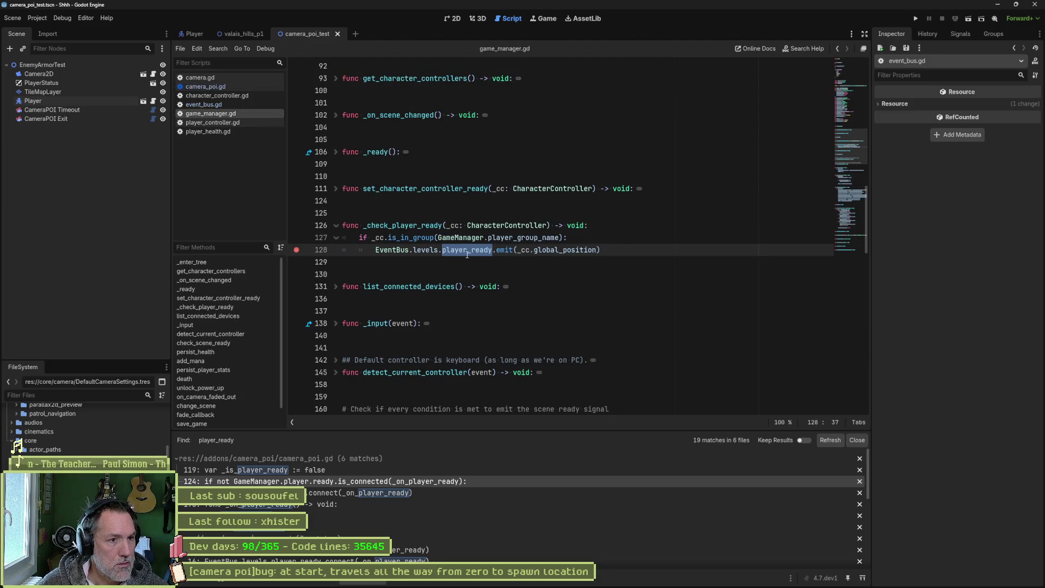
pyautogui.moveTo(468, 255)
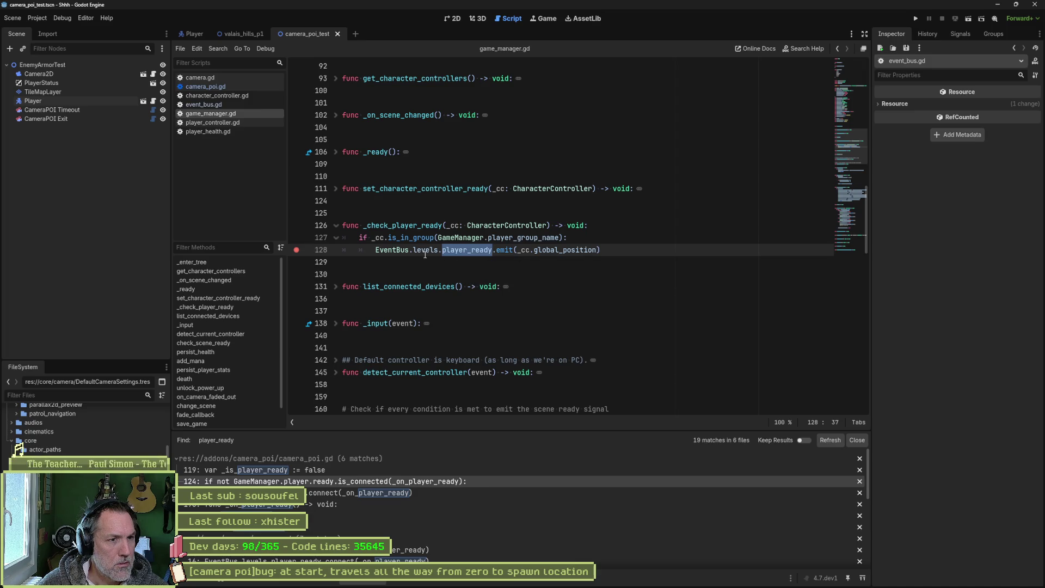
pyautogui.moveTo(850, 163); pyautogui.dragTo(851, 70)
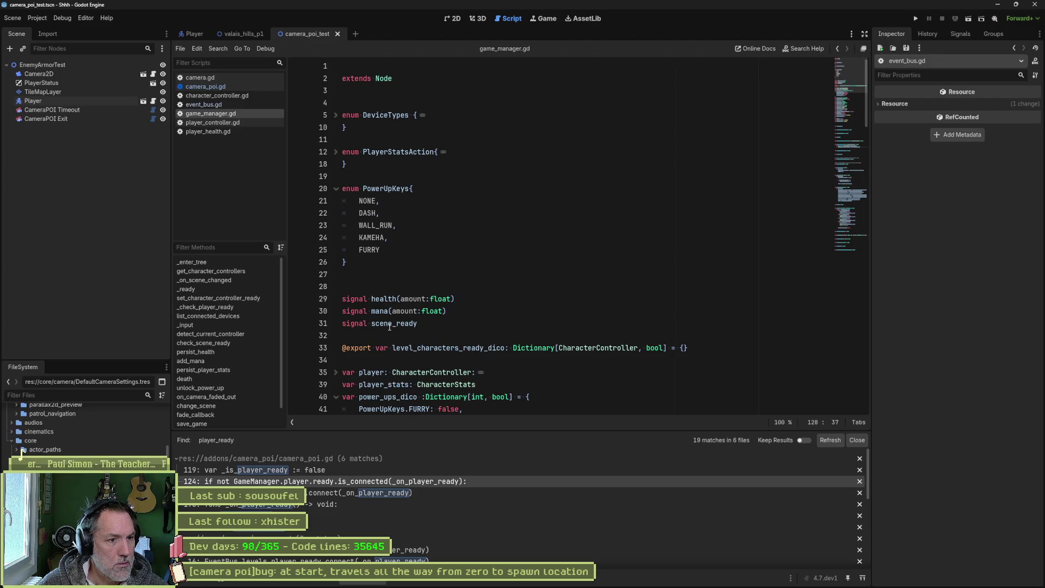
pyautogui.scroll(-1, 400, 327)
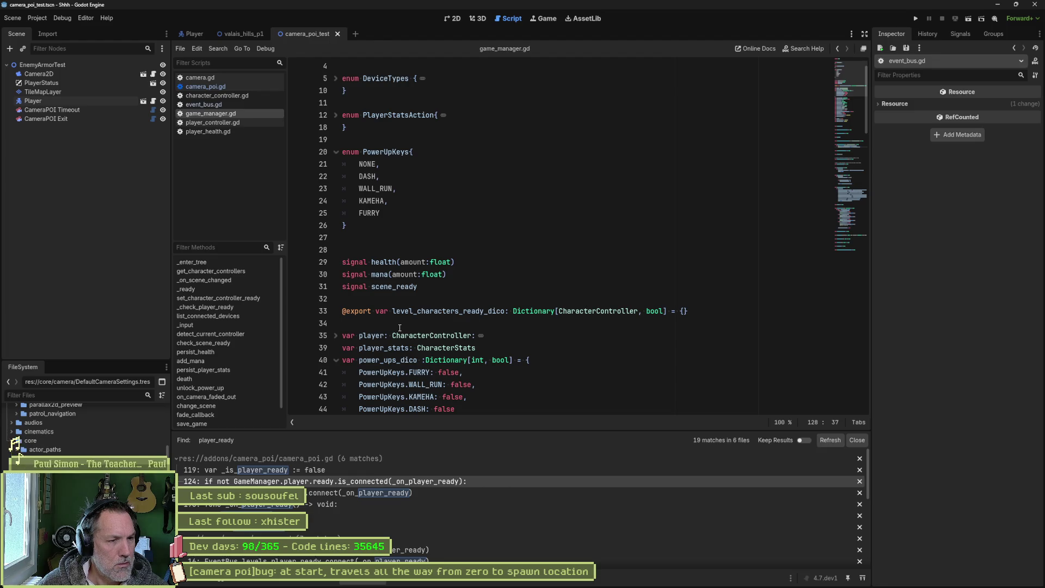
pyautogui.scroll(1, 441, 302)
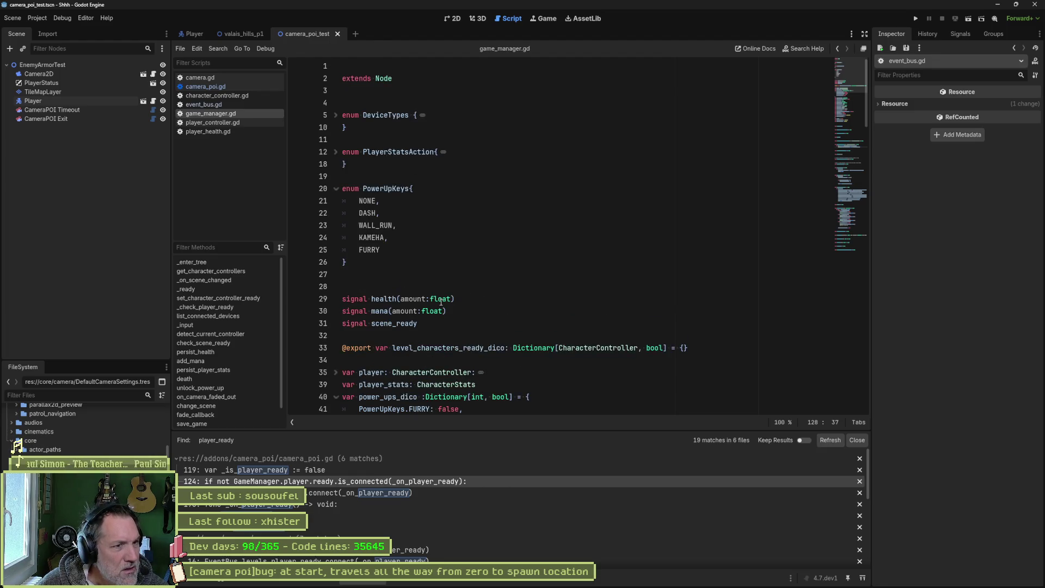
pyautogui.click(232, 86)
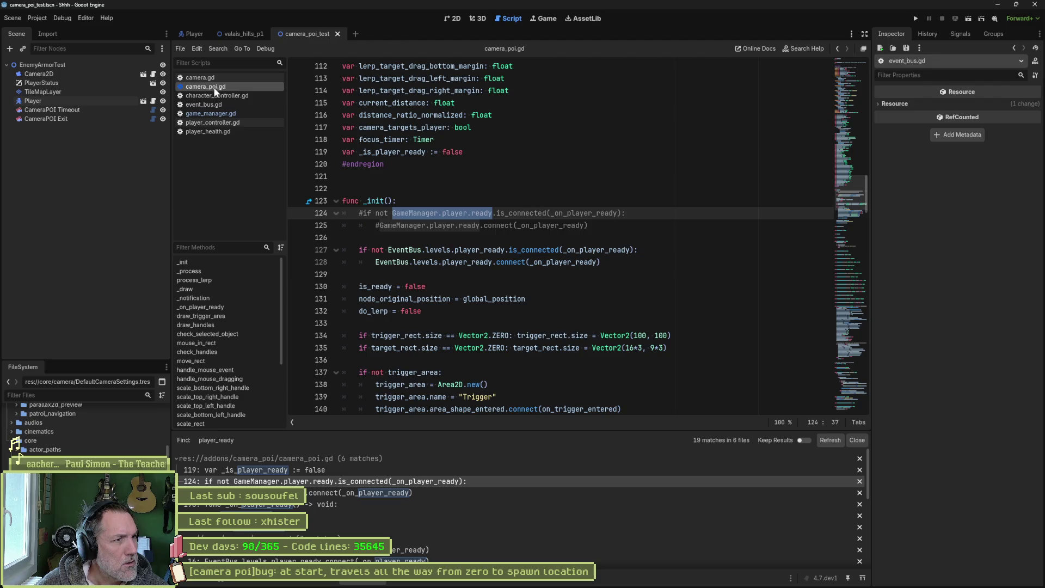
# Step: Follow game_manager.gd's player variable into character_controller.gd, then return to camera_poi.gd and run the test scene
pyautogui.click(208, 114)
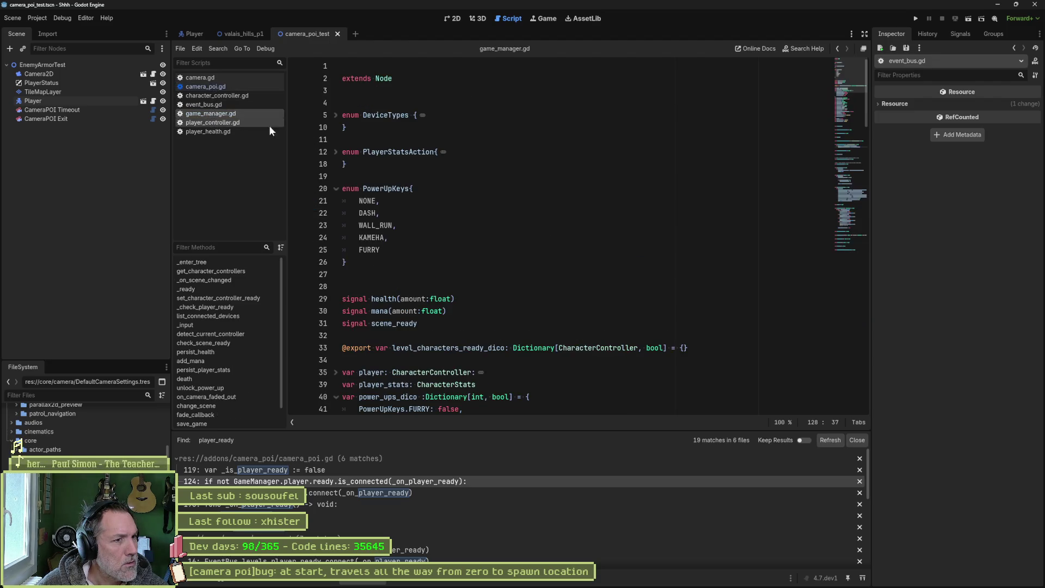
pyautogui.scroll(-3, 455, 323)
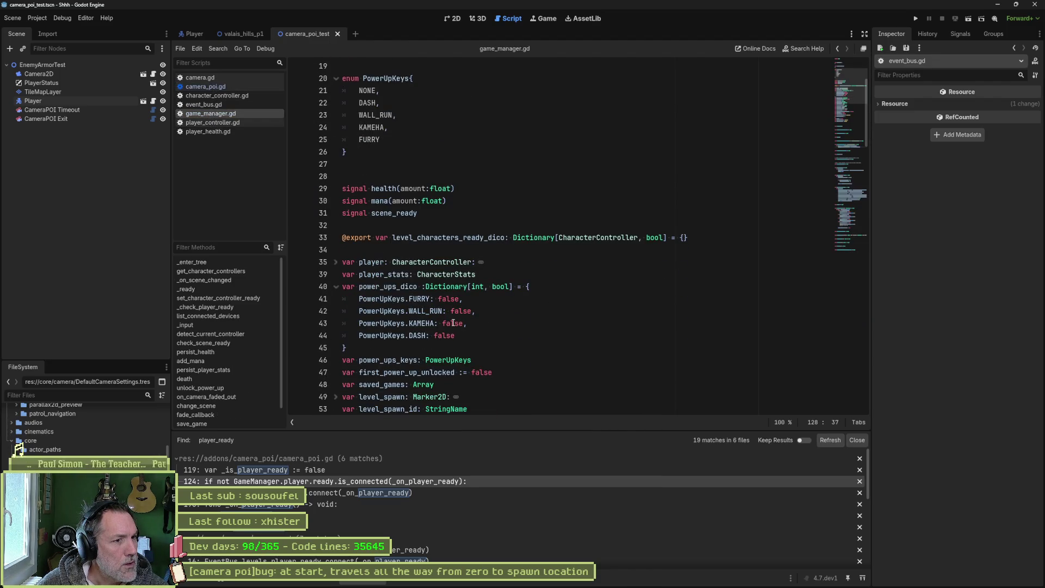
pyautogui.click(434, 262)
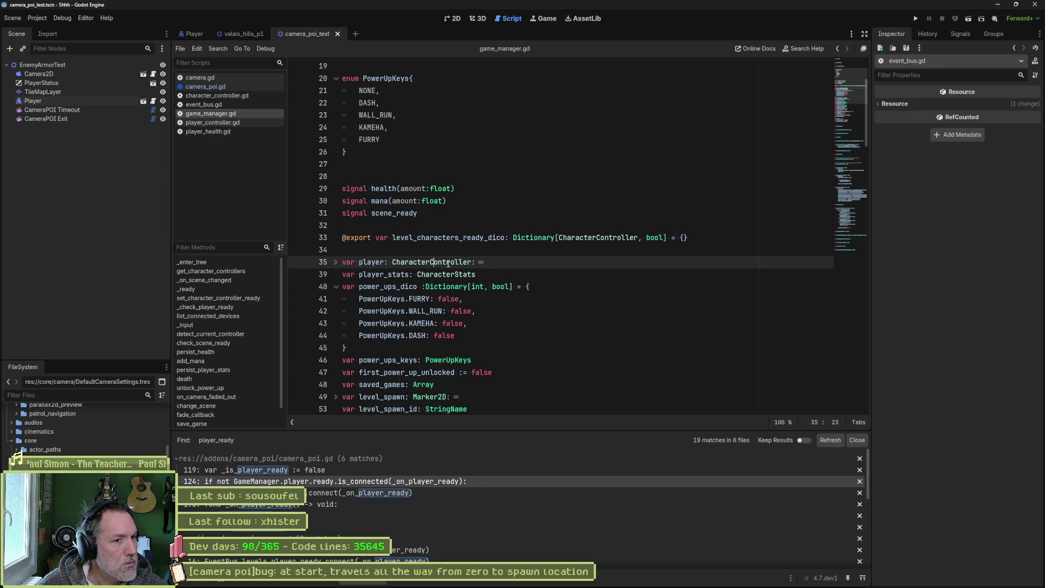
pyautogui.keyDown('ctrl'); pyautogui.click(447, 262); pyautogui.keyUp('ctrl')
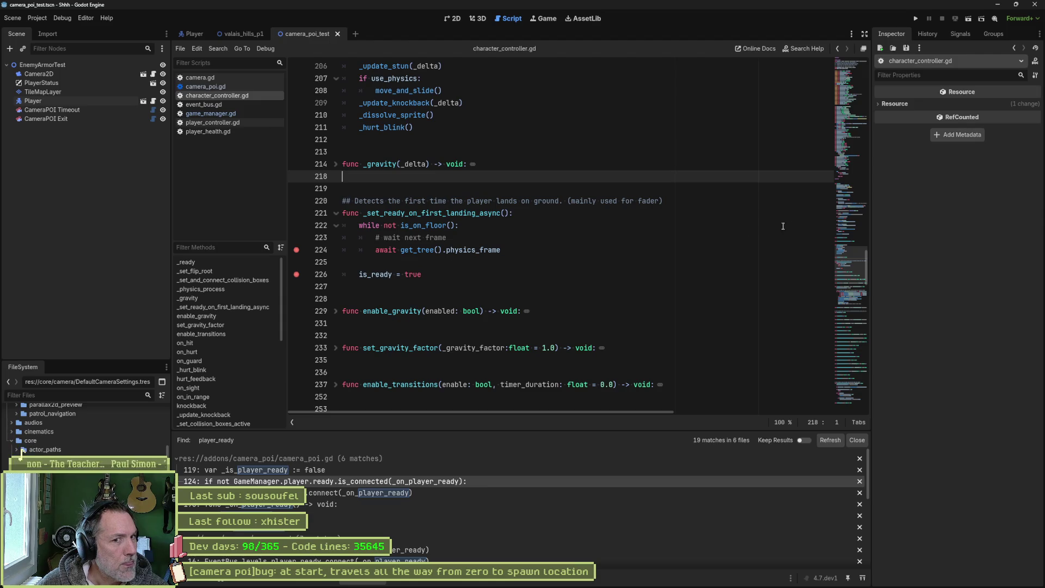
pyautogui.moveTo(843, 276); pyautogui.dragTo(850, 73)
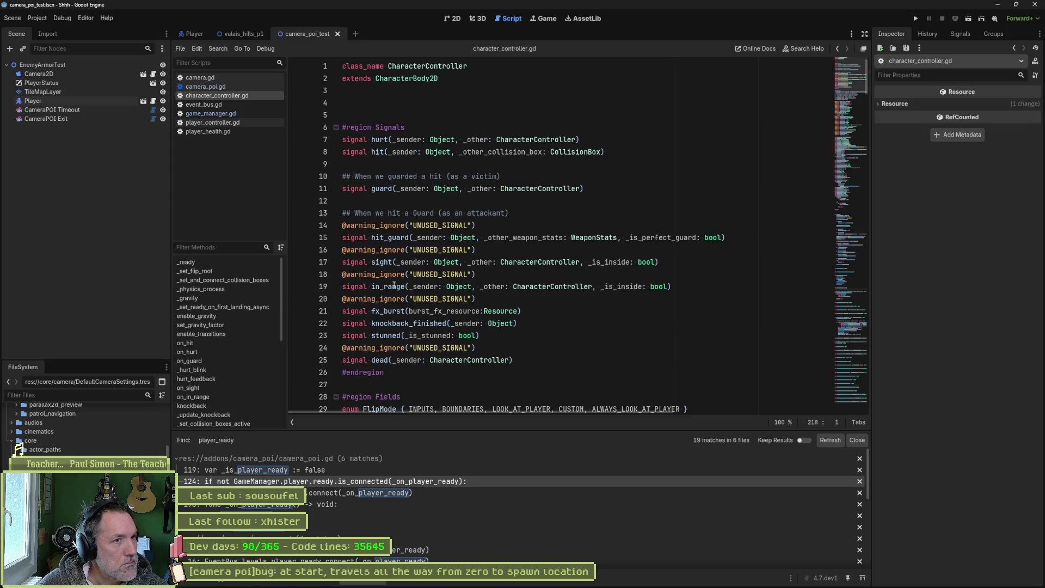
pyautogui.scroll(-1, 498, 308)
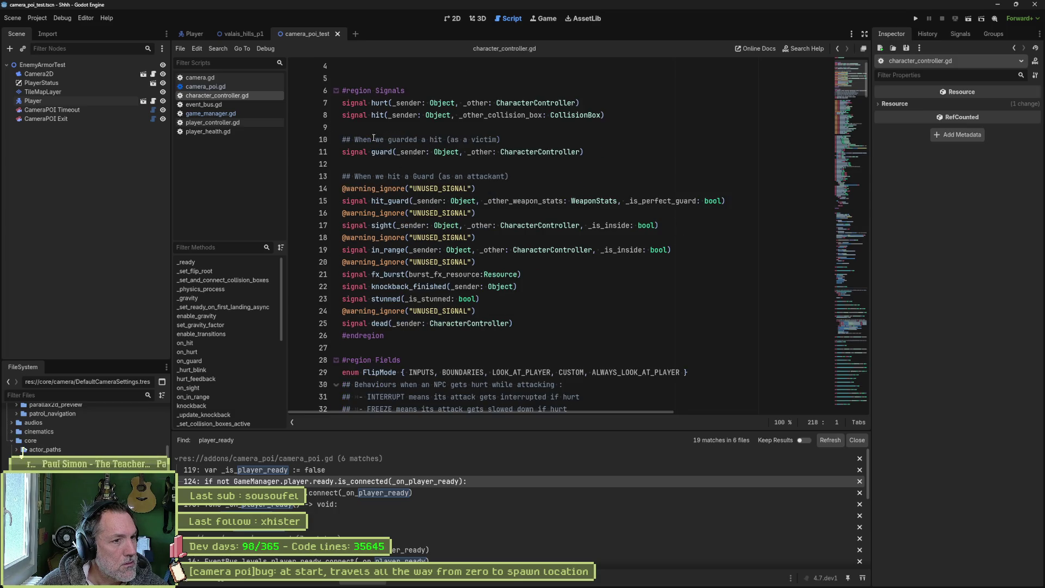
pyautogui.click(235, 87)
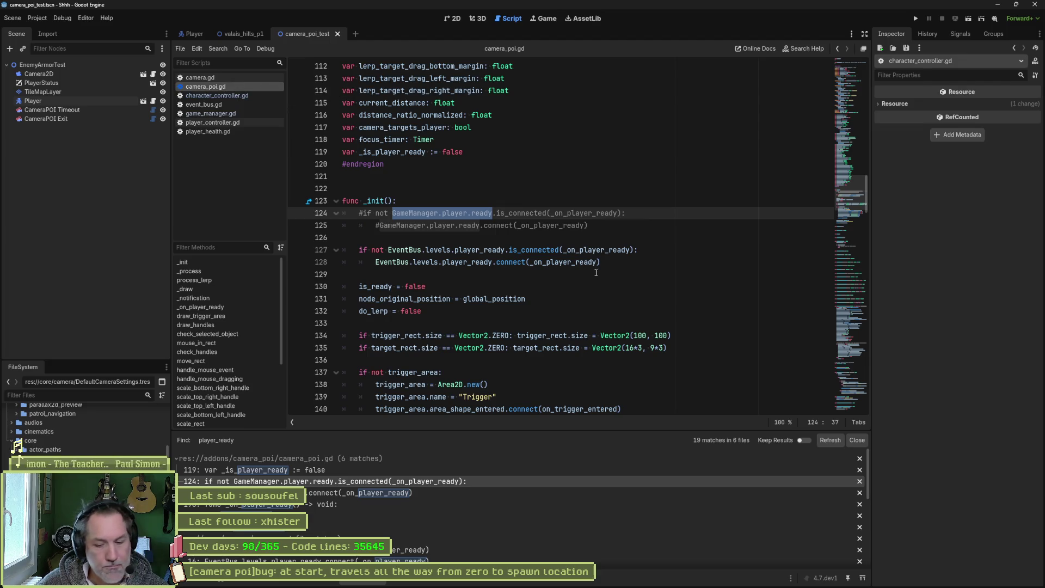
pyautogui.press('F6')
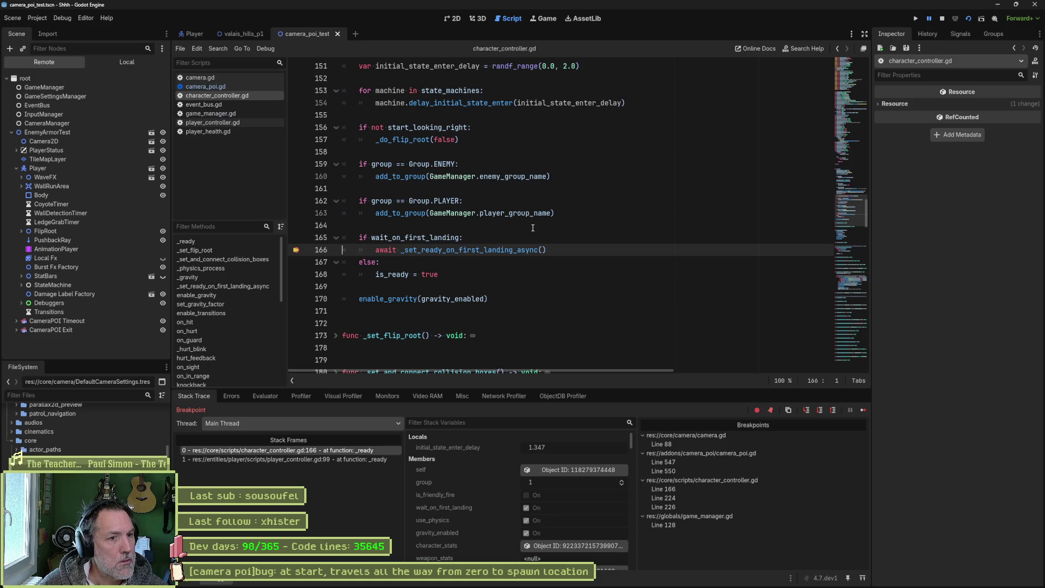
# Step: Continue past the four breakpoint stops, delete all breakpoints, and resume the game
pyautogui.click(864, 409)
pyautogui.click(864, 409)
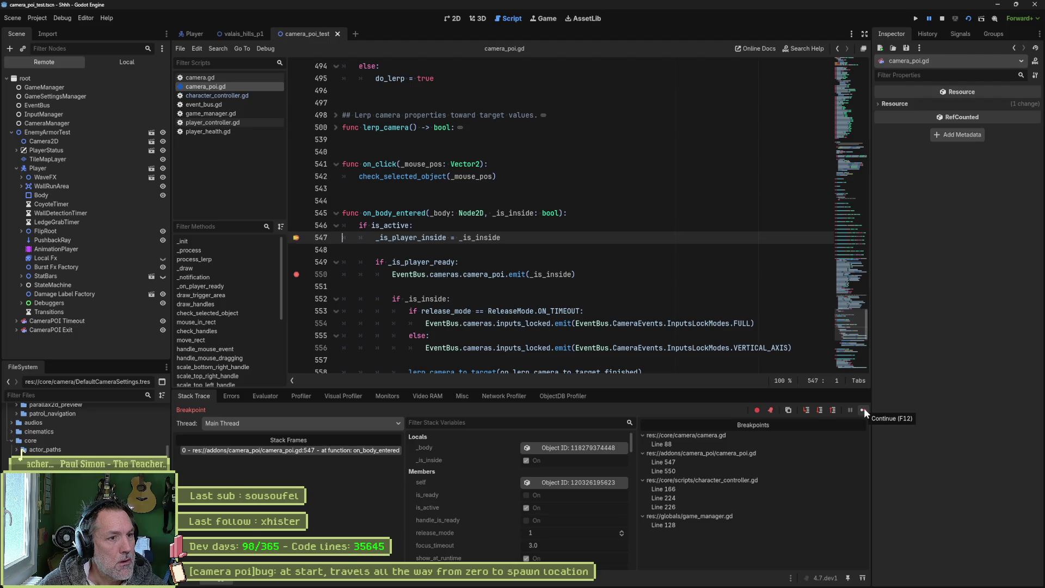
pyautogui.click(864, 409)
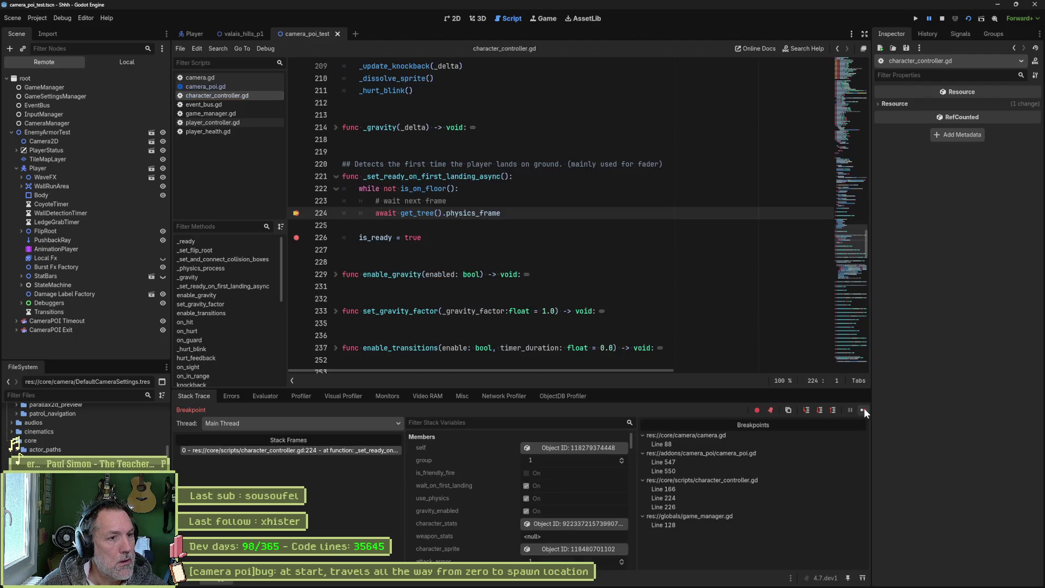
pyautogui.click(864, 410)
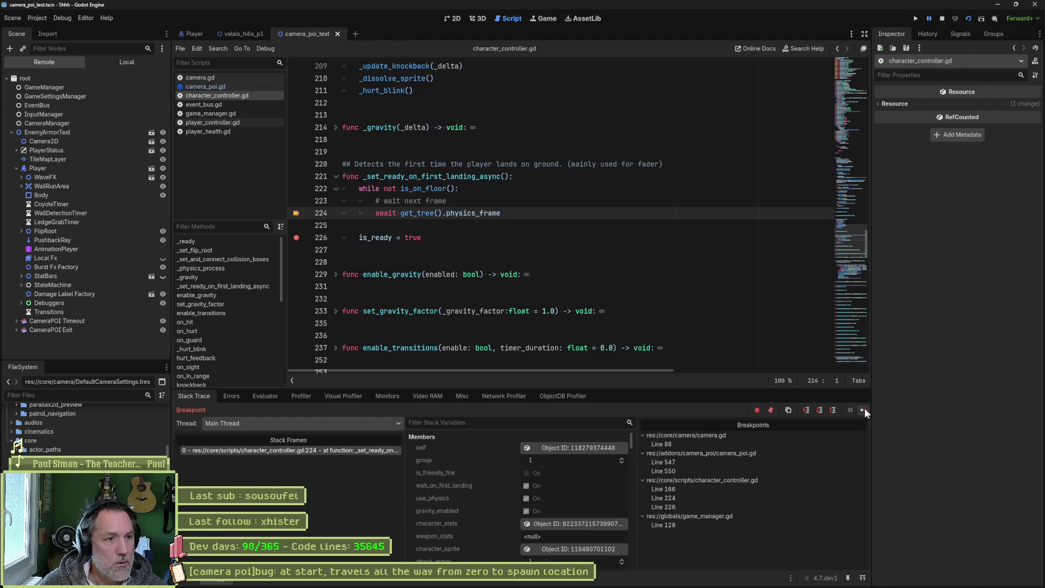
pyautogui.rightClick(724, 433)
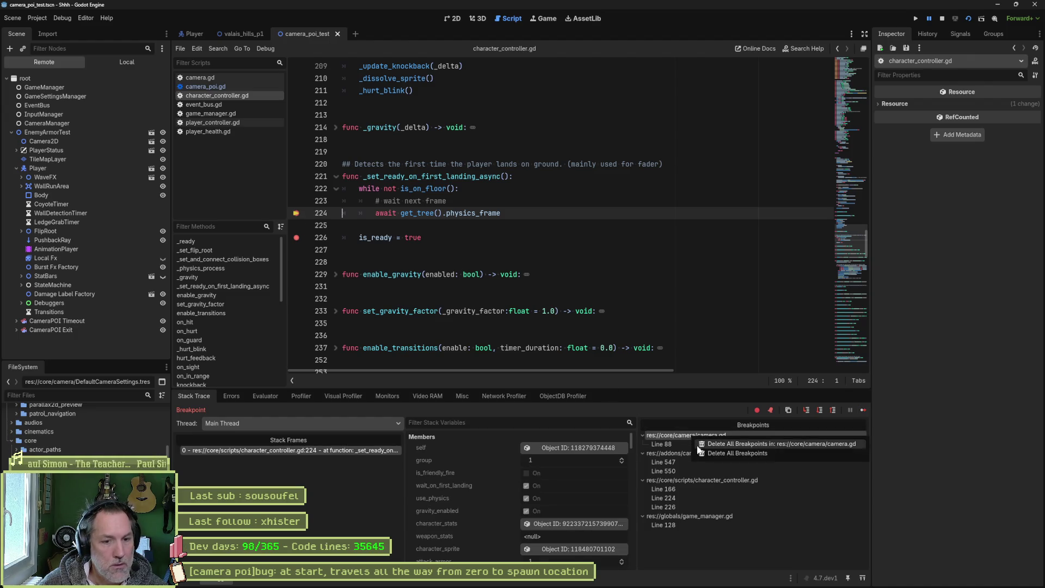
pyautogui.click(734, 456)
pyautogui.click(861, 410)
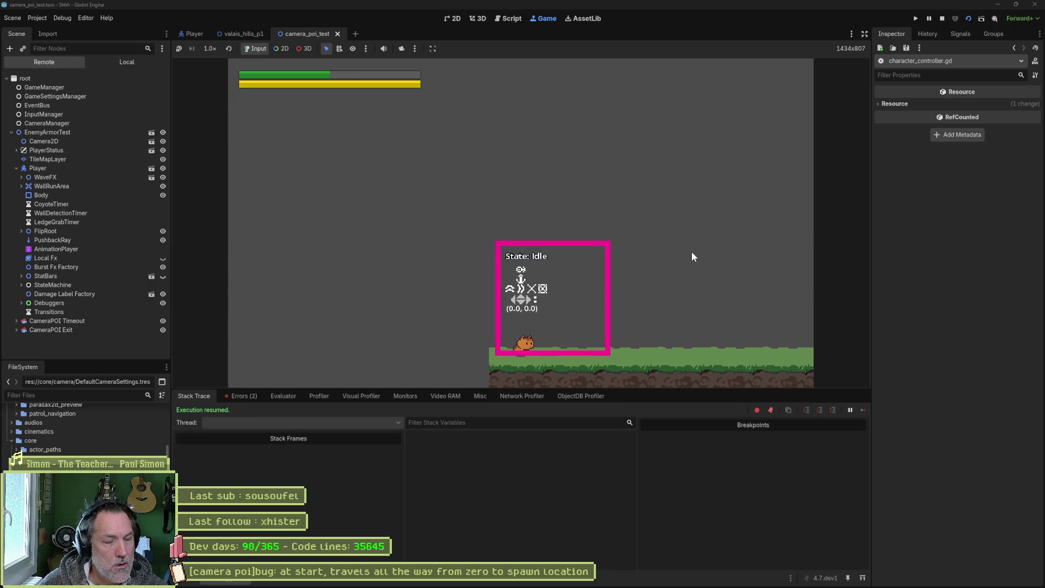
# Step: Relaunch the test scene, walk the character right, then stop the game
pyautogui.press('F6')
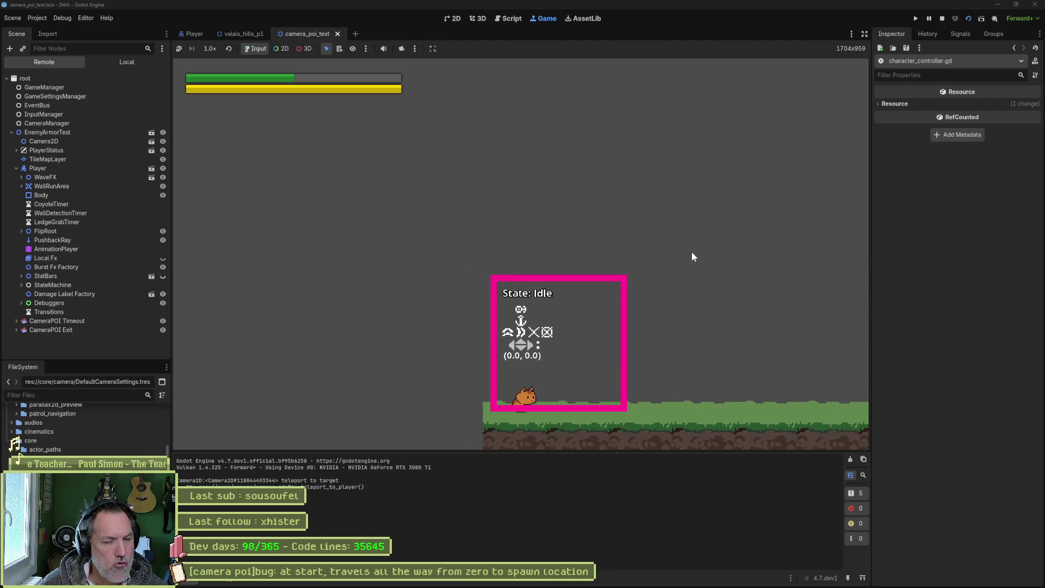
pyautogui.press('Right')
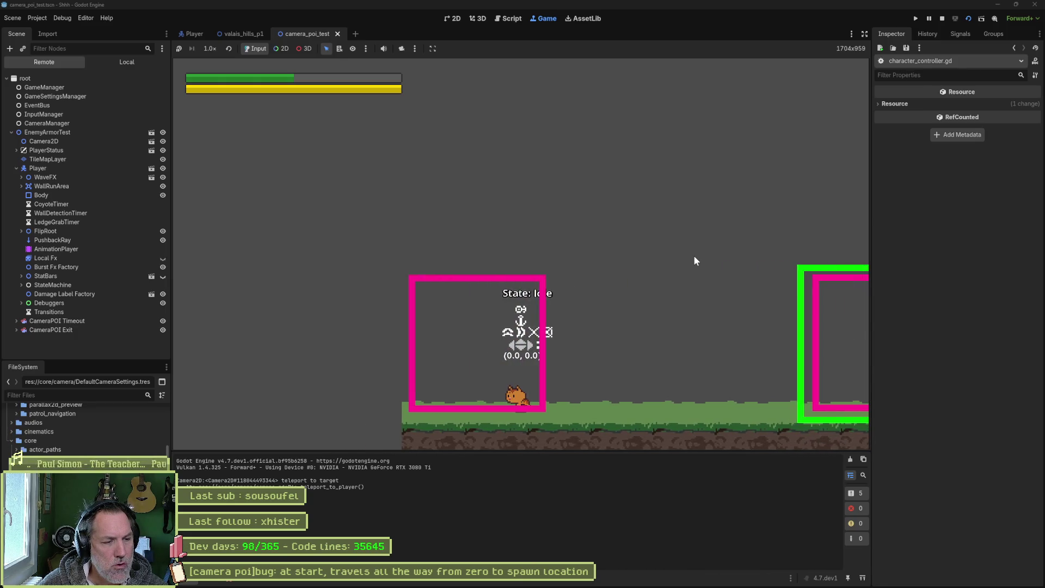
pyautogui.press('F8')
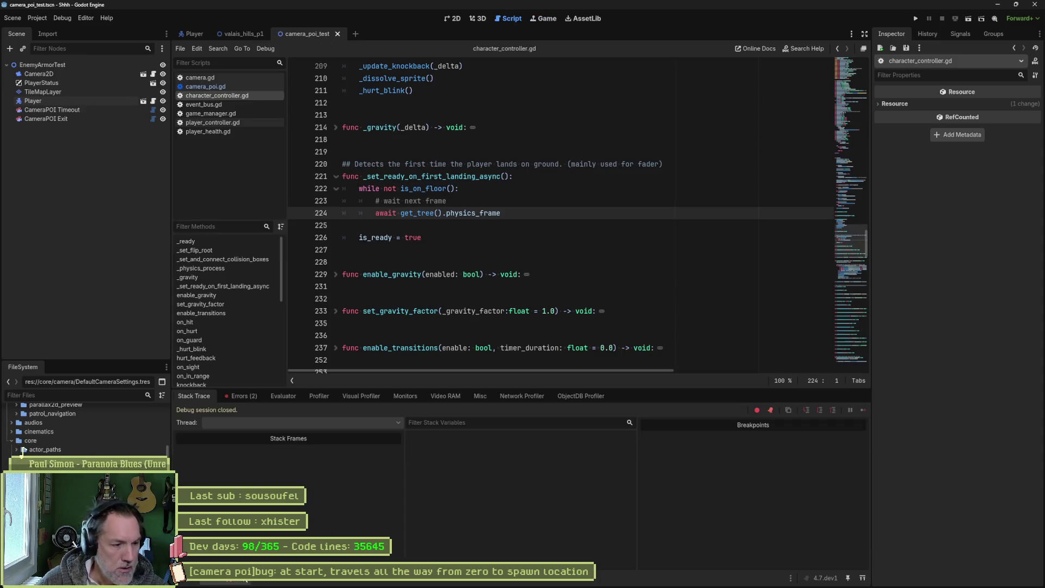
# Step: Jump from the error list to game_manager.gd line 128 and search the project for EventBus.levels.player_ready
pyautogui.click(244, 398)
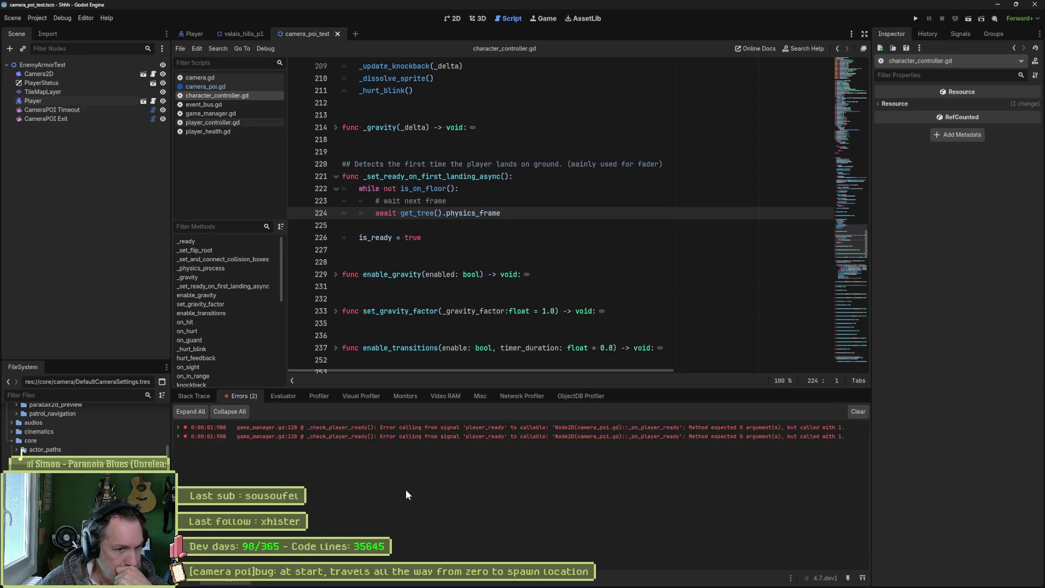
pyautogui.doubleClick(507, 428)
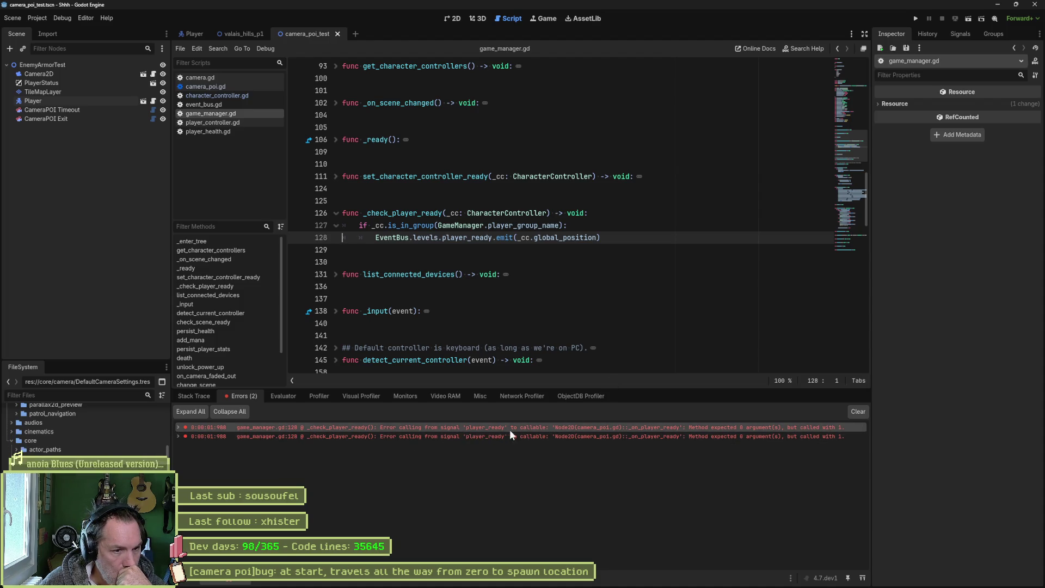
pyautogui.moveTo(537, 428)
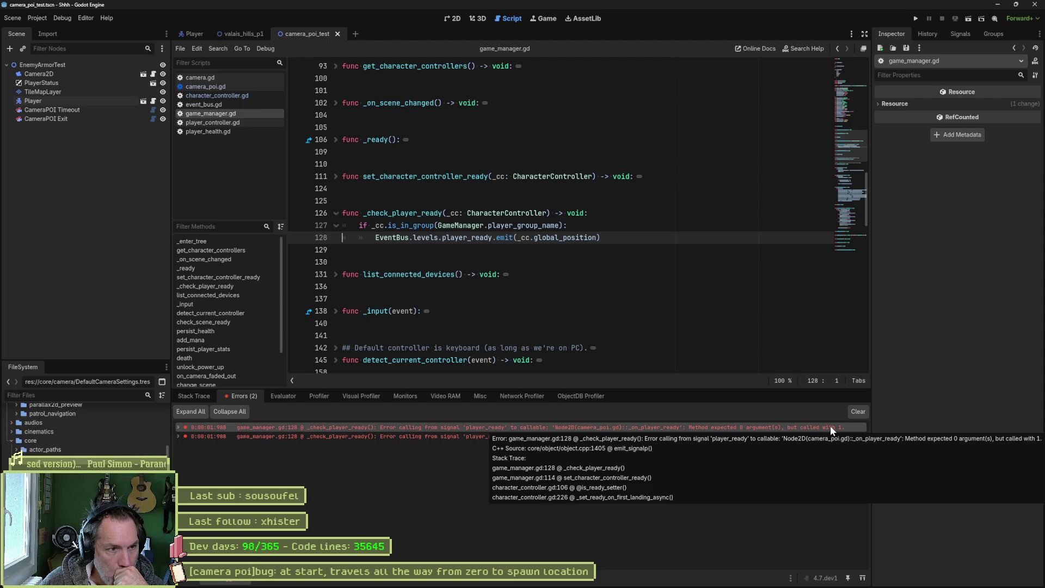
pyautogui.moveTo(597, 237); pyautogui.dragTo(517, 238)
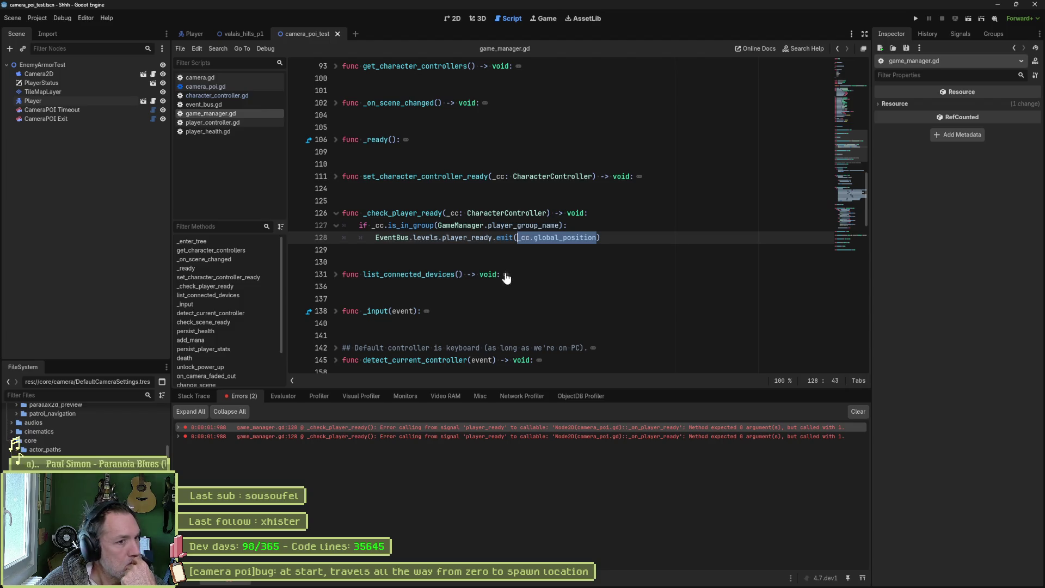
pyautogui.moveTo(376, 239); pyautogui.dragTo(493, 240)
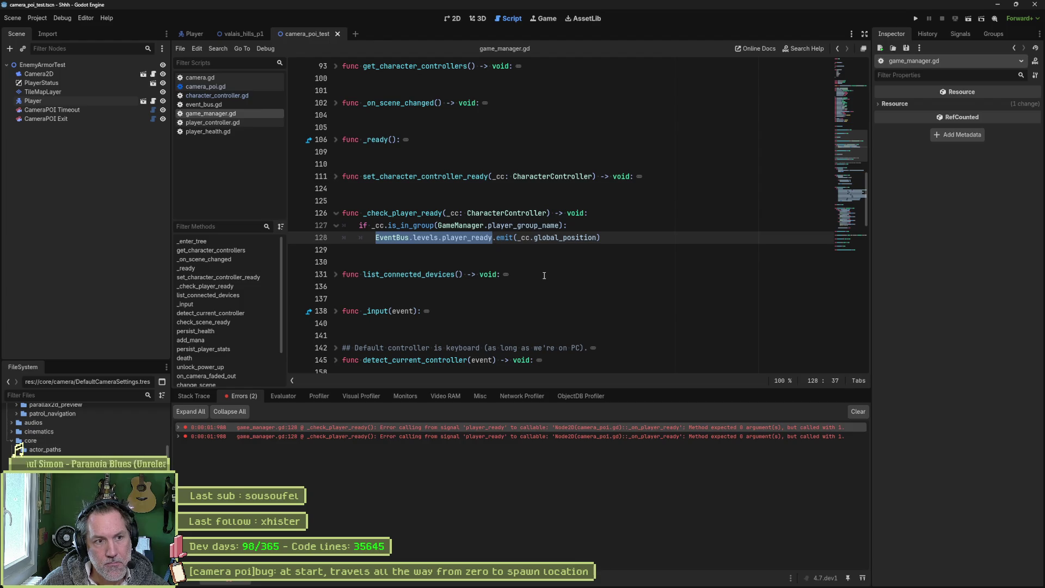
pyautogui.hotkey('ctrl', 'shift', 'f')
pyautogui.click(519, 335)
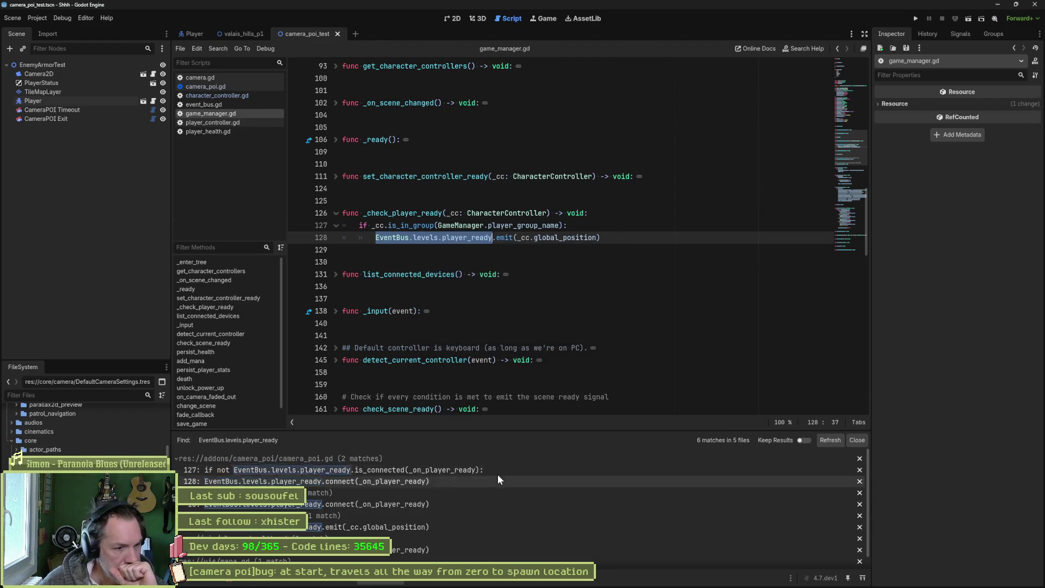
# Step: Check the _on_player_ready handlers in camera_poi.gd and camera.gd from the search results
pyautogui.click(464, 479)
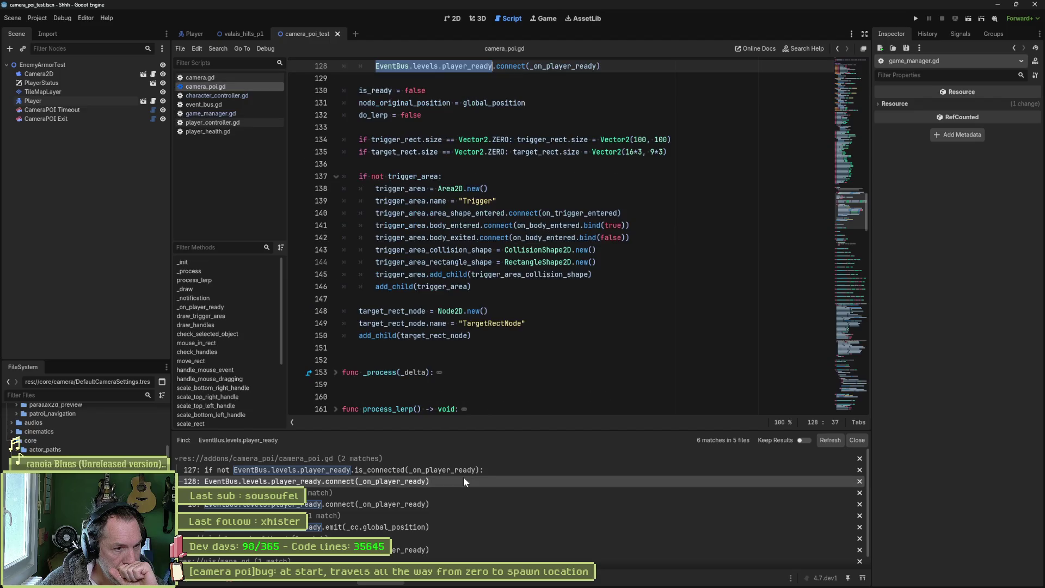
pyautogui.keyDown('ctrl'); pyautogui.click(582, 66); pyautogui.keyUp('ctrl')
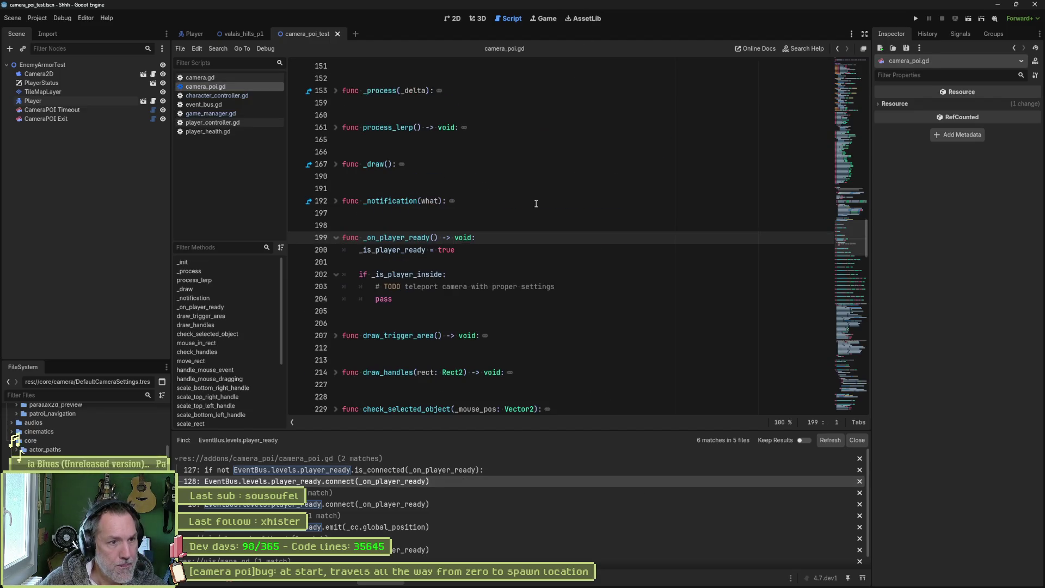
pyautogui.click(411, 504)
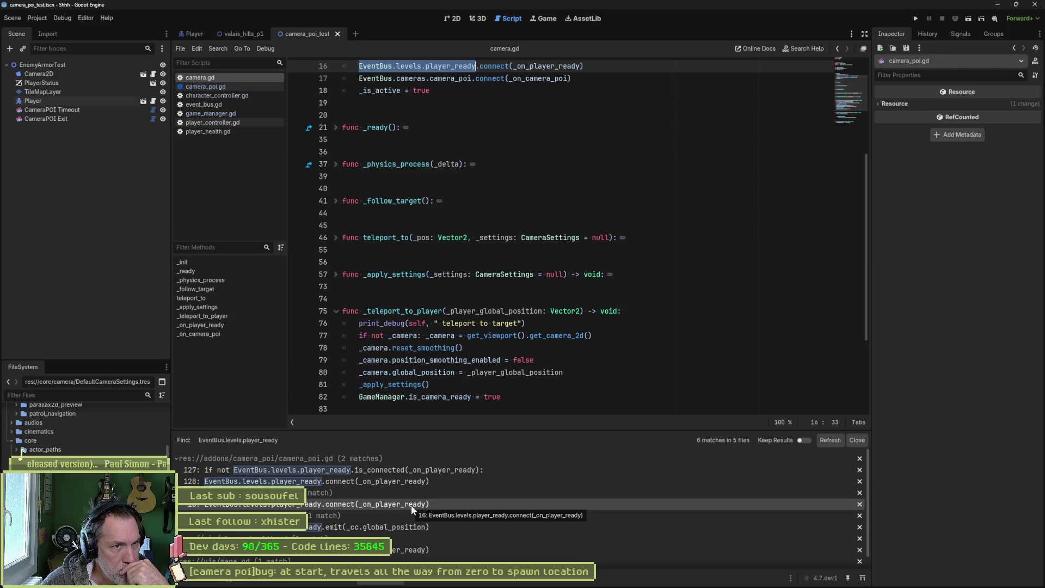
pyautogui.keyDown('ctrl'); pyautogui.click(547, 66); pyautogui.keyUp('ctrl')
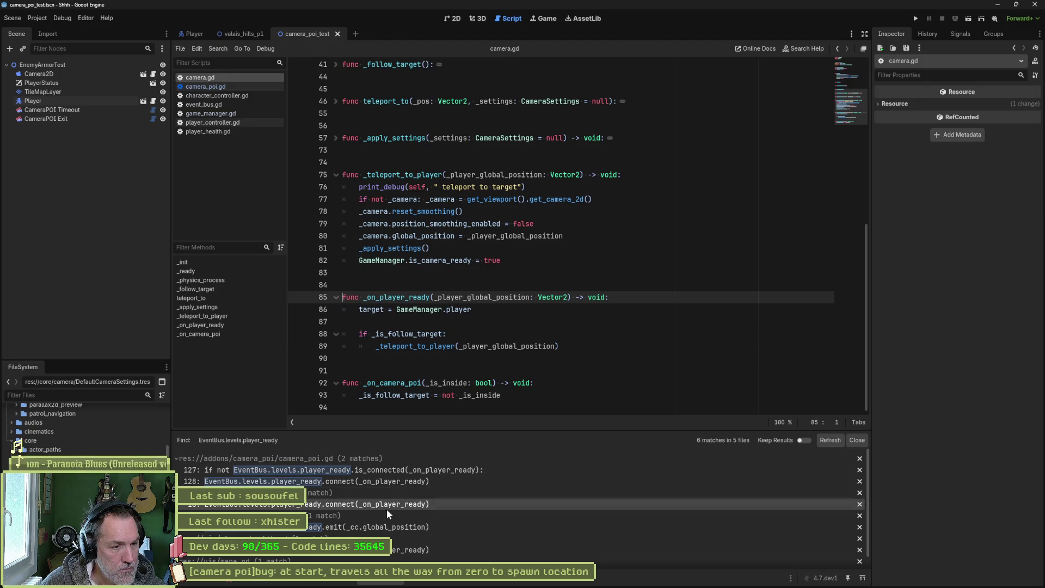
# Step: Trace the player_ready signal to event_bus.gd, inspect its position parameter, and add a line 34 breakpoint
pyautogui.click(412, 527)
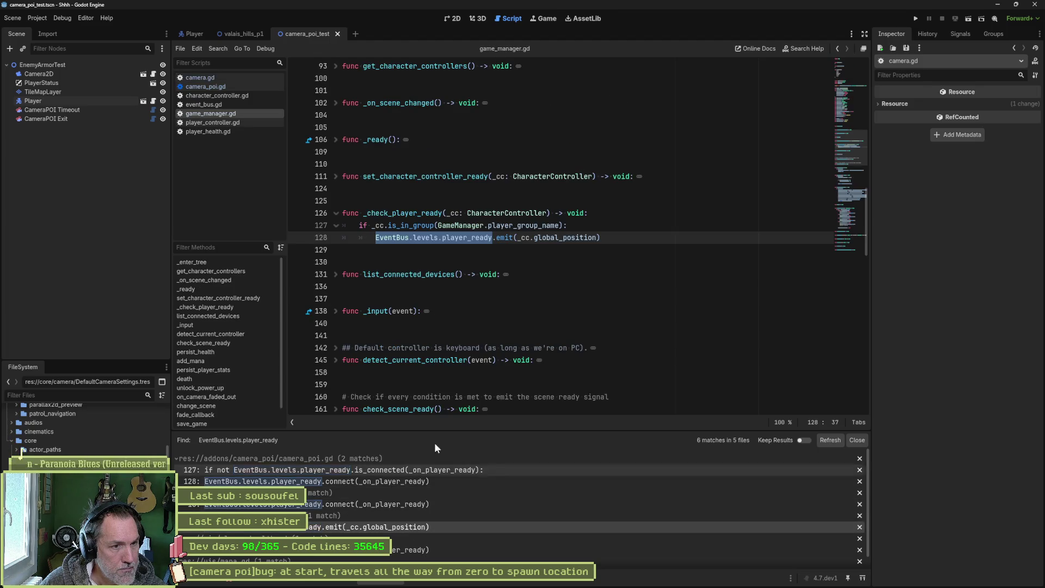
pyautogui.keyDown('ctrl'); pyautogui.click(469, 240); pyautogui.keyUp('ctrl')
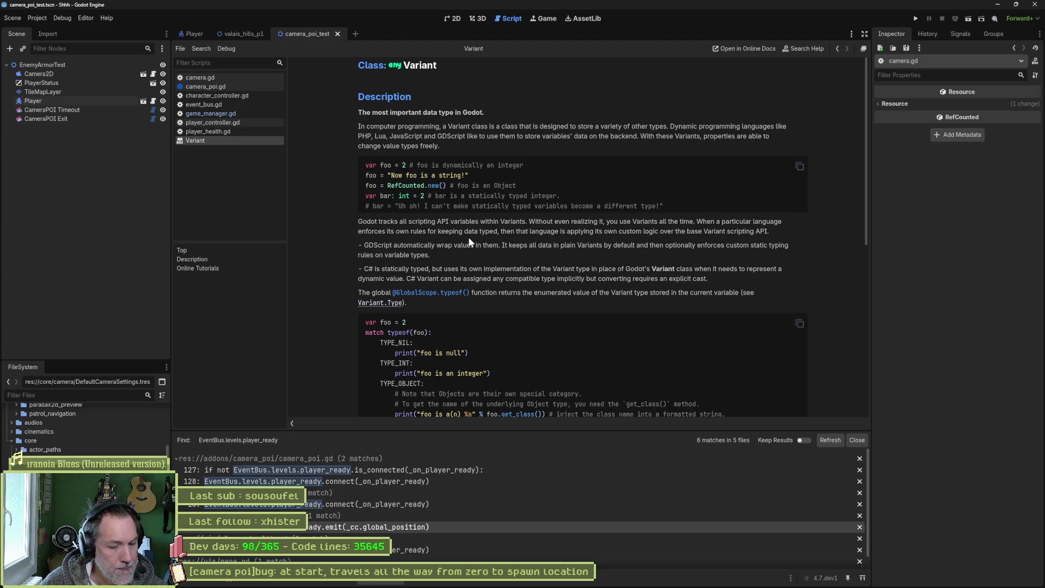
pyautogui.hotkey('ctrl', 'w')
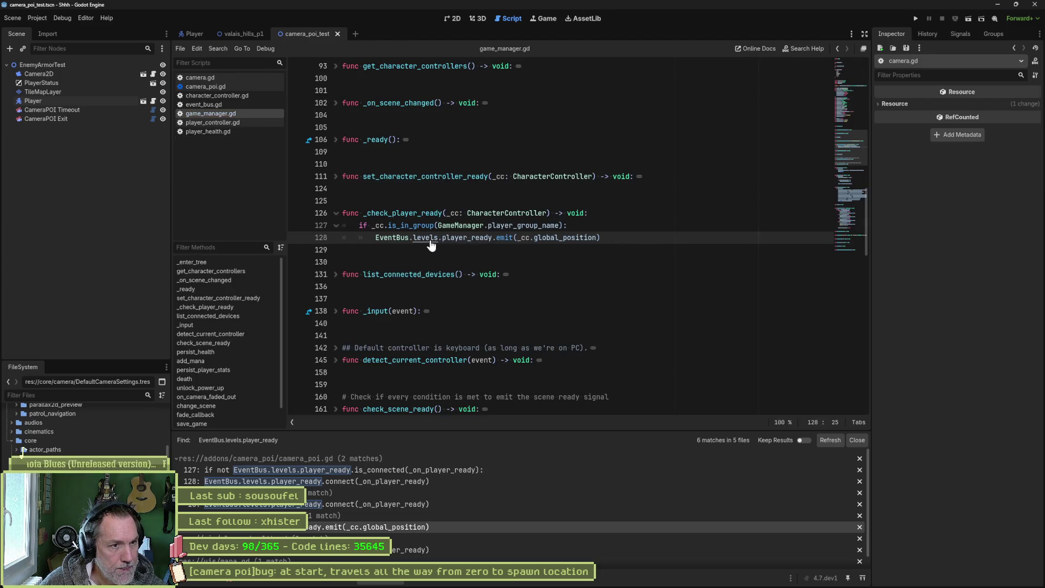
pyautogui.keyDown('ctrl'); pyautogui.click(430, 239); pyautogui.keyUp('ctrl')
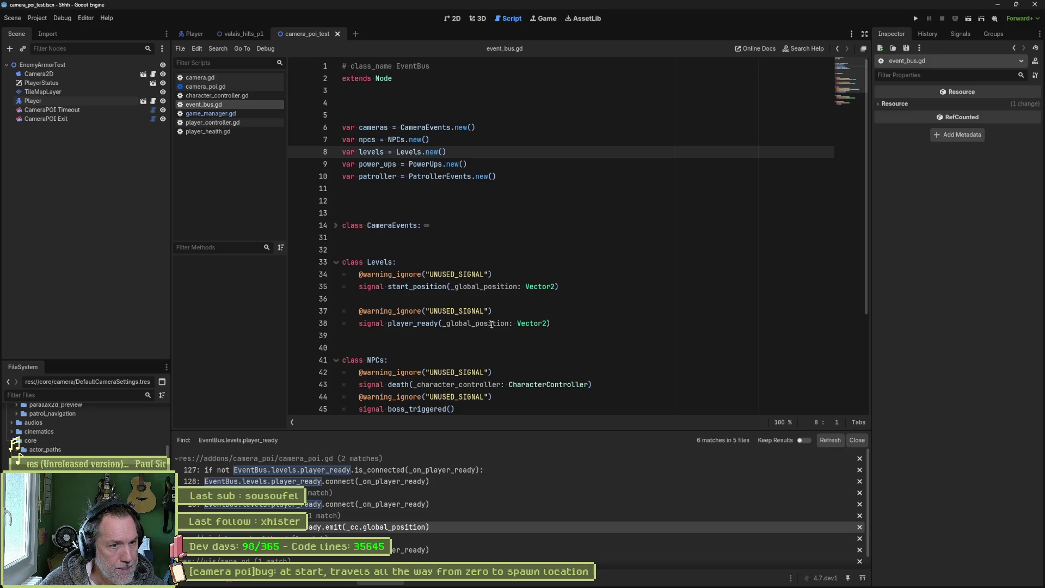
pyautogui.moveTo(536, 325)
pyautogui.moveTo(443, 324); pyautogui.dragTo(546, 323)
pyautogui.hotkey('ctrl', 'c')
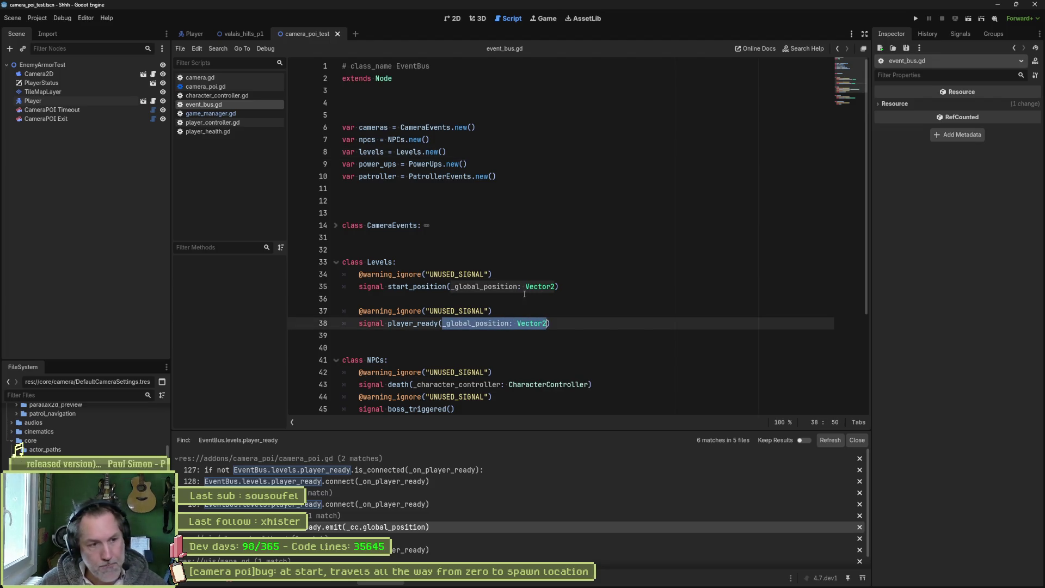
pyautogui.click(297, 274)
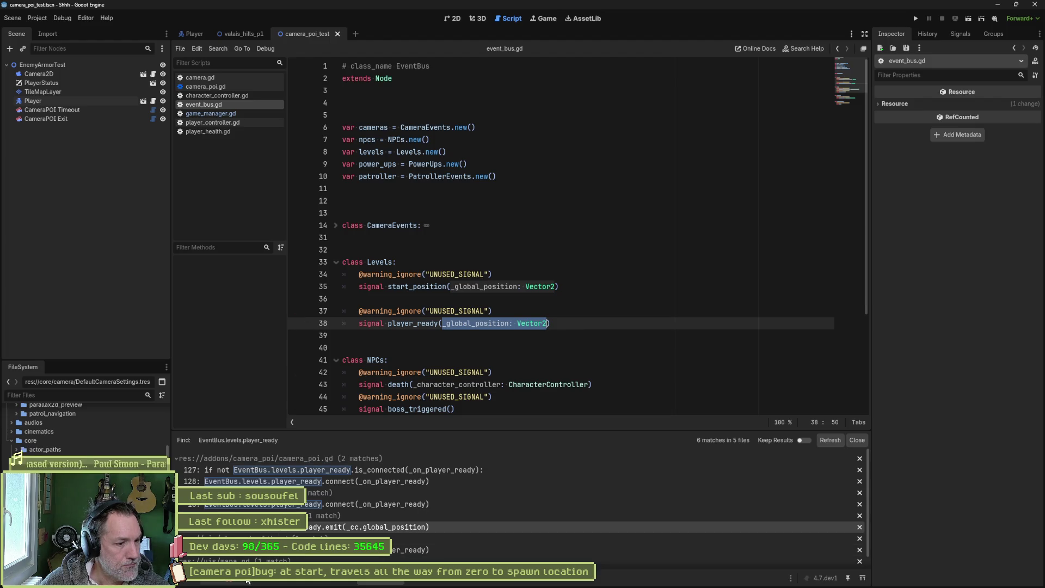
# Step: Recheck the player_ready errors and the signal on game_manager.gd line 128, then open camera_poi.gd
pyautogui.click(311, 428)
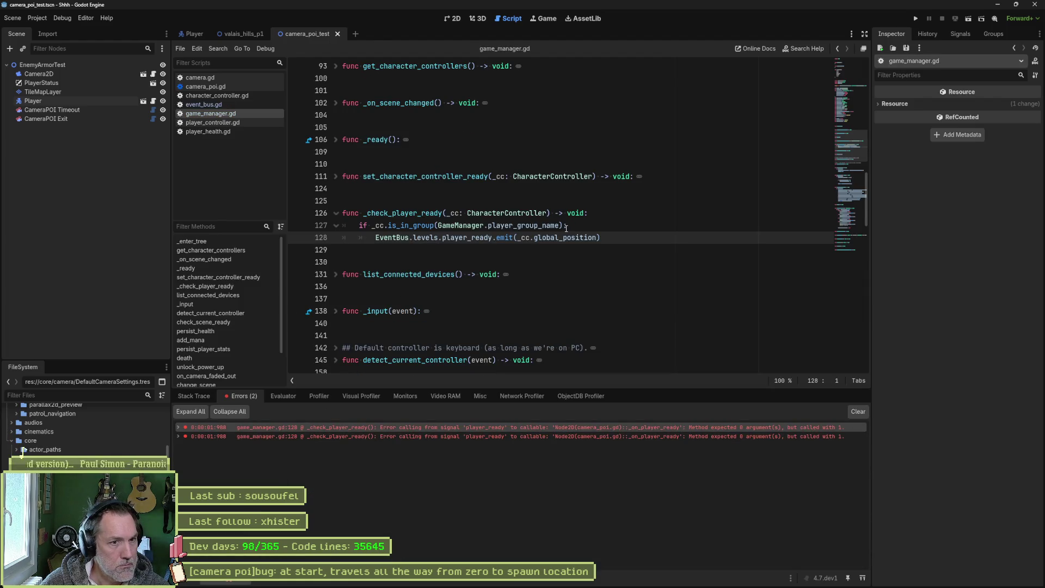
pyautogui.moveTo(563, 236)
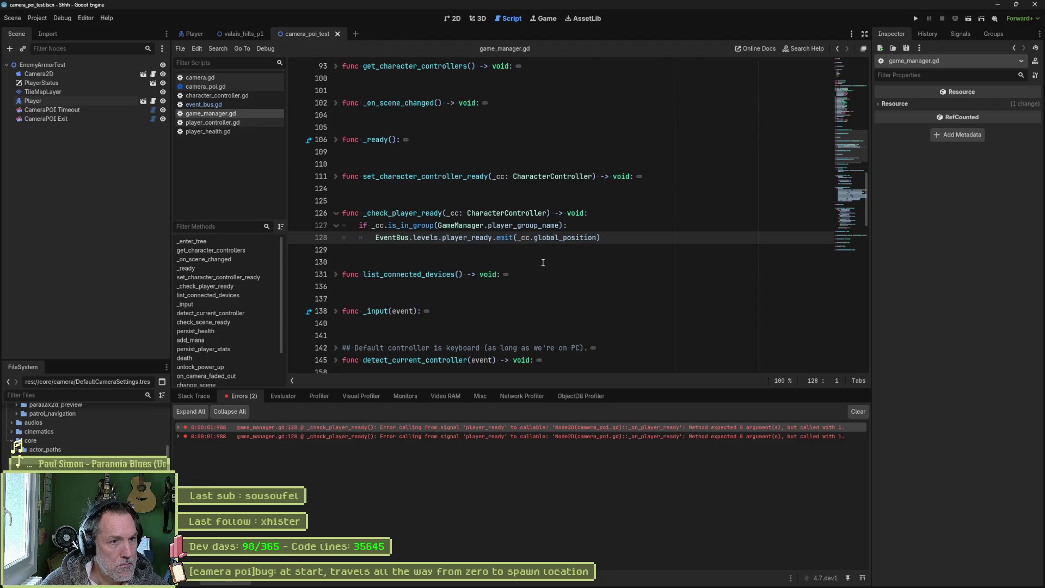
pyautogui.scroll(-1, 452, 354)
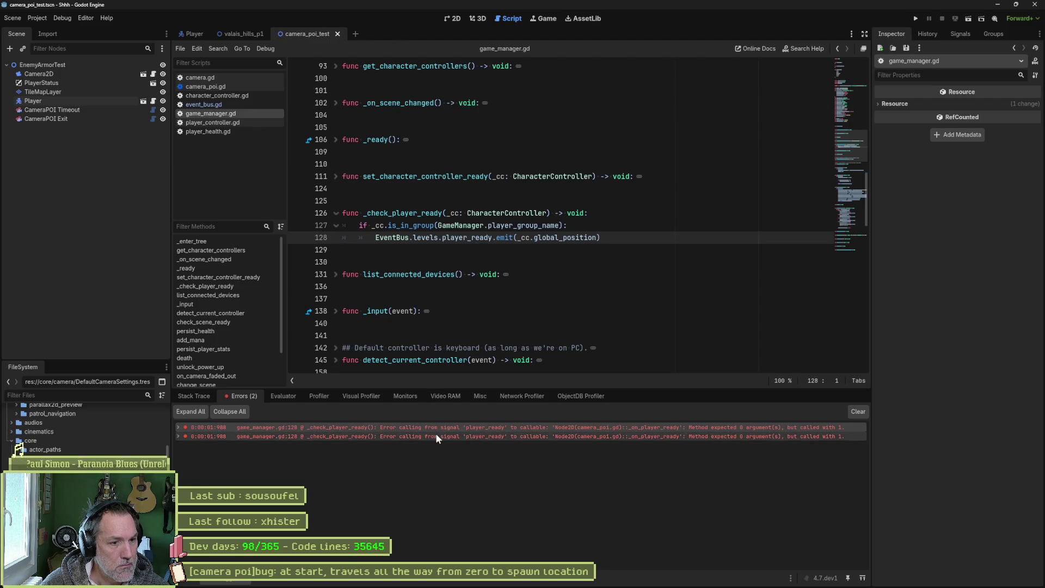
pyautogui.moveTo(437, 435)
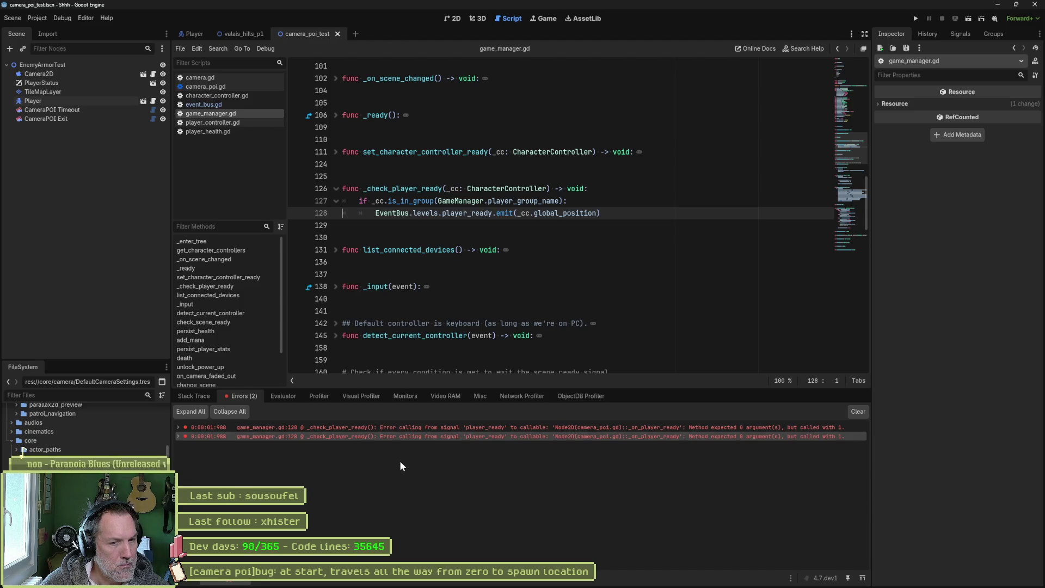
pyautogui.click(479, 213)
pyautogui.keyDown('ctrl'); pyautogui.click(471, 216); pyautogui.keyUp('ctrl')
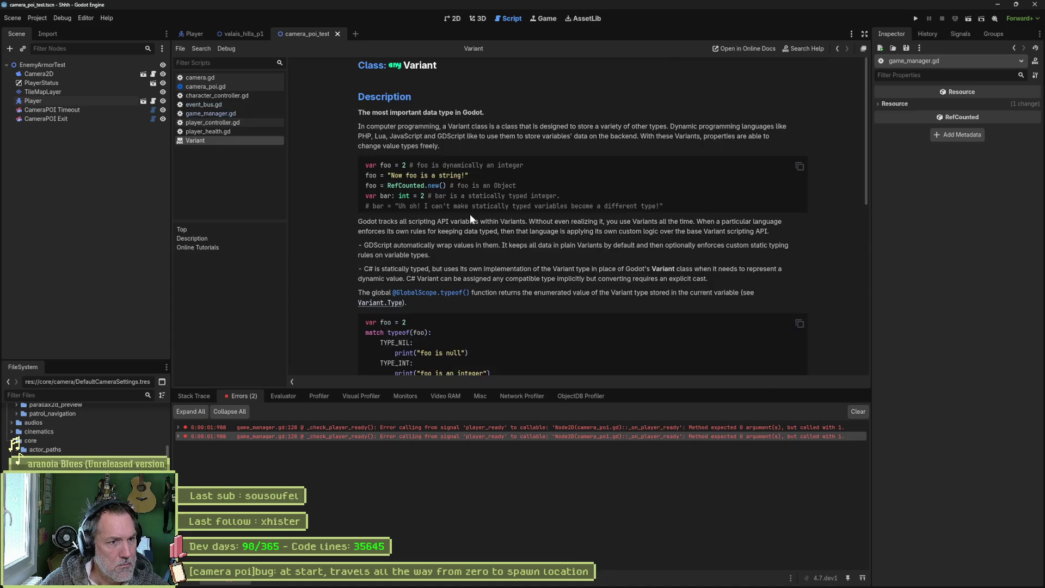
pyautogui.hotkey('ctrl', 'w')
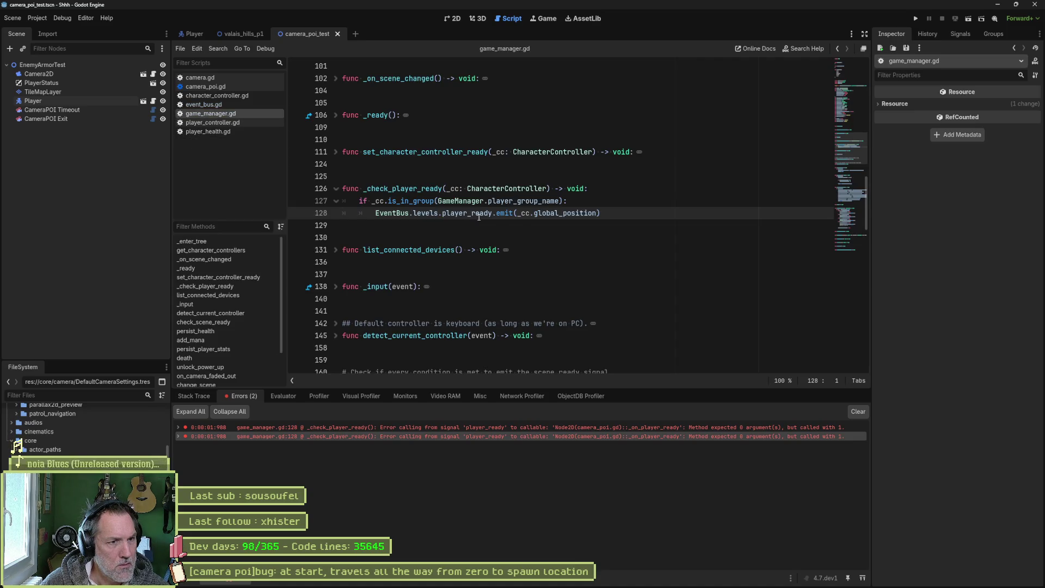
pyautogui.click(266, 110)
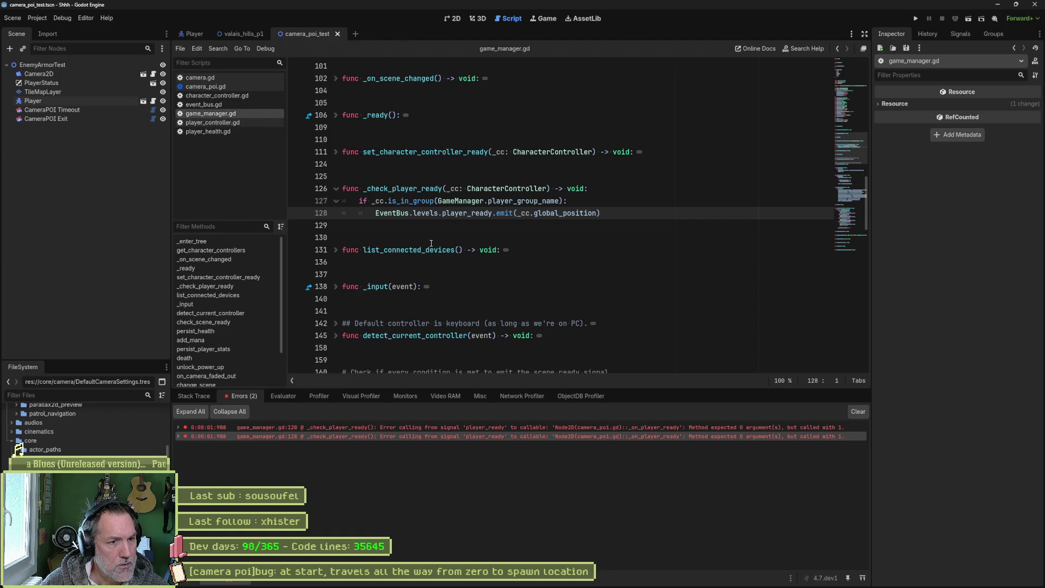
pyautogui.click(227, 79)
pyautogui.click(231, 87)
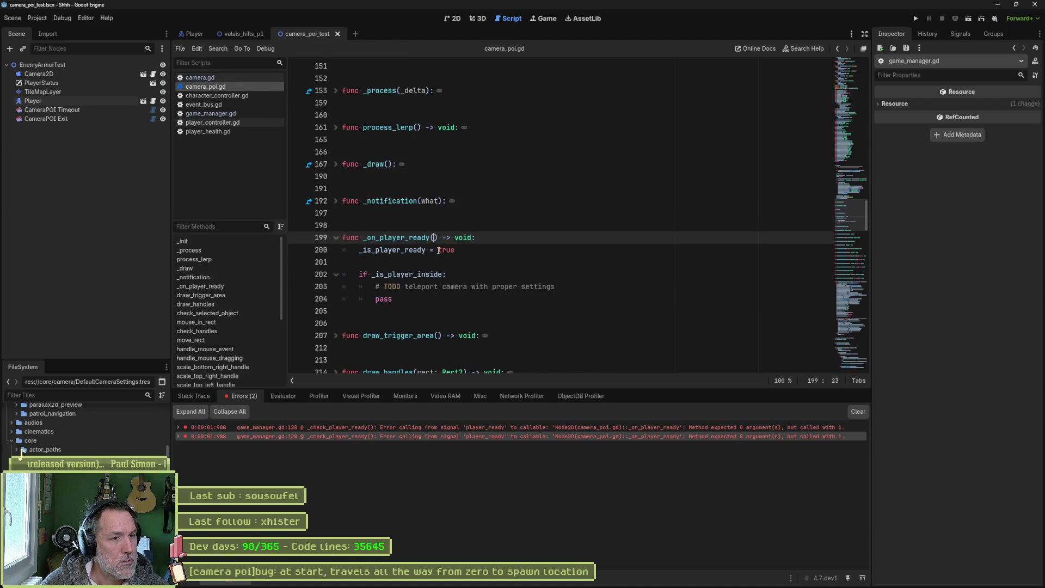
# Step: Give _on_player_ready a _global_position: Vector2 parameter and find its uses across the project
pyautogui.hotkey('ctrl', 'v')
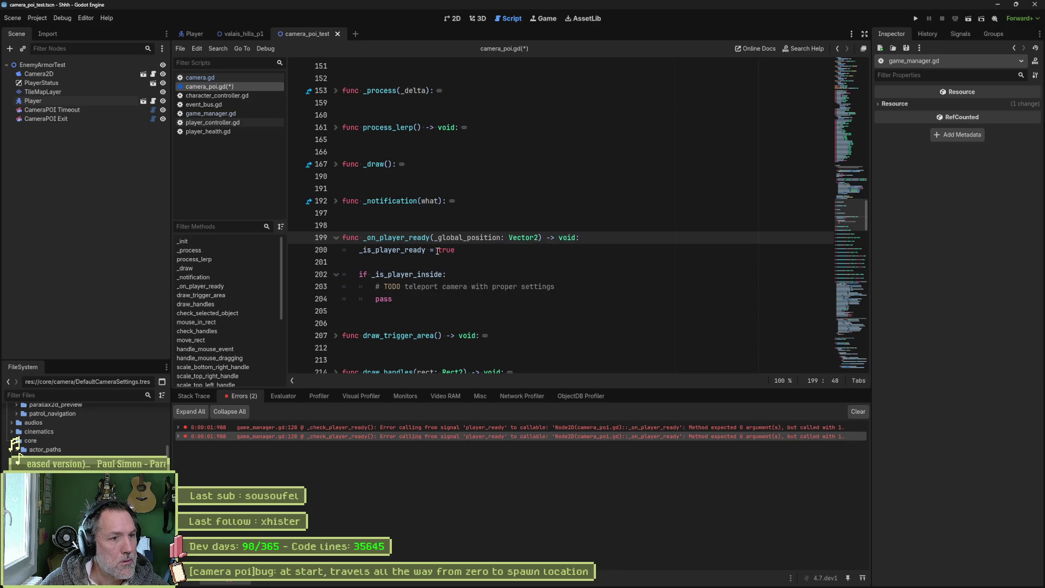
pyautogui.doubleClick(408, 237)
pyautogui.hotkey('ctrl', 'shift', 'f')
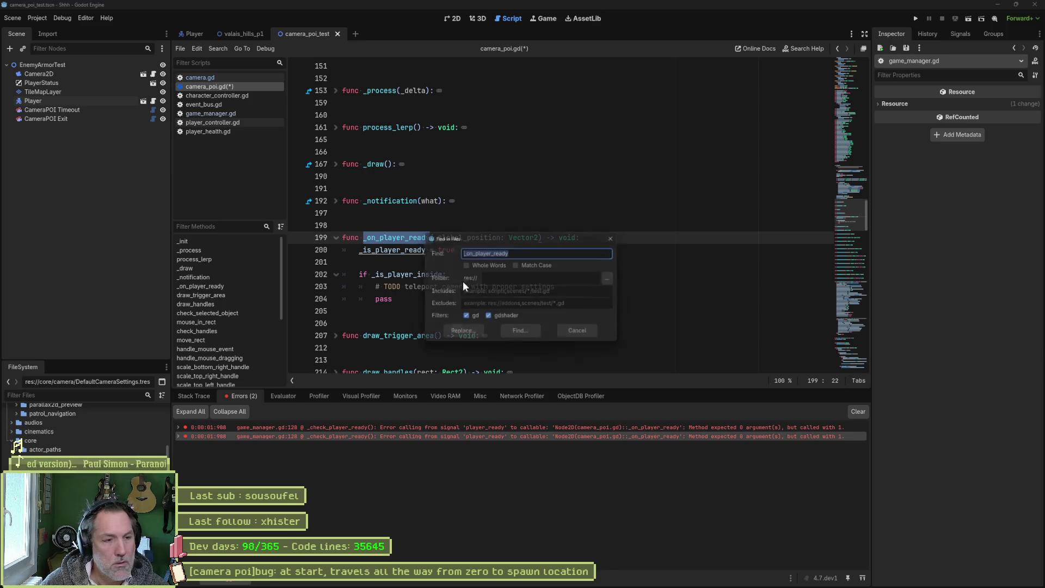
pyautogui.press('Return')
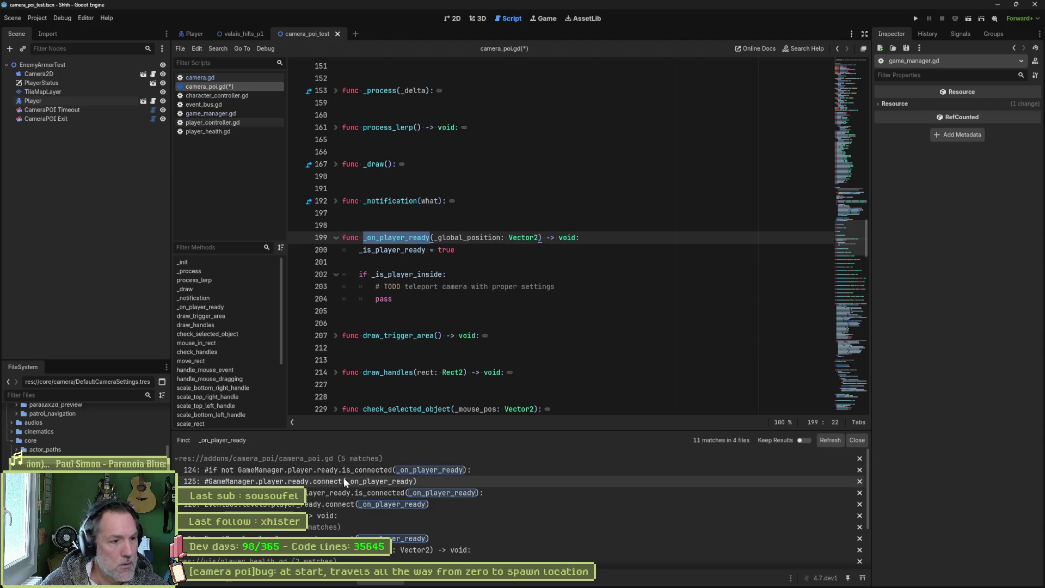
pyautogui.click(402, 470)
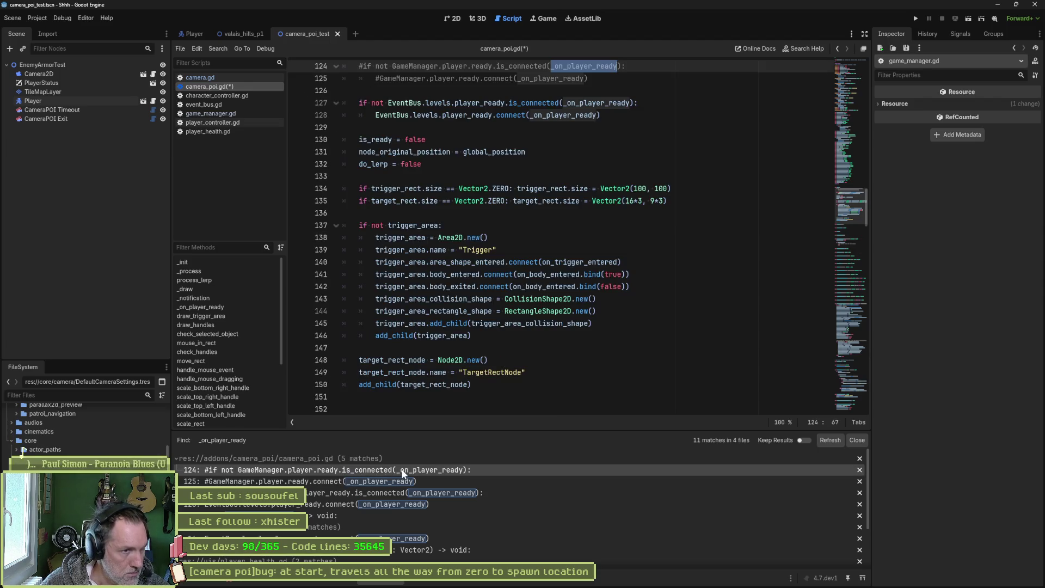
# Step: Delete the commented-out GameManager connection lines, save camera_poi.gd, and run the scene
pyautogui.scroll(4, 506, 221)
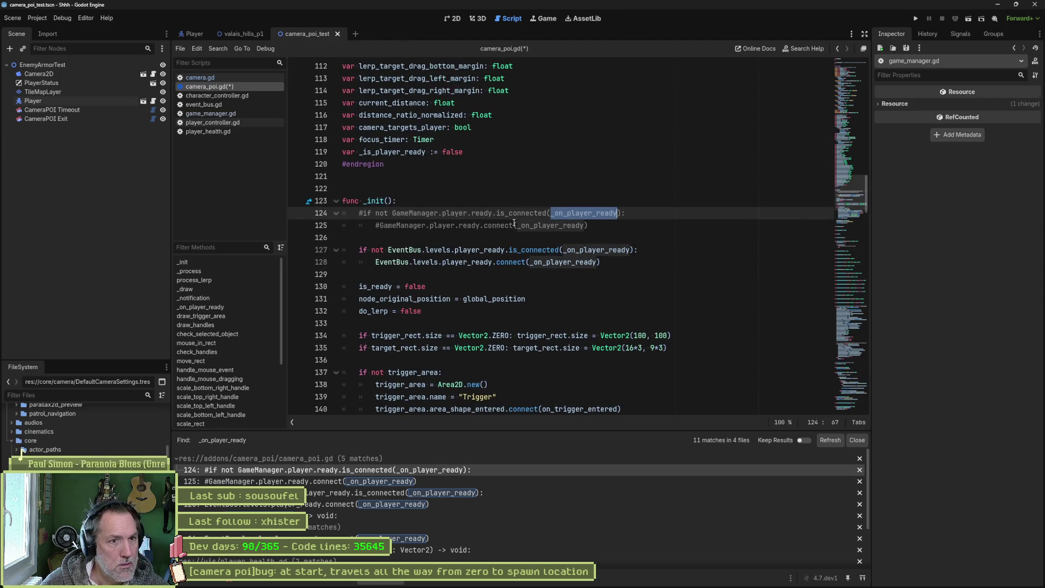
pyautogui.moveTo(595, 234); pyautogui.dragTo(594, 206)
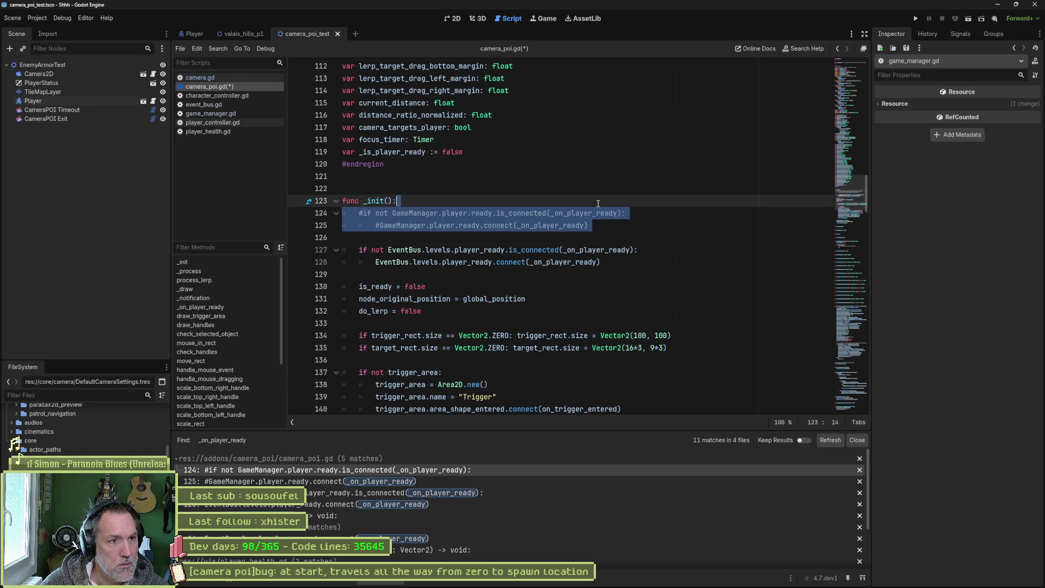
pyautogui.press('Delete')
pyautogui.hotkey('ctrl', 's')
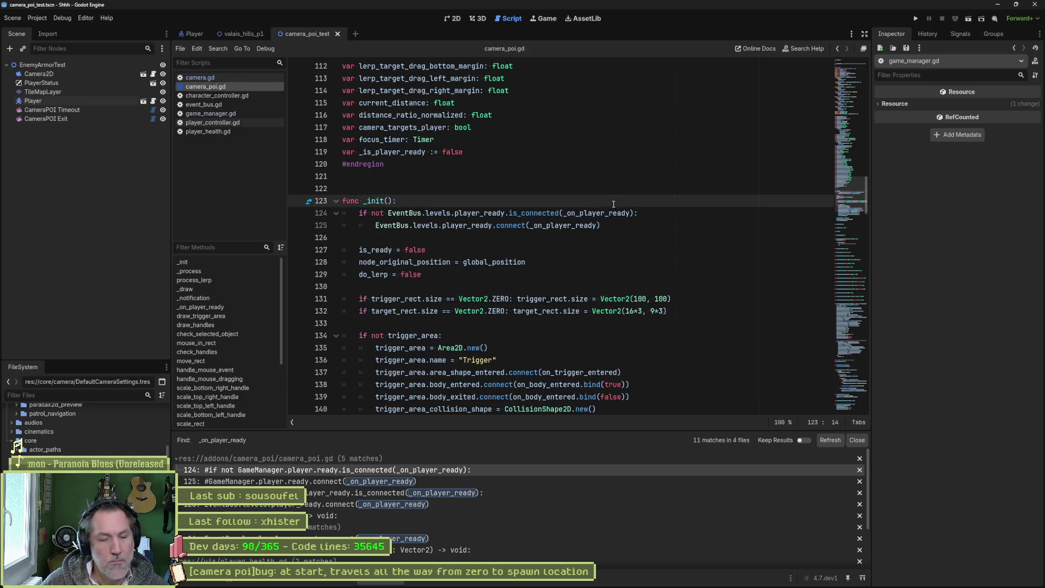
pyautogui.press('F6')
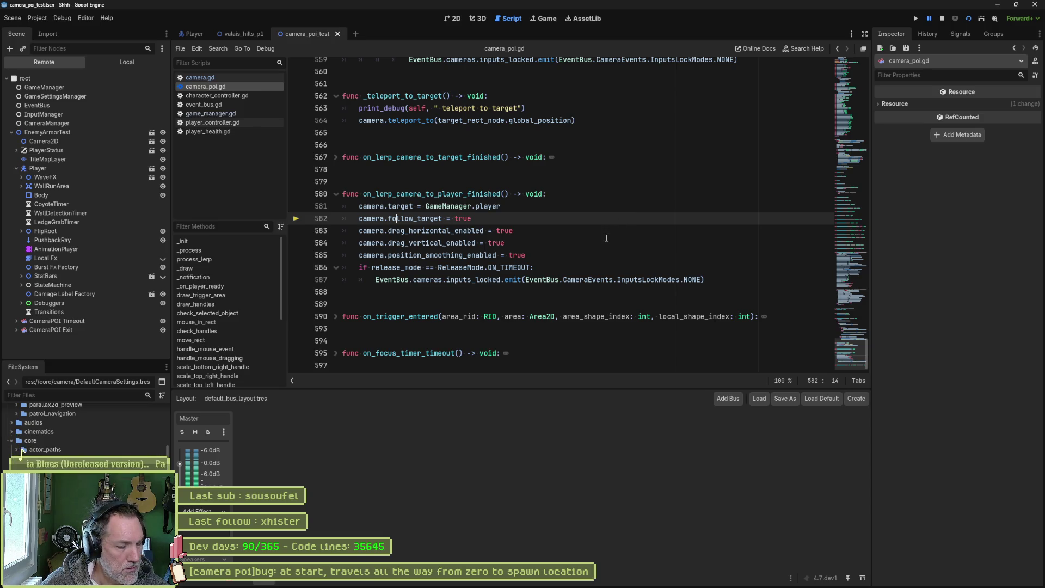
# Step: Stop the game, review the follow_target assignment error on line 582, and rerun the scene
pyautogui.press('F8')
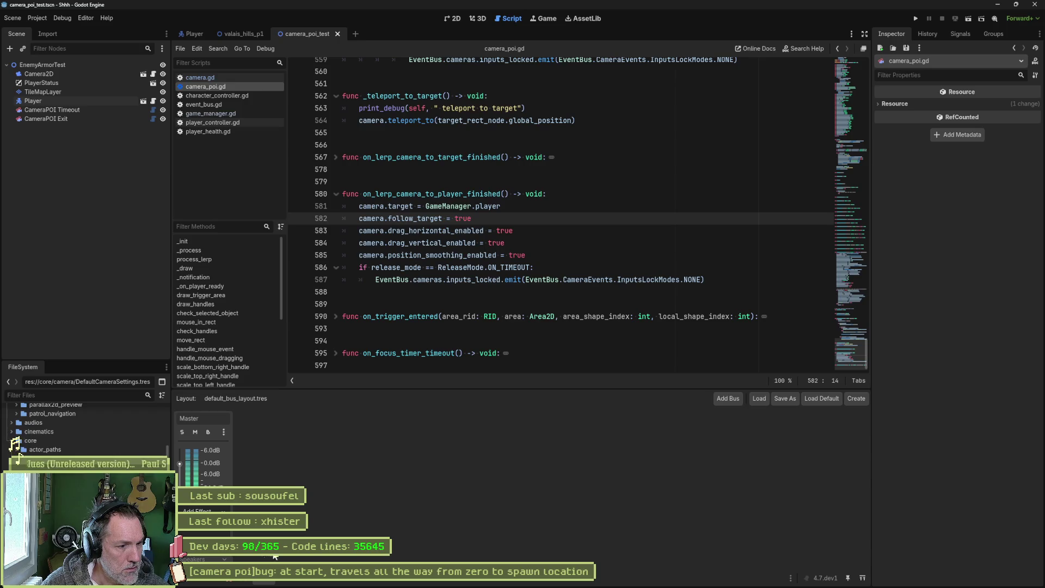
pyautogui.click(232, 583)
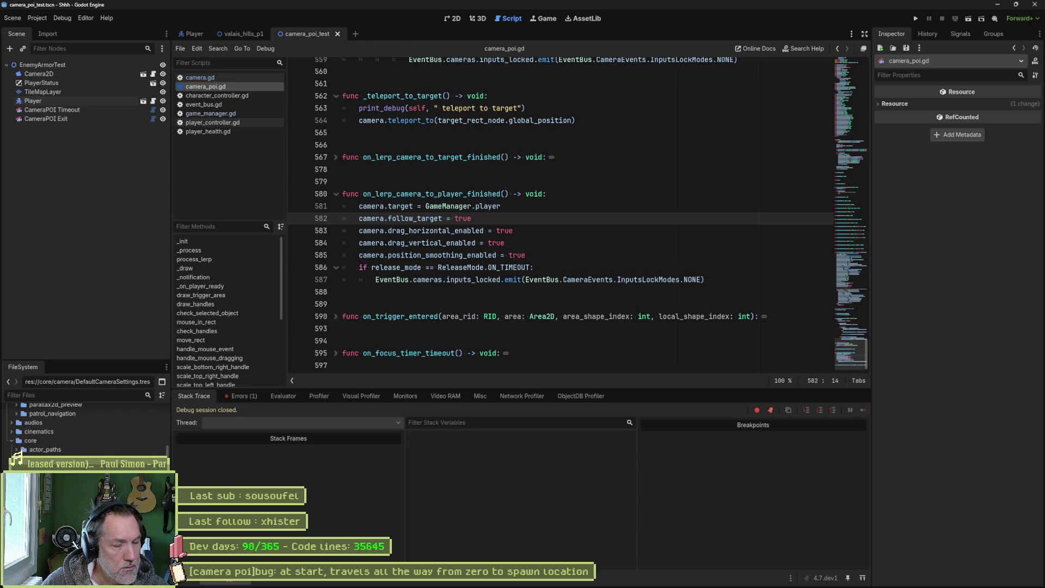
pyautogui.click(241, 397)
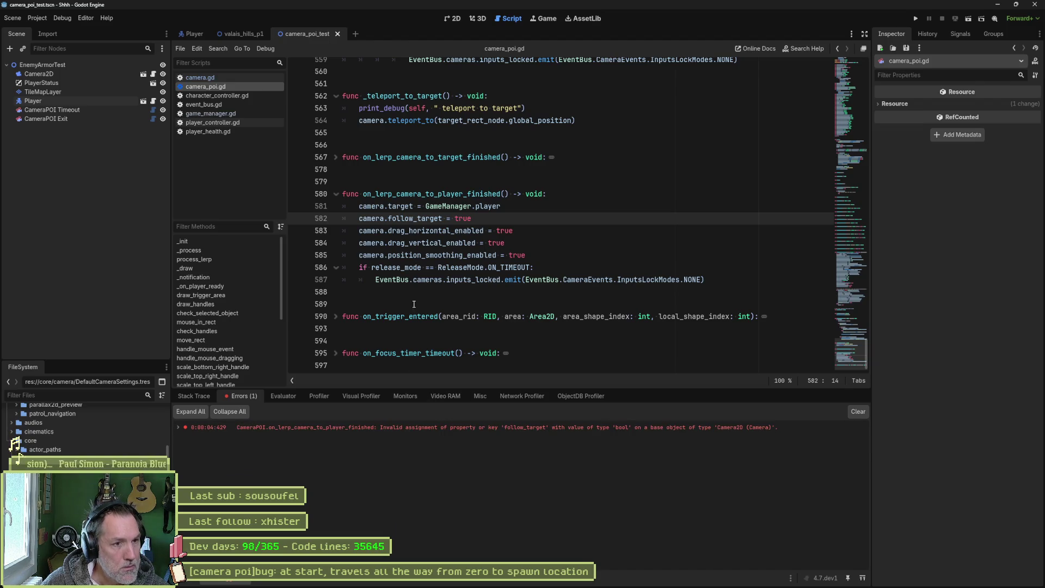
pyautogui.doubleClick(415, 220)
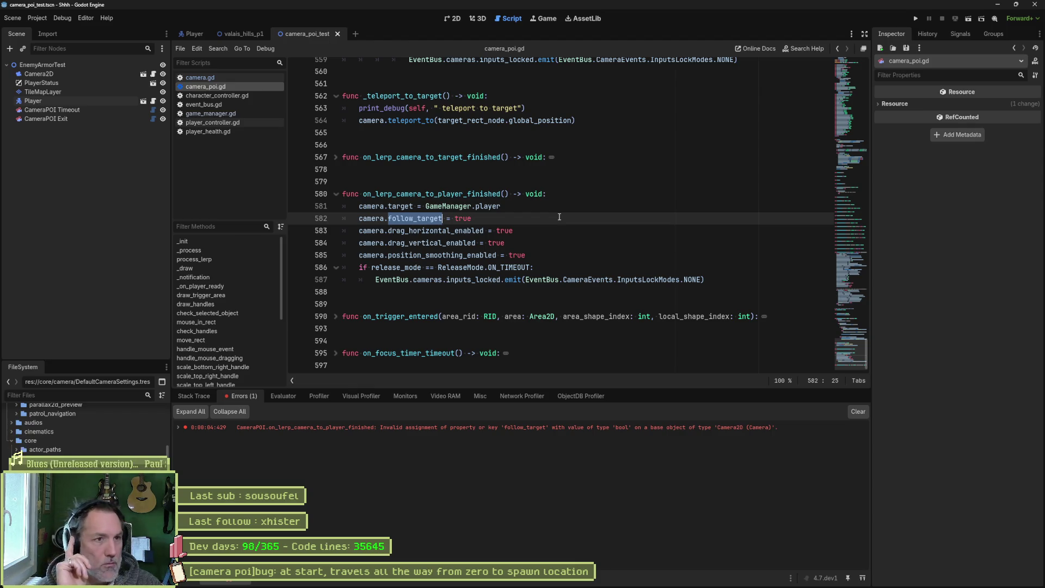
pyautogui.press('F6')
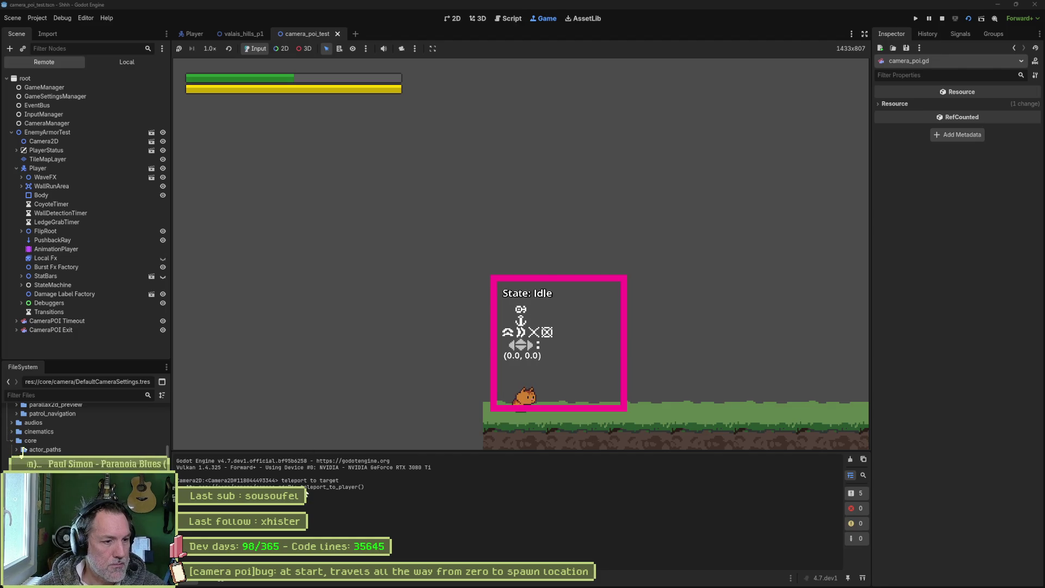
# Step: Stop the game and put a breakpoint on camera.gd's line 76 print_debug call in _teleport_to_player
pyautogui.press('F8')
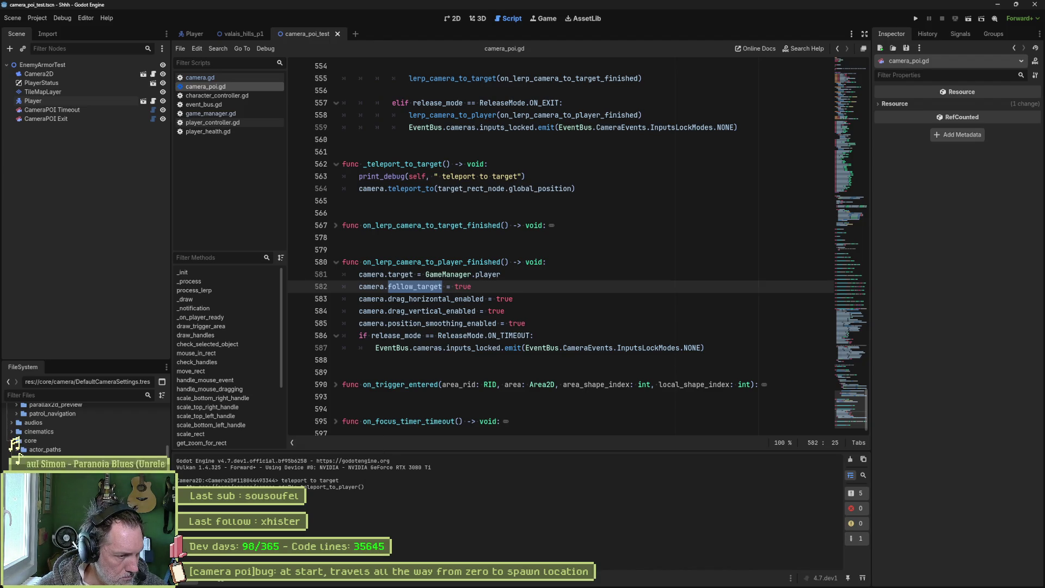
pyautogui.click(233, 79)
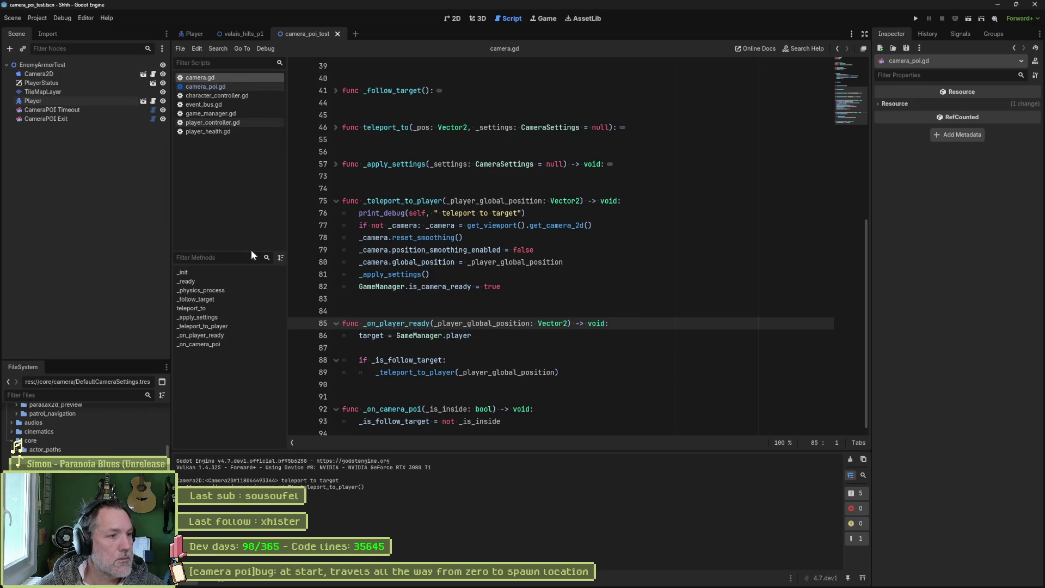
pyautogui.click(528, 218)
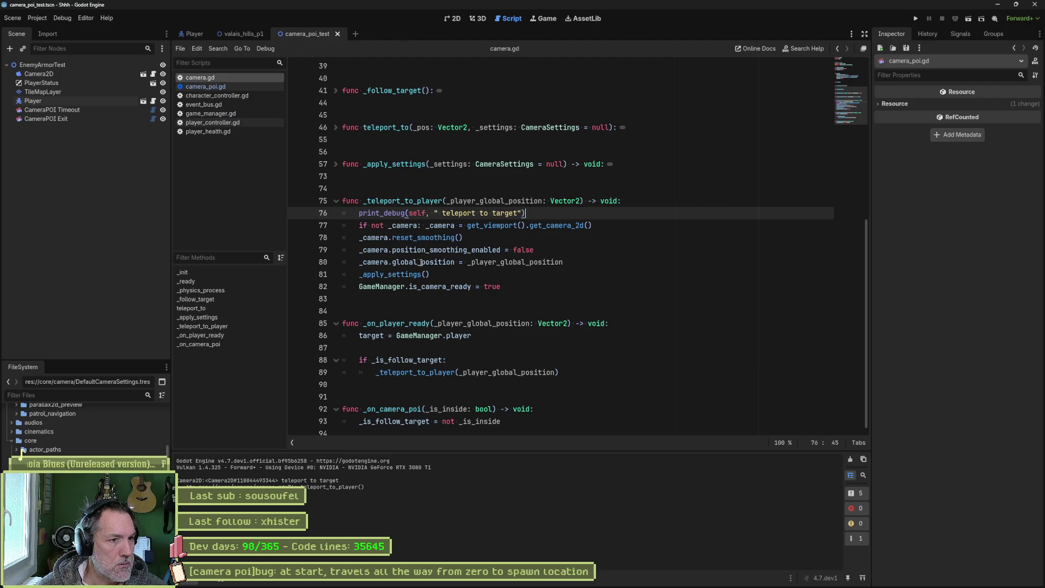
pyautogui.moveTo(563, 264); pyautogui.dragTo(468, 264)
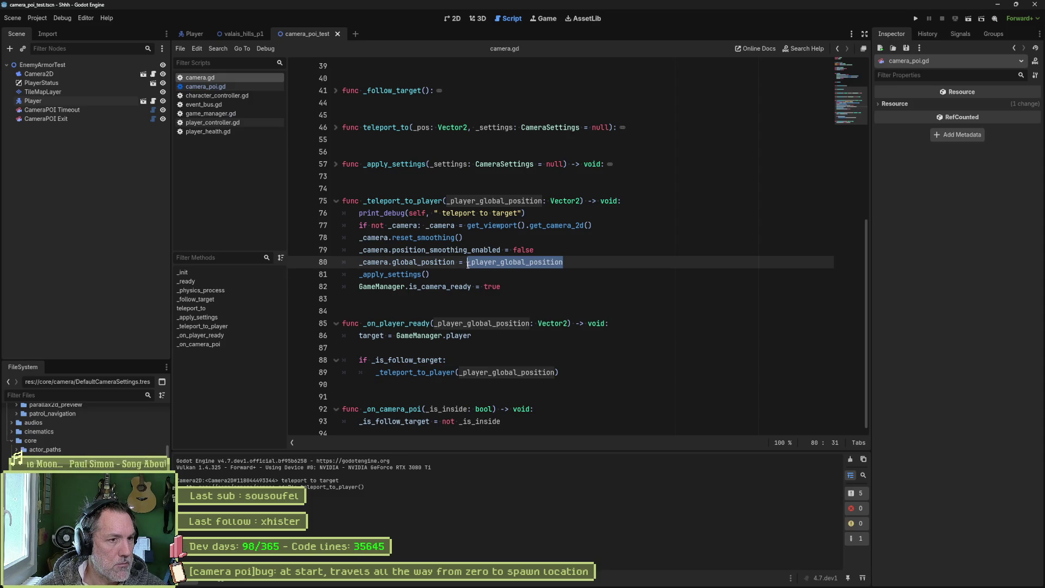
pyautogui.moveTo(468, 265)
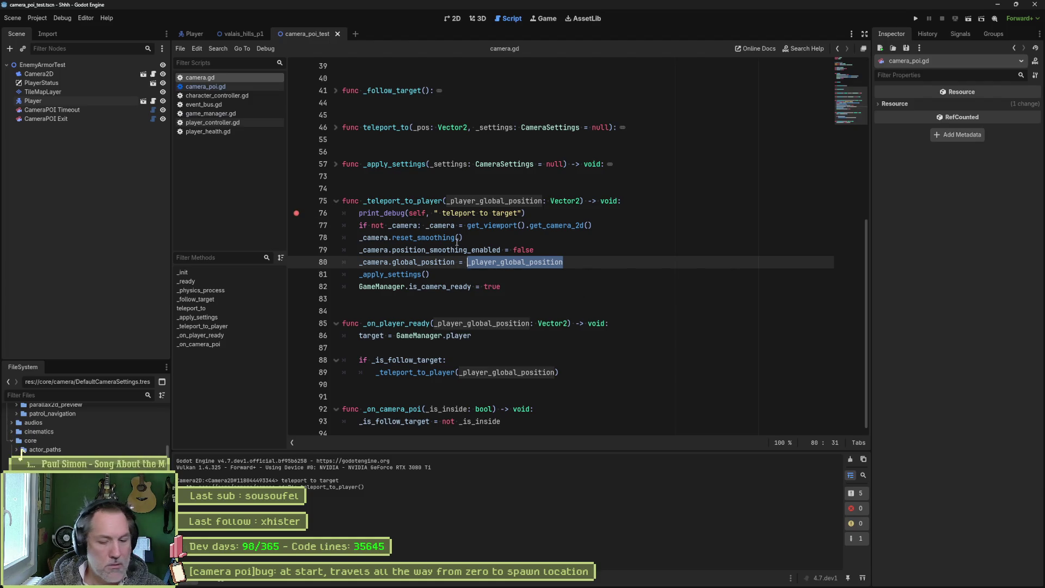
# Step: Run to the line 76 breakpoint, trace stack frames back to game_manager.gd line 128, then stop and view 2D
pyautogui.press('F6')
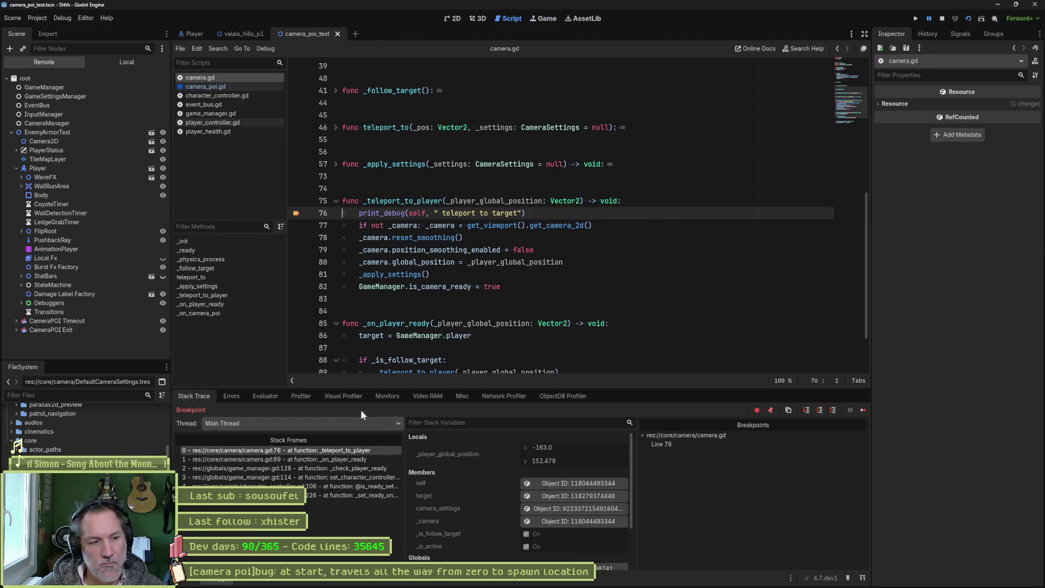
pyautogui.click(346, 459)
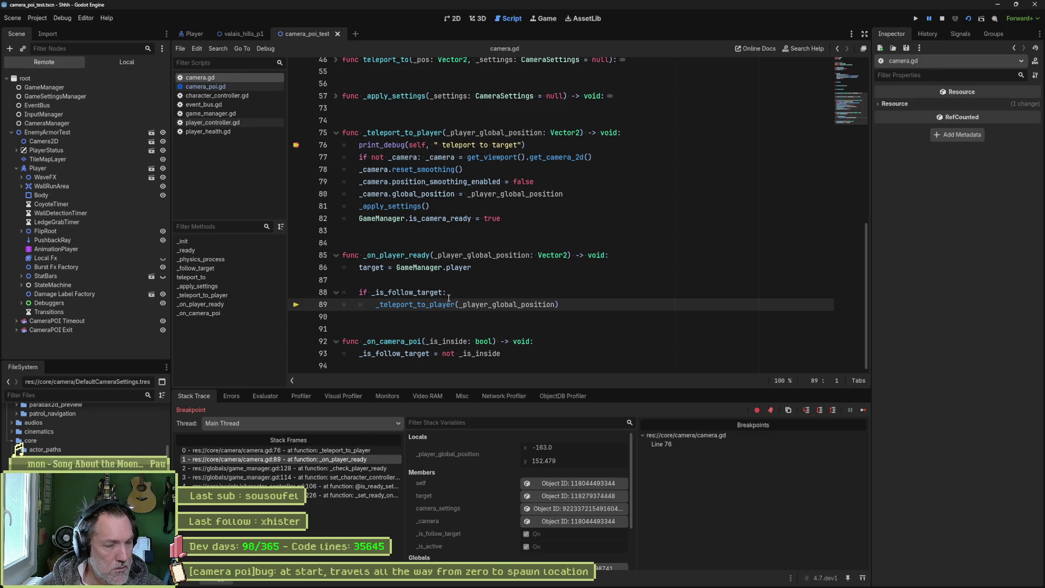
pyautogui.moveTo(457, 301)
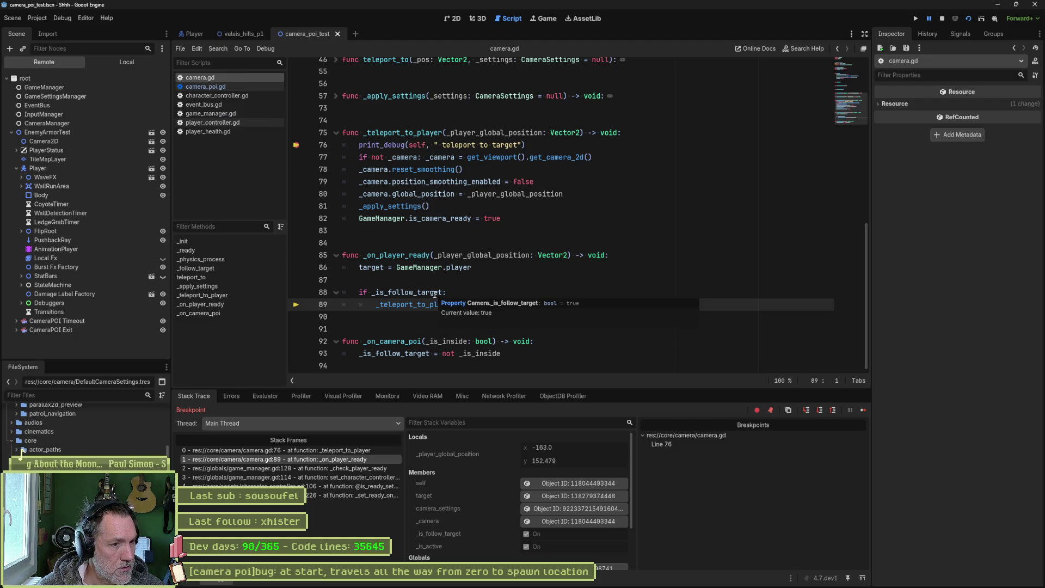
pyautogui.click(355, 468)
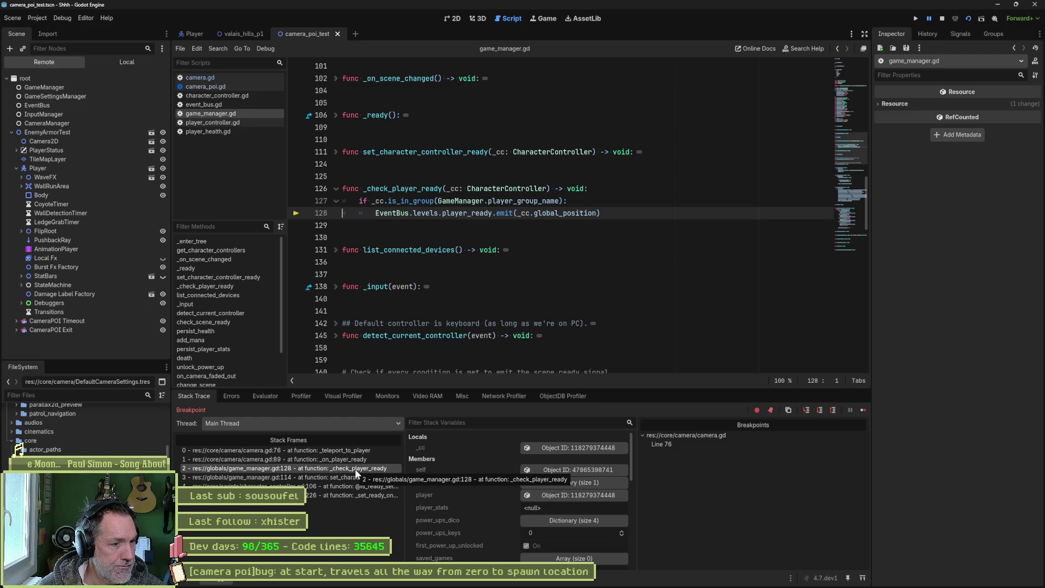
pyautogui.click(351, 460)
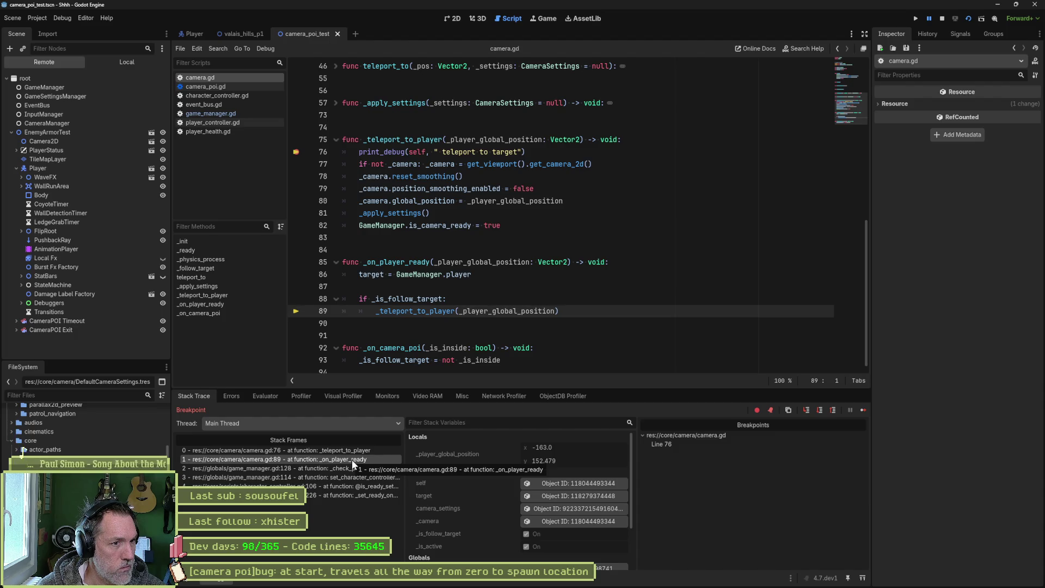
pyautogui.click(943, 19)
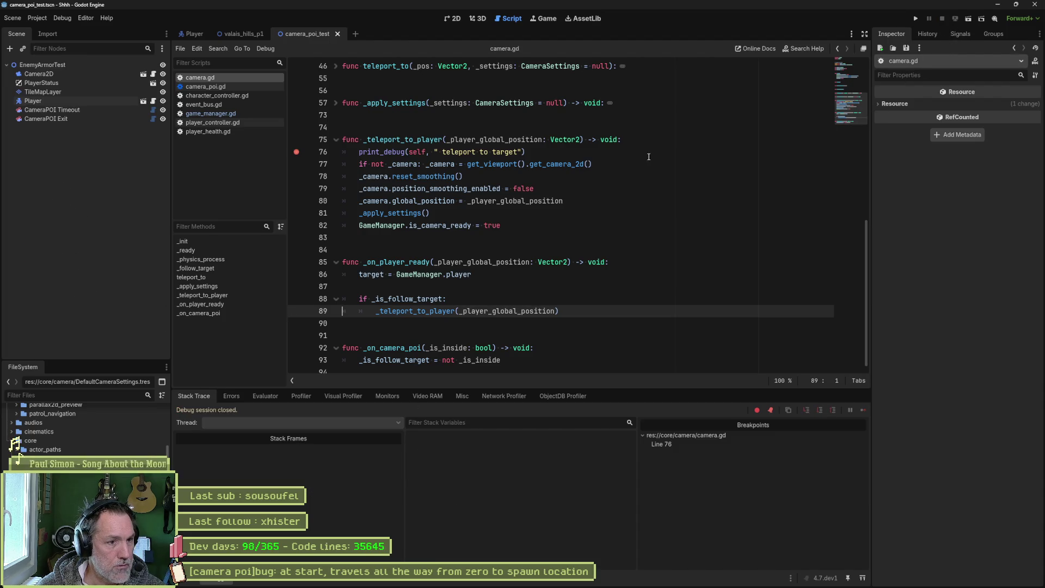
pyautogui.doubleClick(408, 299)
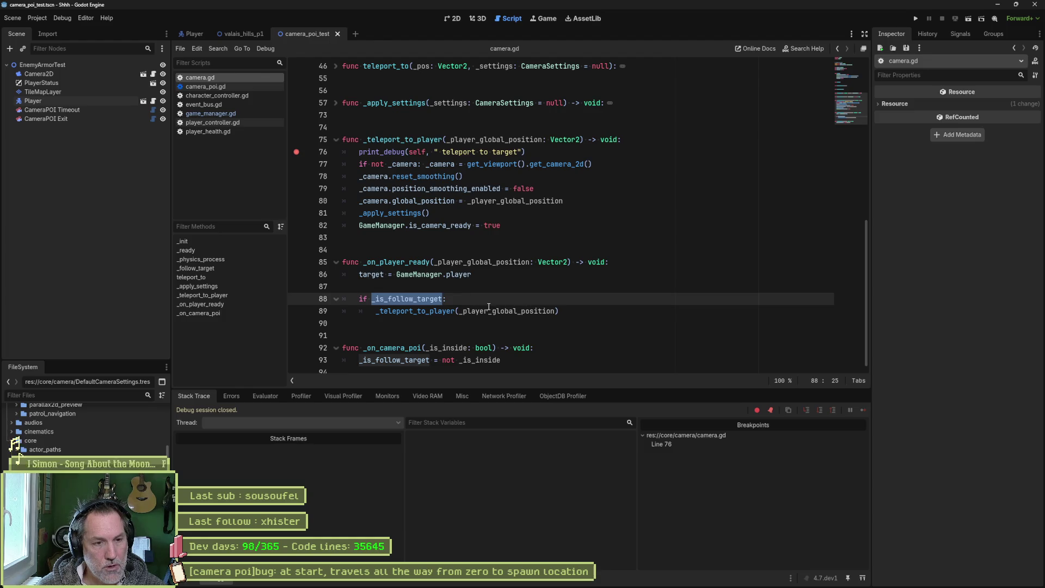
pyautogui.click(452, 19)
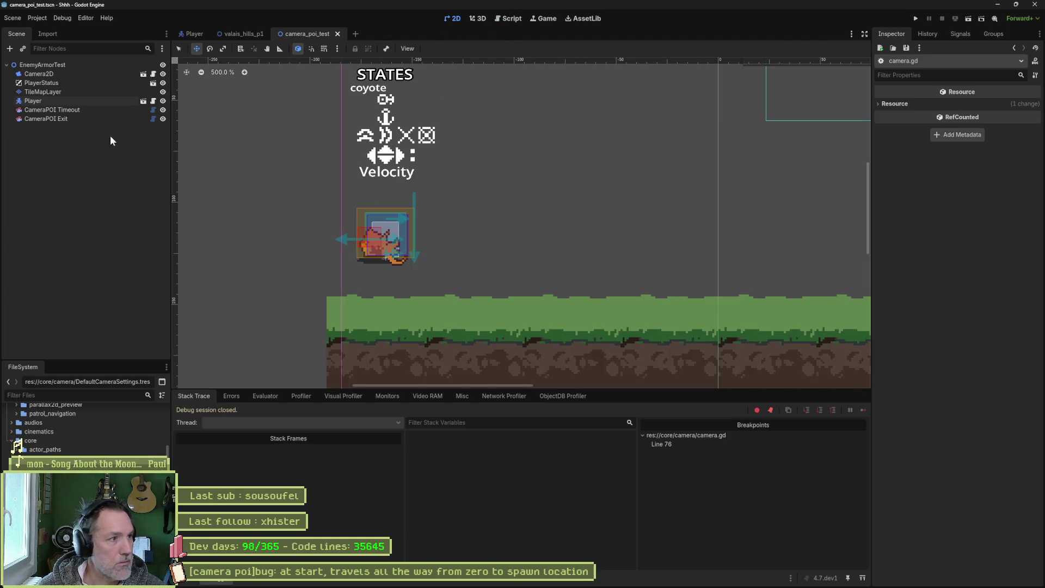
# Step: Enlarge the CameraPOI Exit trigger rectangle down, to the right and further to the left
pyautogui.click(105, 110)
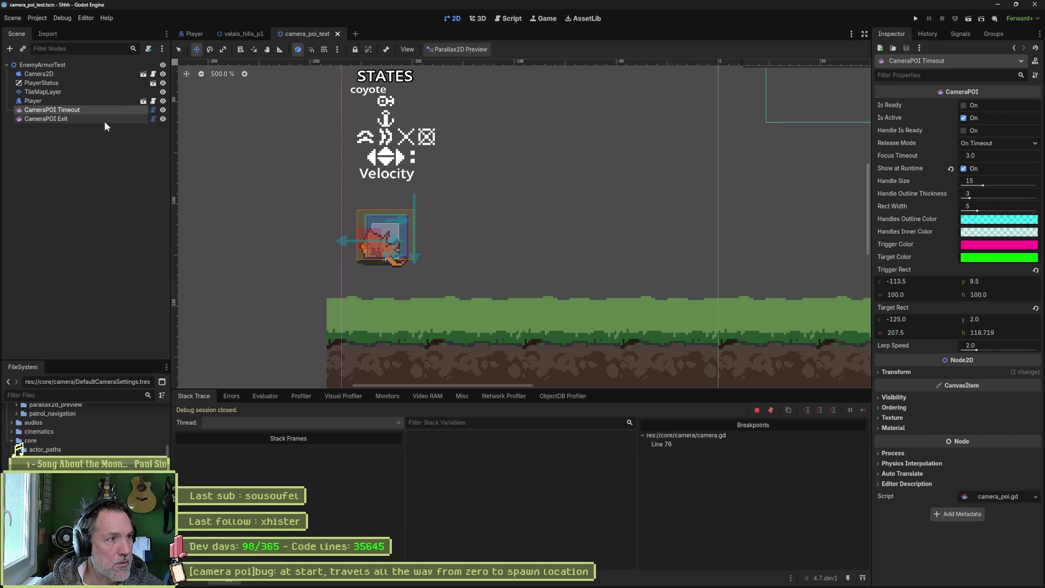
pyautogui.click(103, 118)
pyautogui.moveTo(548, 309)
pyautogui.mouseDown()
pyautogui.moveTo(675, 366)
pyautogui.moveTo(712, 369)
pyautogui.mouseUp()
pyautogui.moveTo(347, 369); pyautogui.dragTo(259, 367)
# Step: Move the Player node higher up in the level, then reselect CameraPOI Exit
pyautogui.click(73, 102)
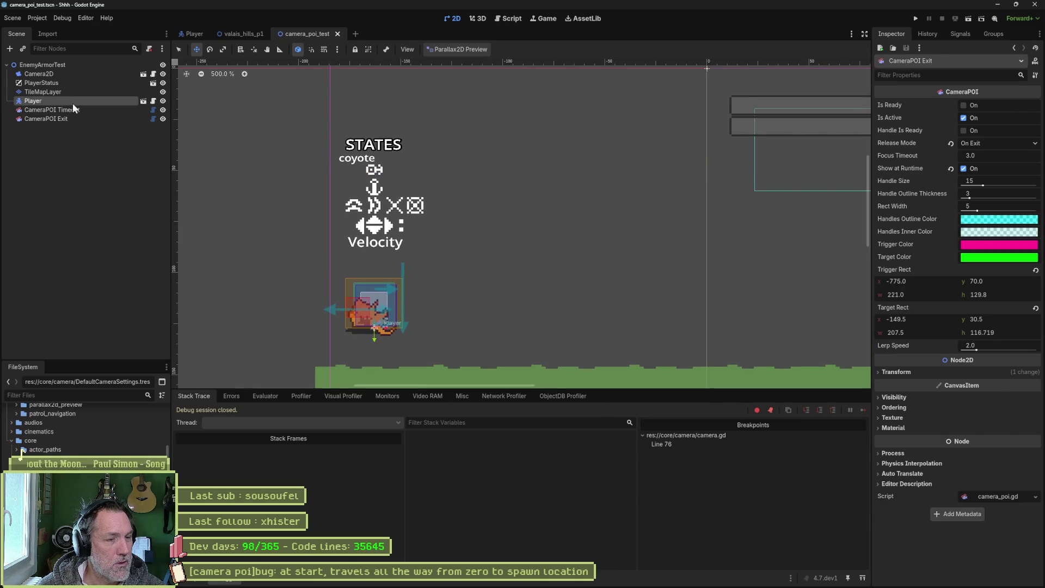
pyautogui.moveTo(476, 294); pyautogui.dragTo(516, 103)
pyautogui.scroll(-2, 538, 129)
pyautogui.scroll(1, 538, 129)
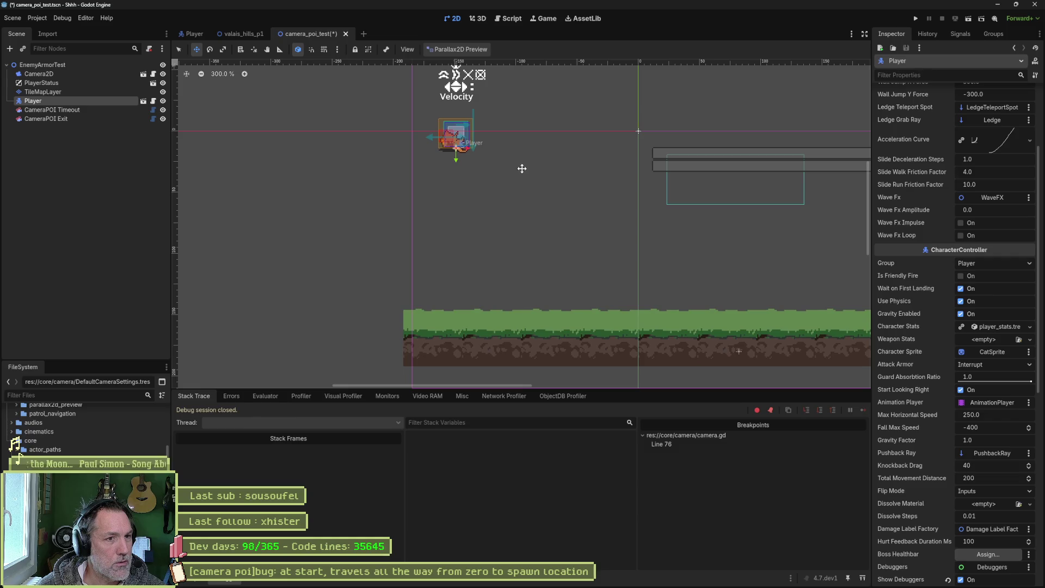
pyautogui.click(126, 119)
pyautogui.keyDown('shift'); pyautogui.click(83, 112); pyautogui.keyUp('shift')
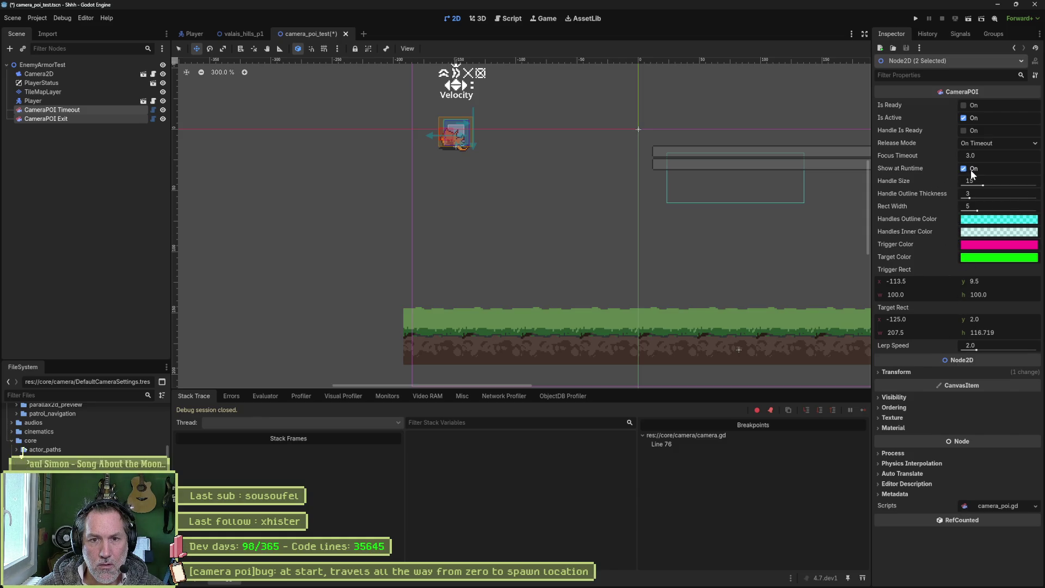
pyautogui.click(85, 128)
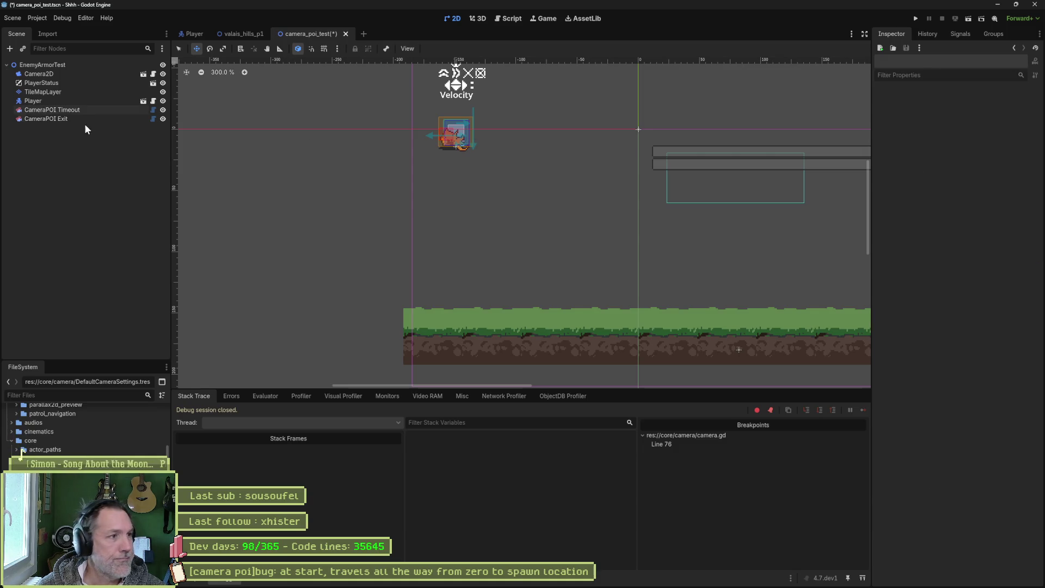
pyautogui.click(87, 119)
pyautogui.click(90, 109)
pyautogui.click(91, 120)
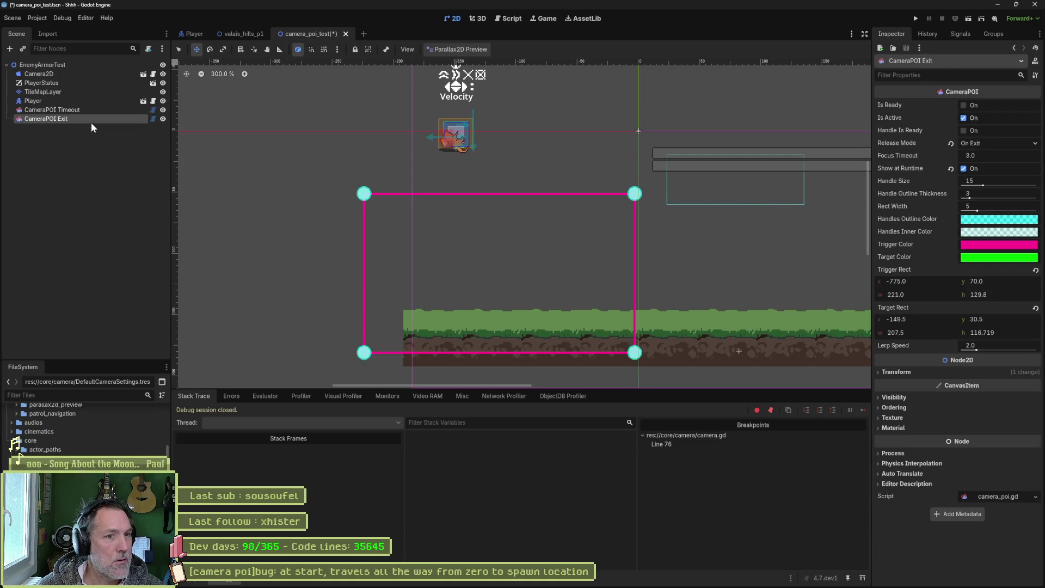
# Step: Save and run the scene, then inspect the _on_player_ready call on line 89 at the breakpoint
pyautogui.hotkey('ctrl', 's')
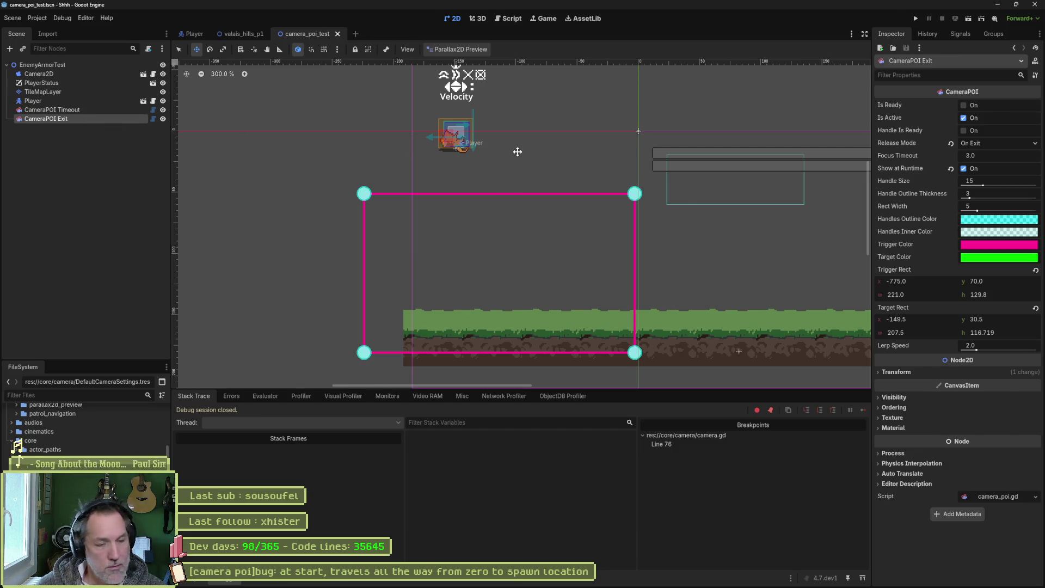
pyautogui.press('F6')
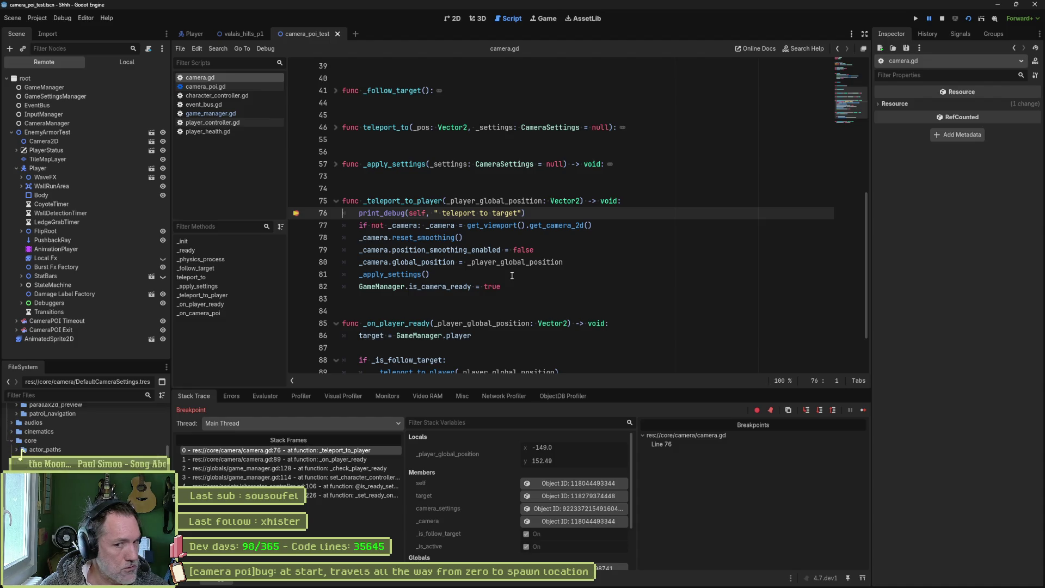
pyautogui.click(360, 459)
# Step: Check _is_follow_target on line 88 and stop the paused debug session
pyautogui.doubleClick(438, 292)
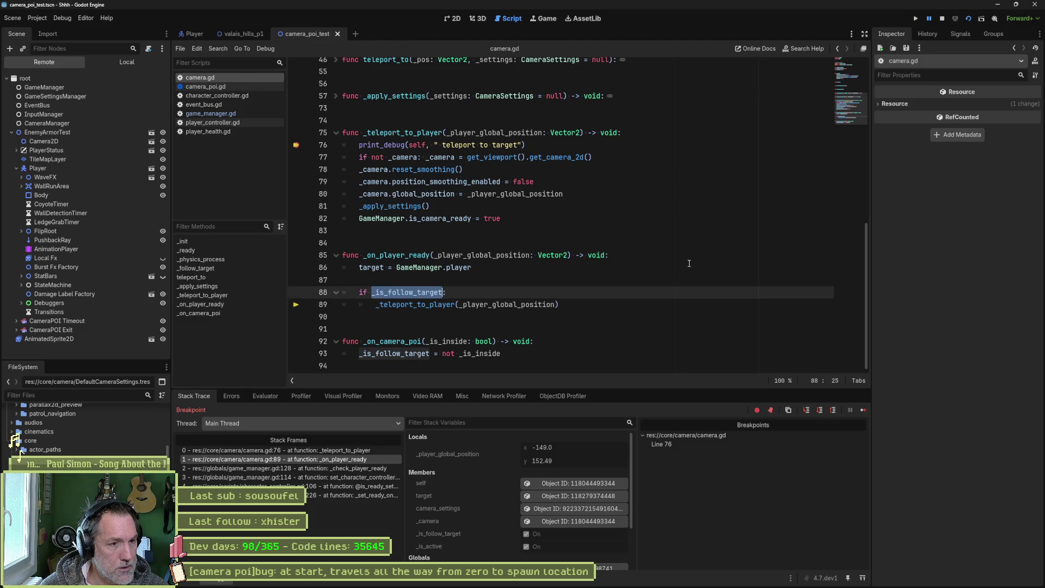
pyautogui.click(942, 20)
pyautogui.hotkey('ctrl', 'shift', 'f')
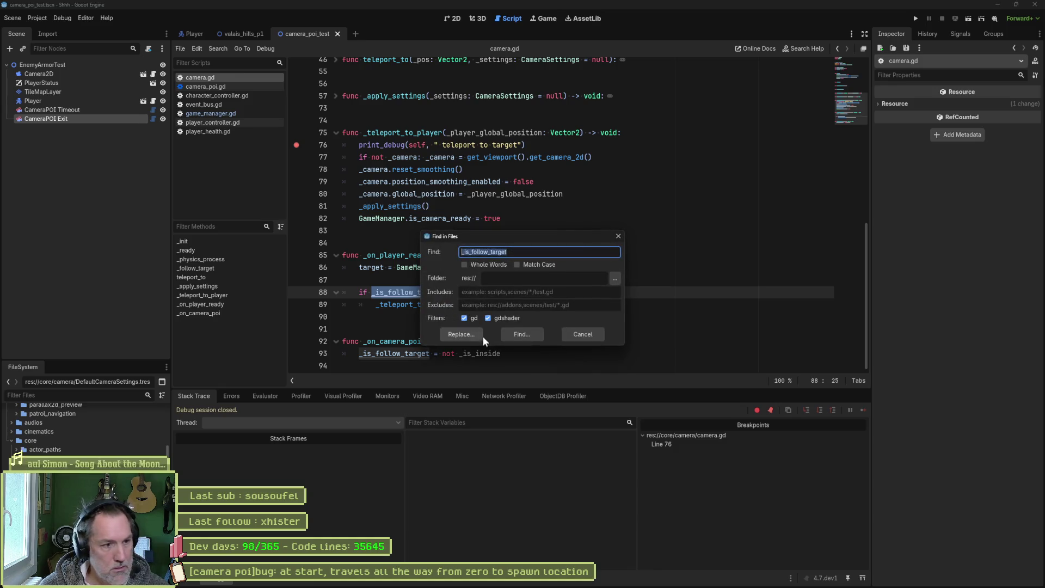
pyautogui.click(583, 333)
# Step: Add breakpoints on camera.gd lines 93 and 88 and remove the one on line 76
pyautogui.moveTo(504, 354); pyautogui.dragTo(363, 354)
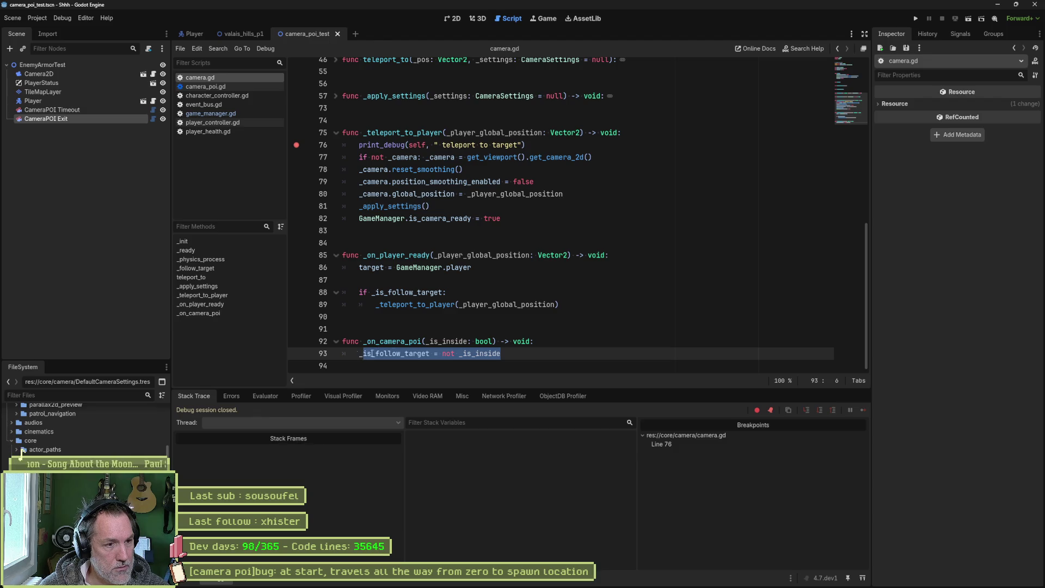
pyautogui.click(297, 354)
pyautogui.click(296, 293)
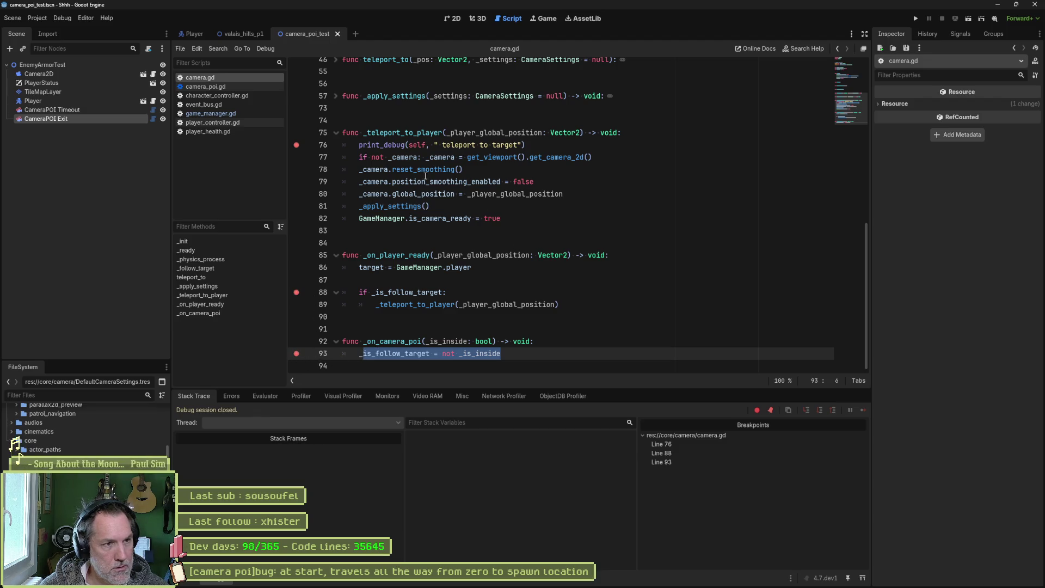
pyautogui.click(297, 146)
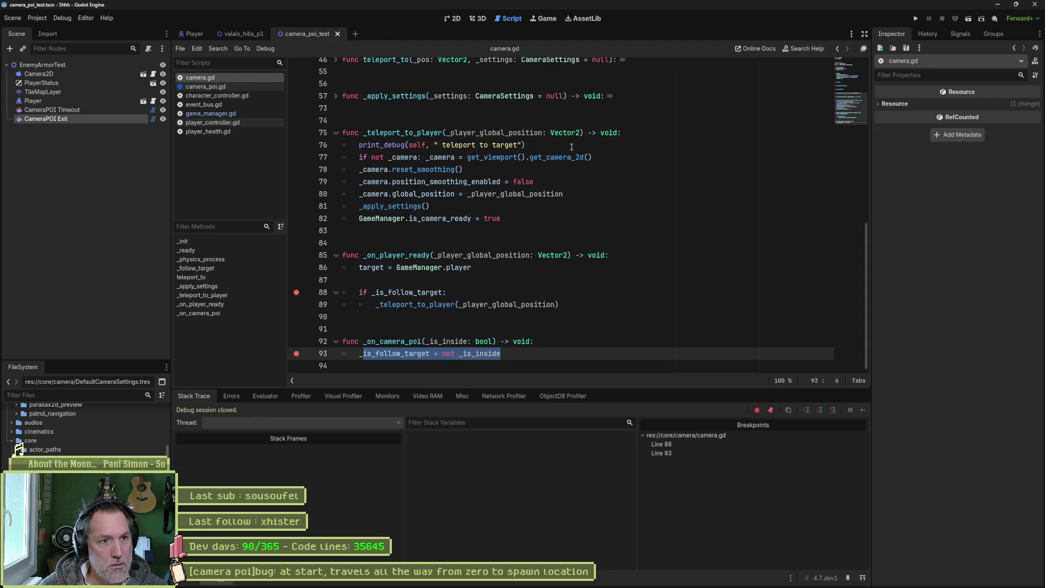
# Step: Run the scene with the new breakpoints, then stop the debug session
pyautogui.press('F6')
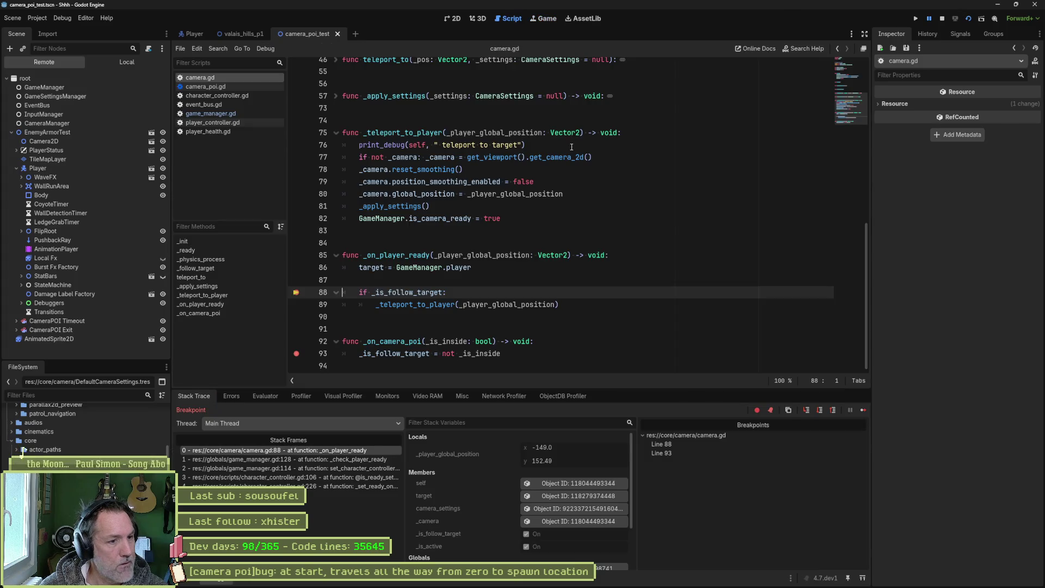
pyautogui.press('F8')
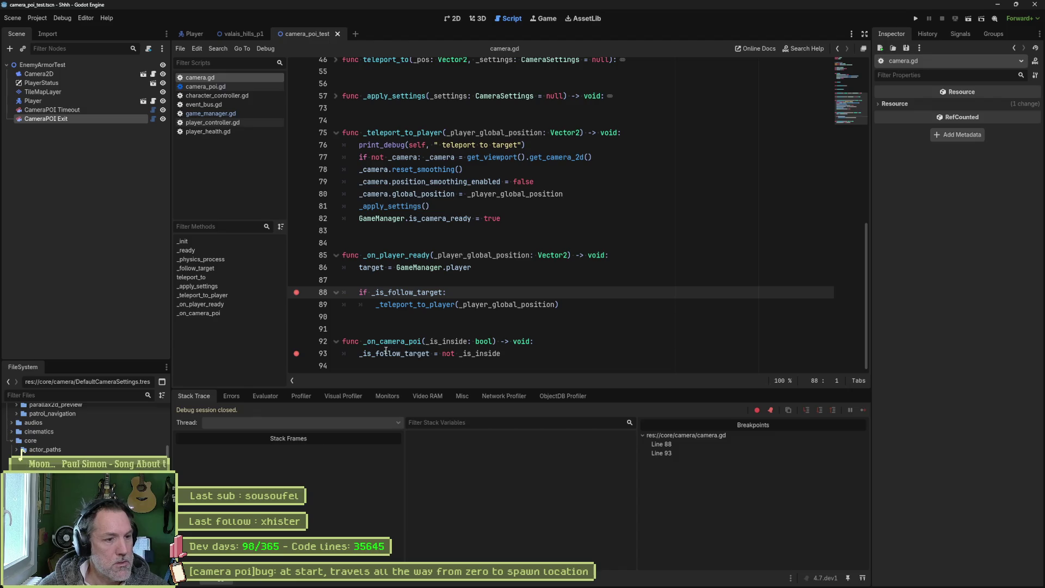
pyautogui.doubleClick(396, 341)
# Step: Search all scripts for _on_camera_poi and jump to its signal connection on line 17
pyautogui.hotkey('ctrl', 'shift', 'f')
pyautogui.press('Return')
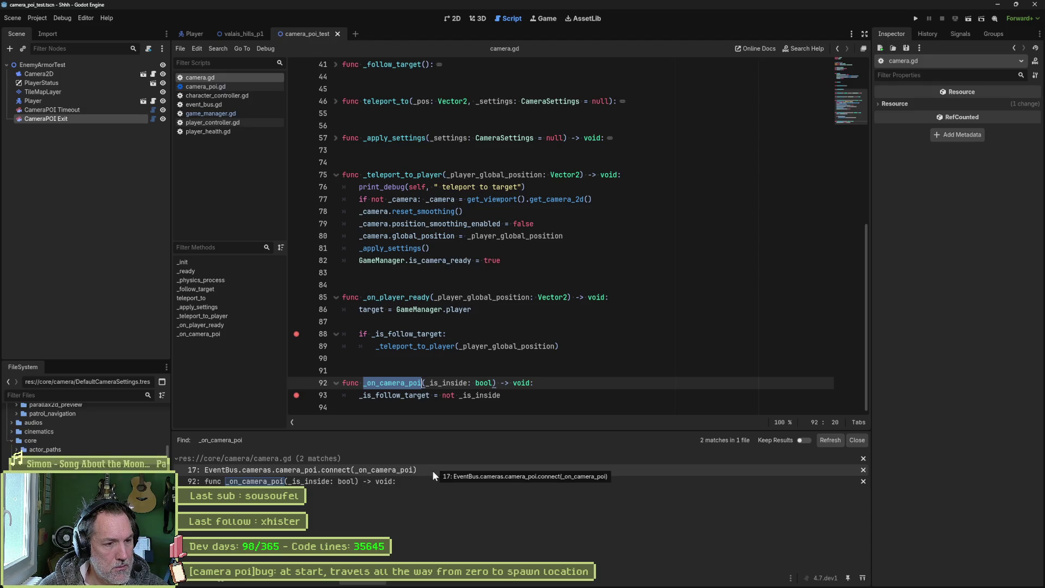
pyautogui.click(432, 470)
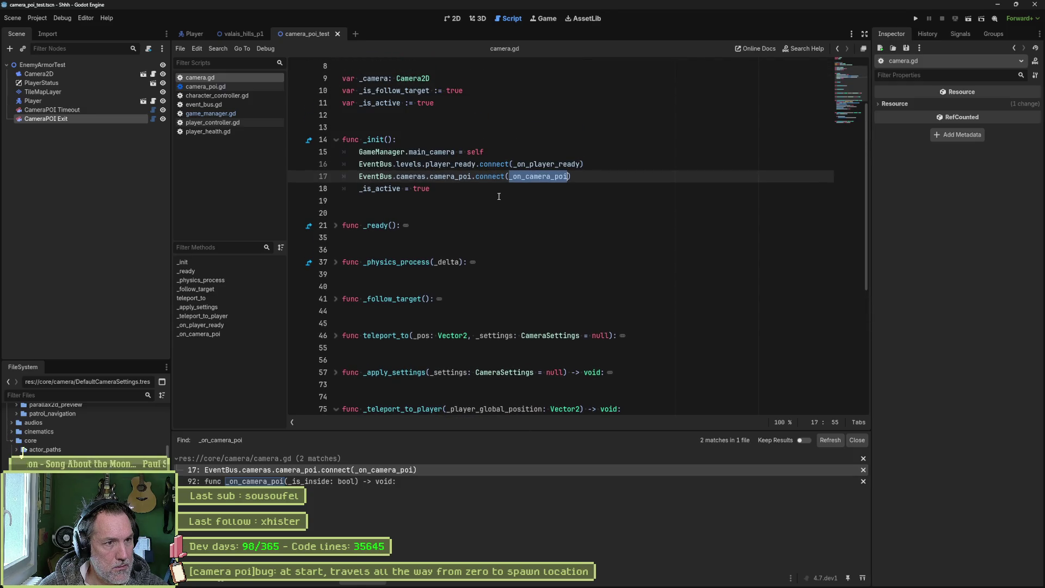
# Step: Search for EventBus.cameras.camera_poi, view its emit in camera_poi.gd, and return to camera.gd
pyautogui.moveTo(560, 175)
pyautogui.moveTo(359, 176); pyautogui.dragTo(474, 173)
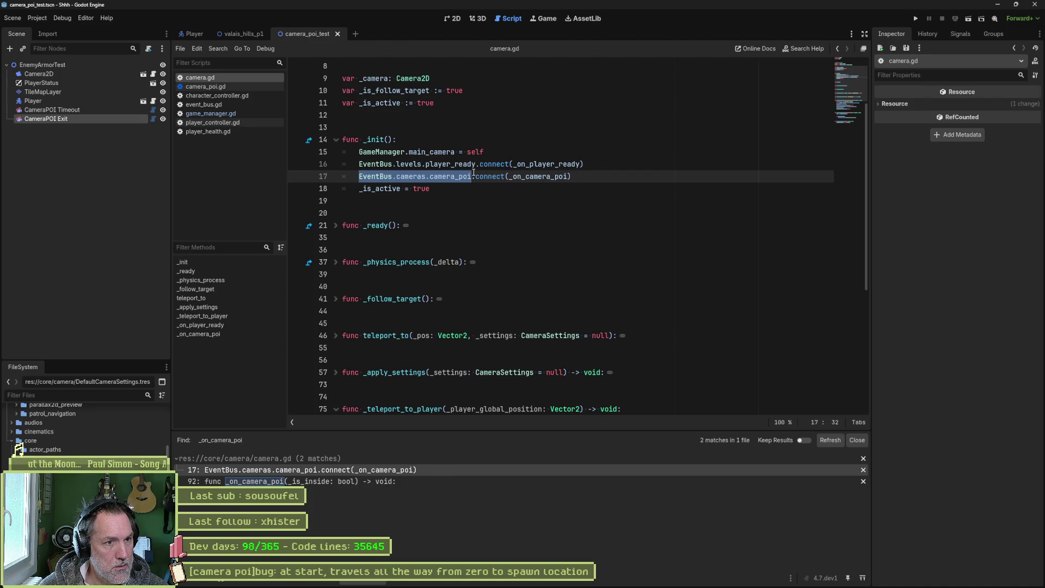
pyautogui.hotkey('ctrl', 'shift', 'f')
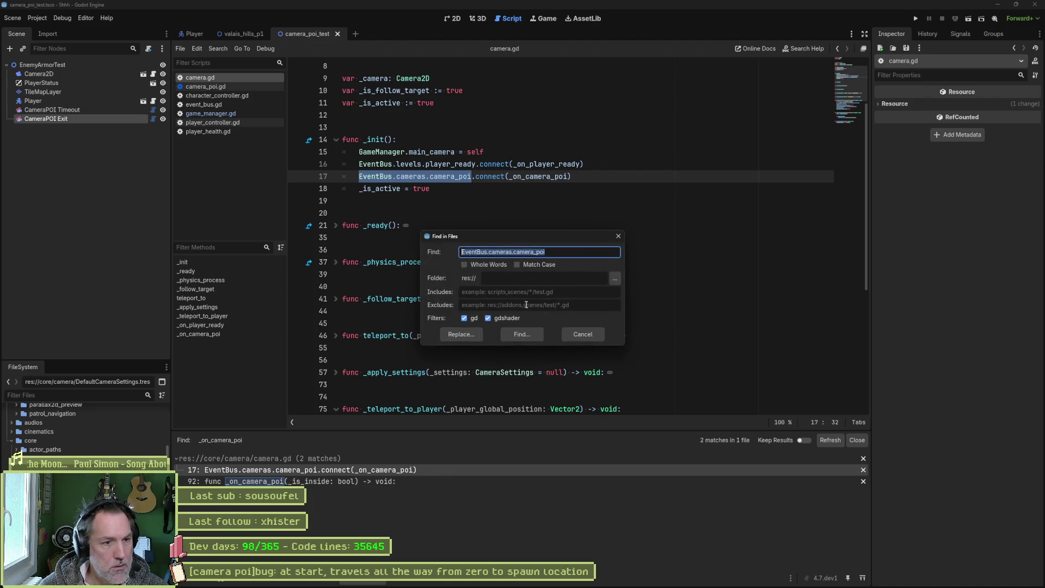
pyautogui.press('Return')
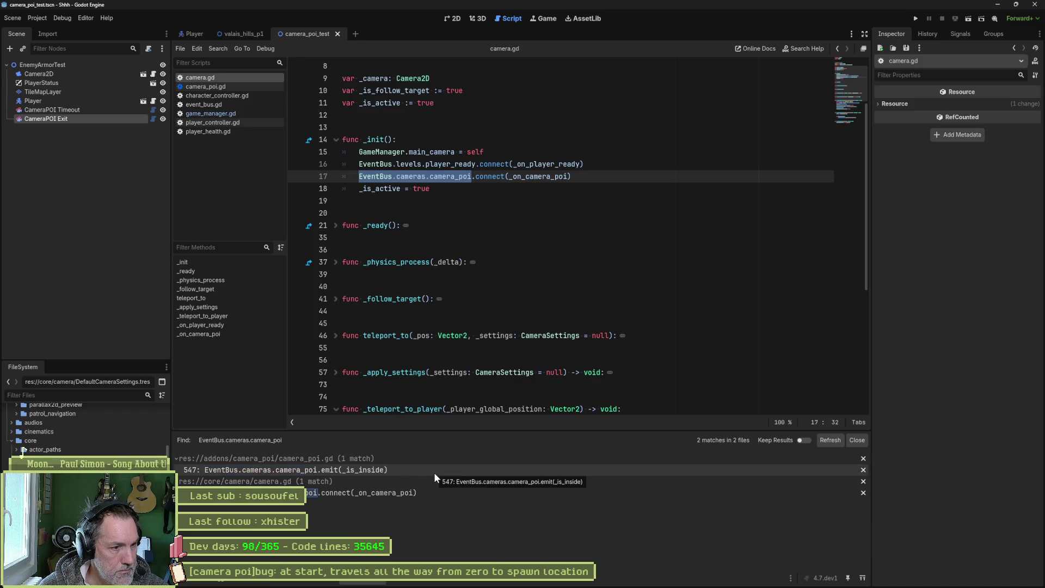
pyautogui.click(435, 471)
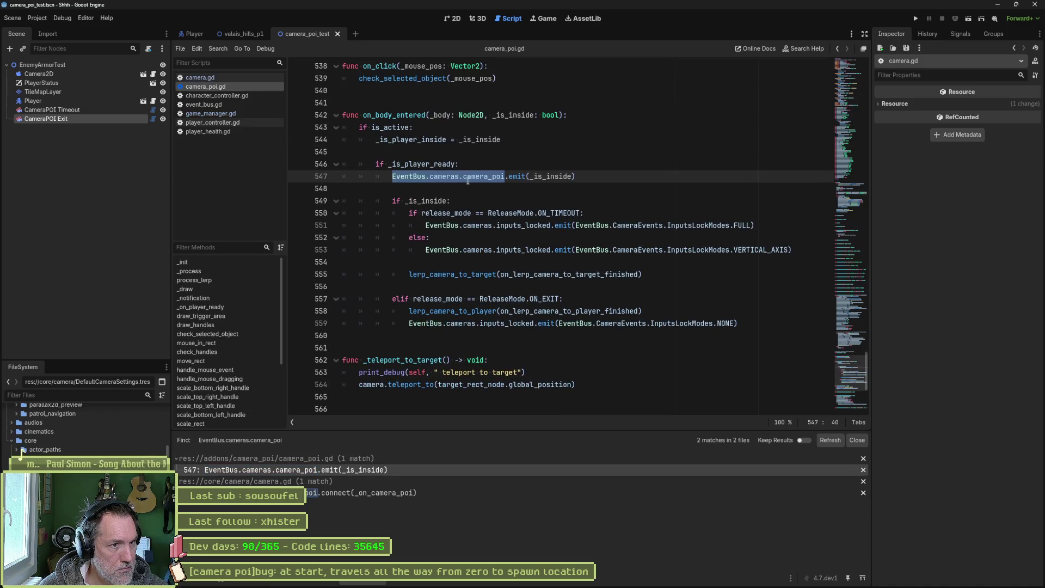
pyautogui.moveTo(437, 165)
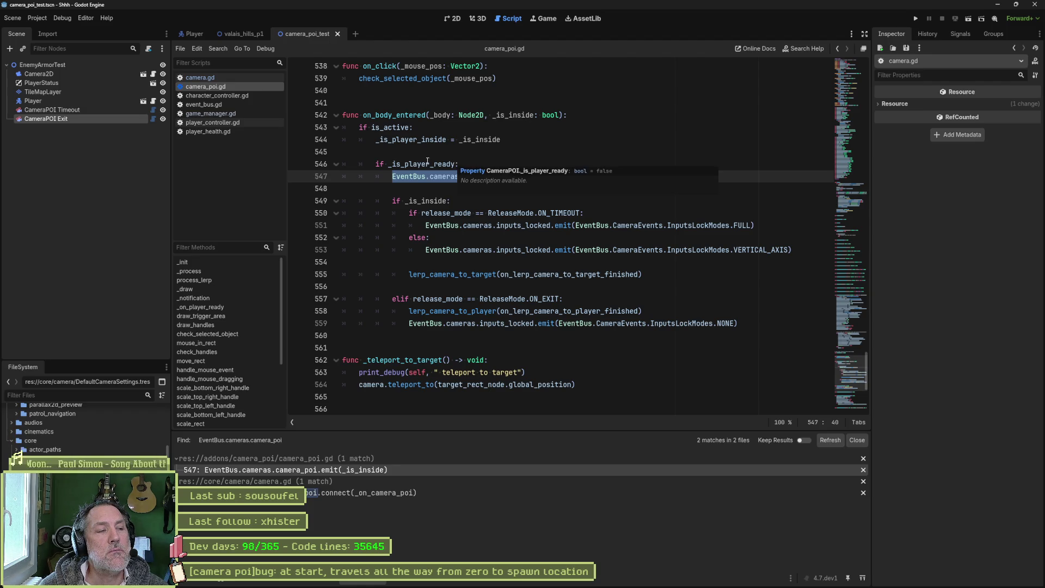
pyautogui.scroll(-6, 499, 191)
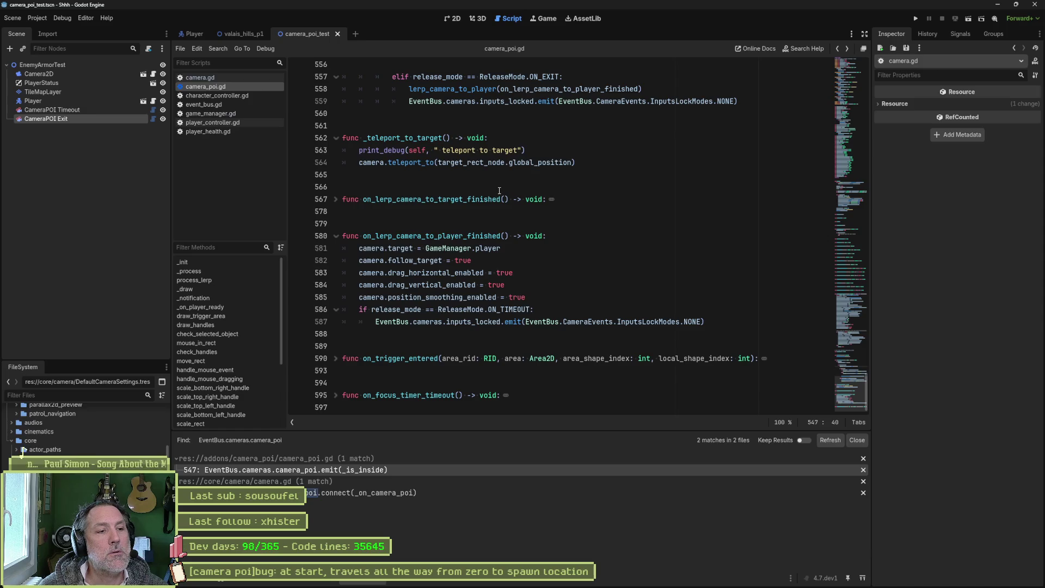
pyautogui.hotkey('alt', 'Left')
pyautogui.scroll(-9, 499, 191)
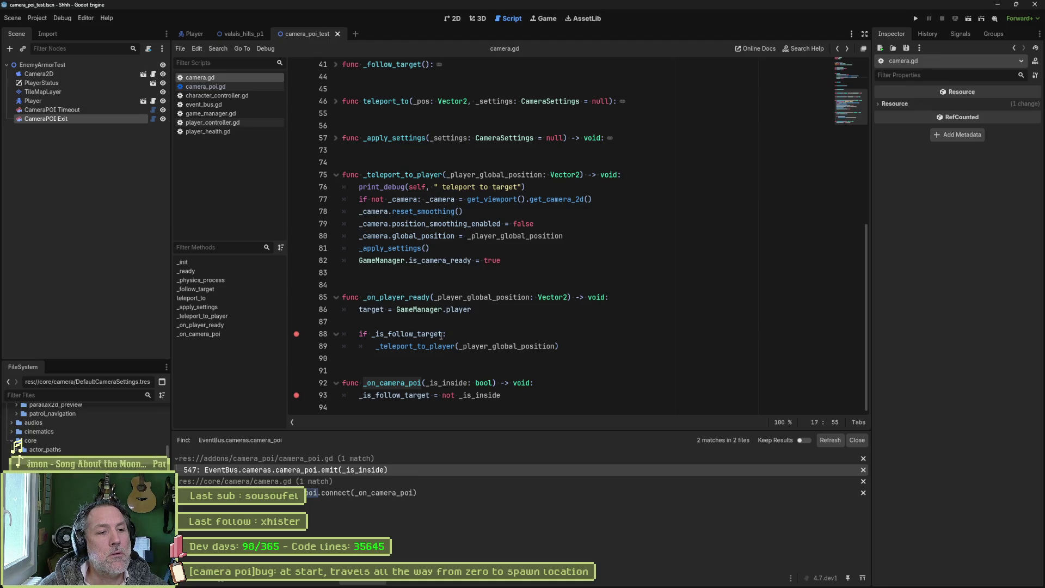
# Step: Find every use of _is_follow_target in camera.gd from line 88
pyautogui.click(468, 334)
pyautogui.doubleClick(423, 333)
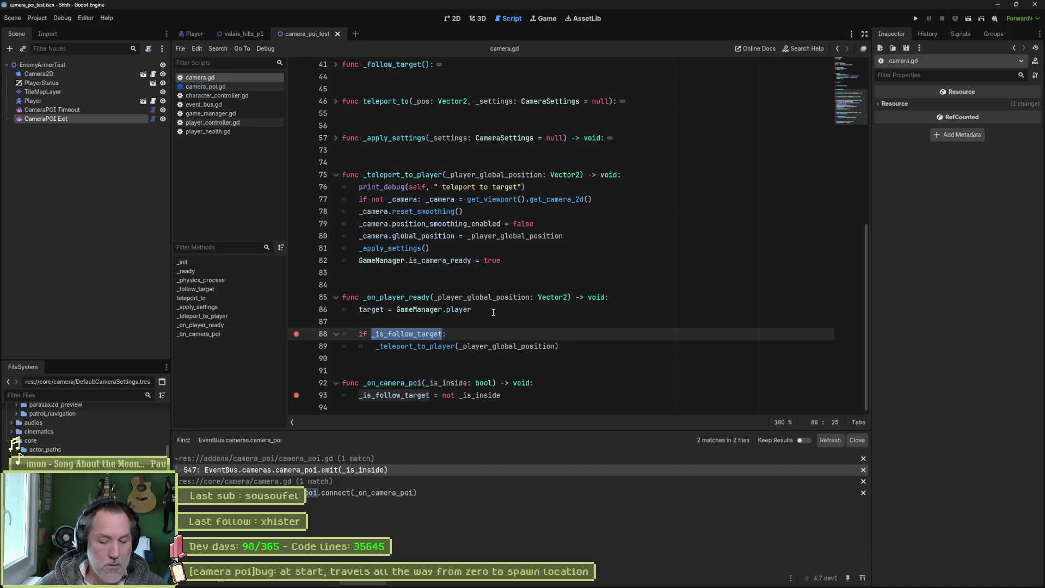
pyautogui.hotkey('ctrl', 'shift', 'f')
pyautogui.click(512, 337)
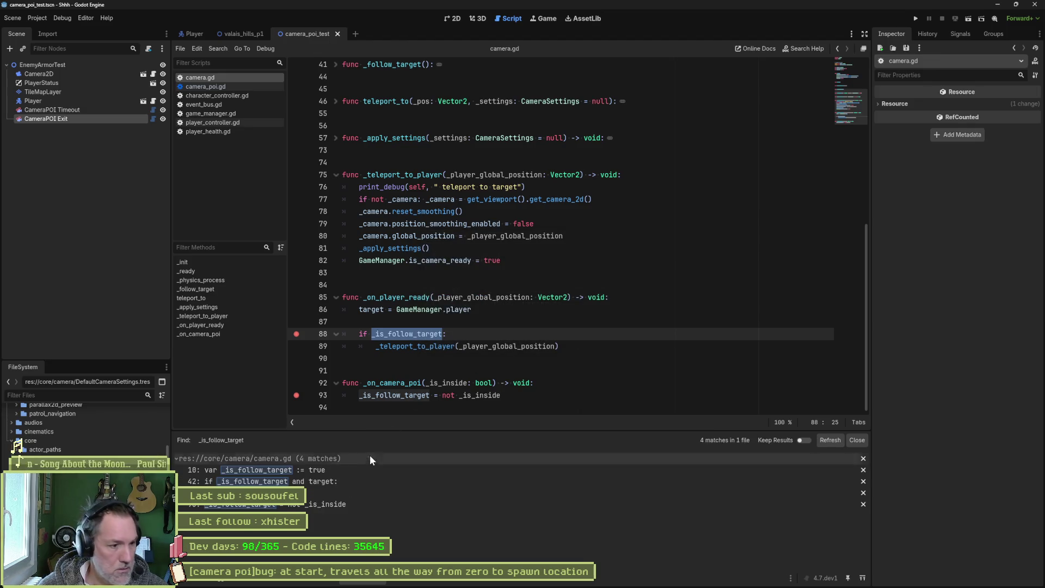
pyautogui.click(432, 334)
pyautogui.doubleClick(432, 334)
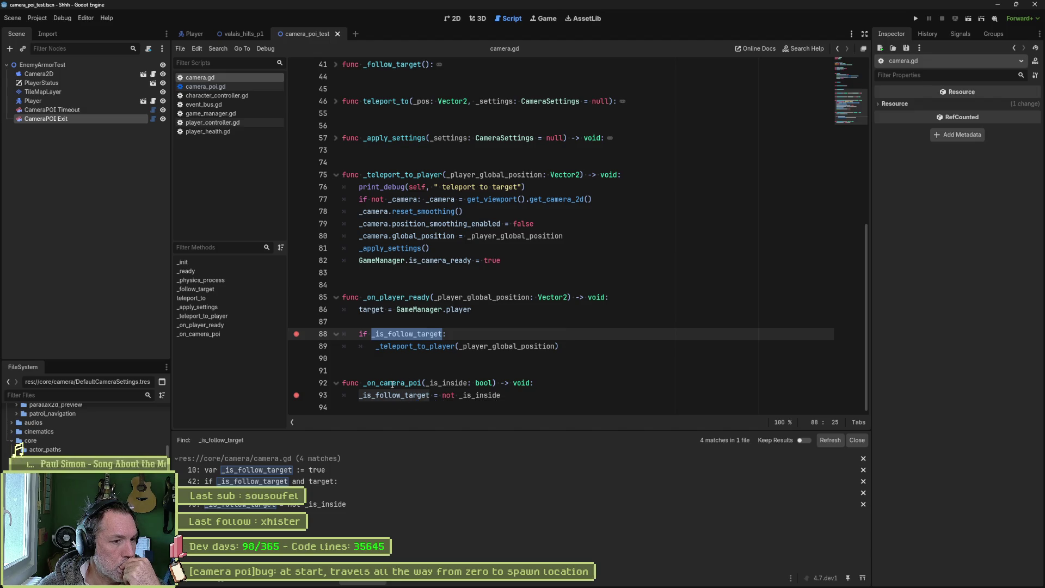
pyautogui.doubleClick(393, 384)
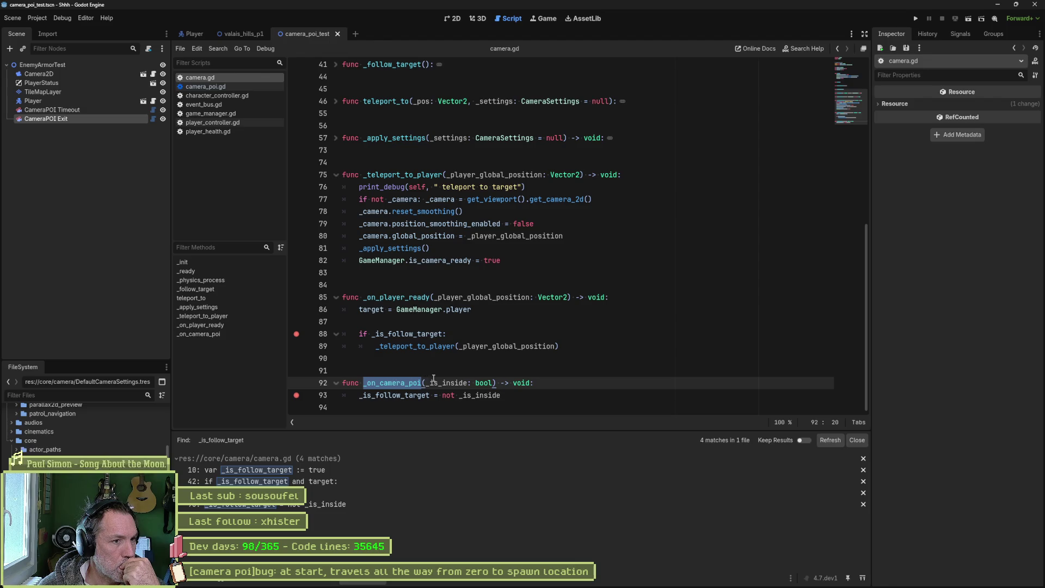
# Step: Switch to camera_poi.gd and fold the on_lerp_camera_to_player_finished function
pyautogui.scroll(6, 434, 378)
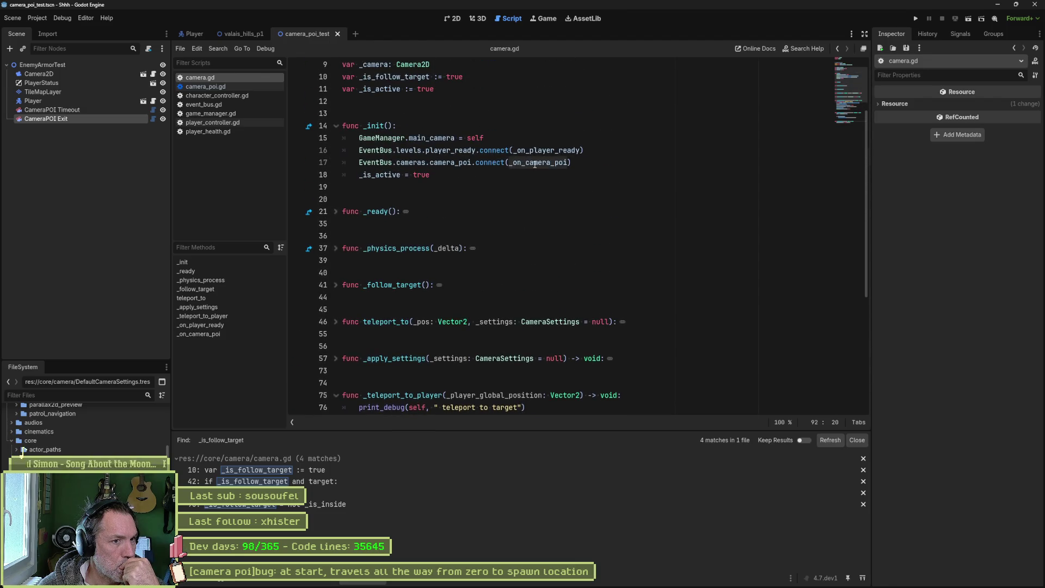
pyautogui.moveTo(536, 165)
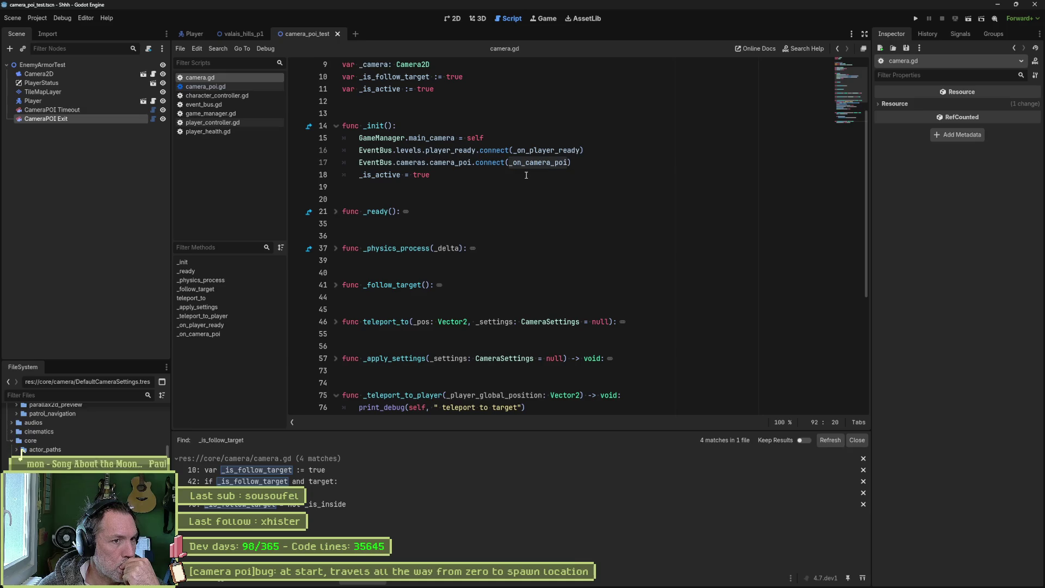
pyautogui.click(224, 86)
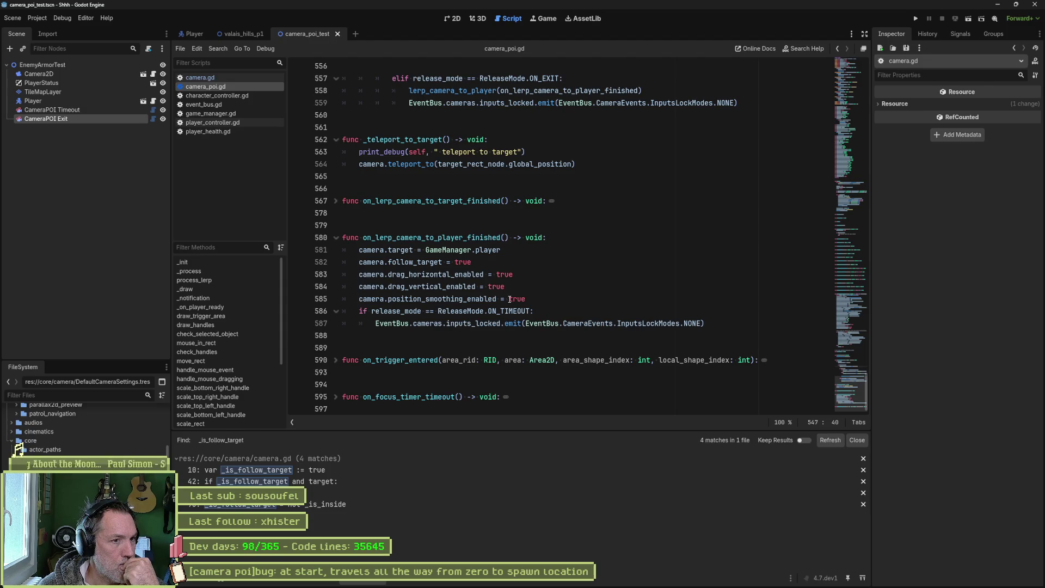
pyautogui.click(336, 238)
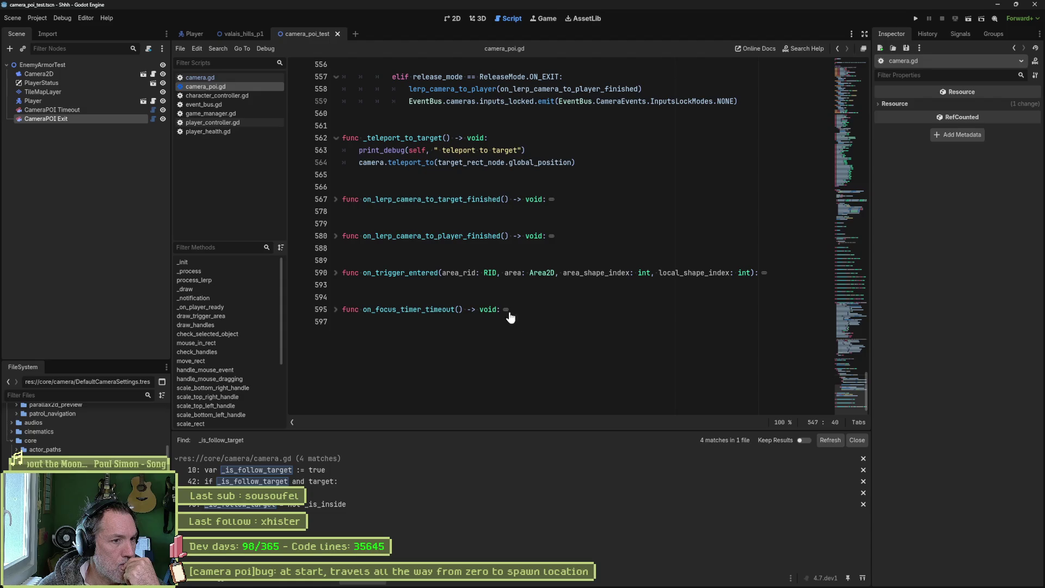
pyautogui.scroll(6, 507, 318)
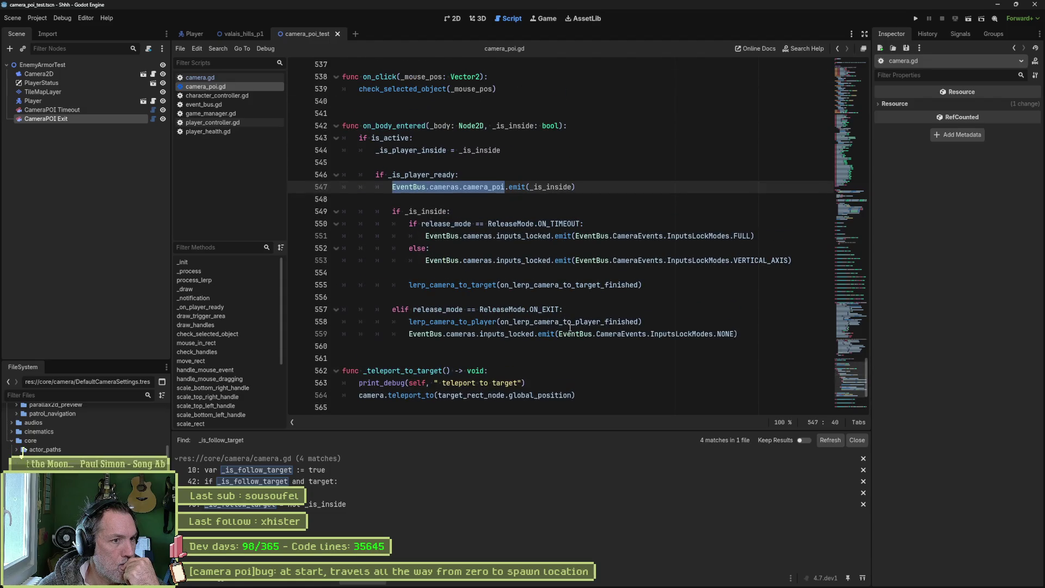
# Step: Move the camera_poi emit line above the 'if _is_player_ready' check and dedent it
pyautogui.doubleClick(422, 175)
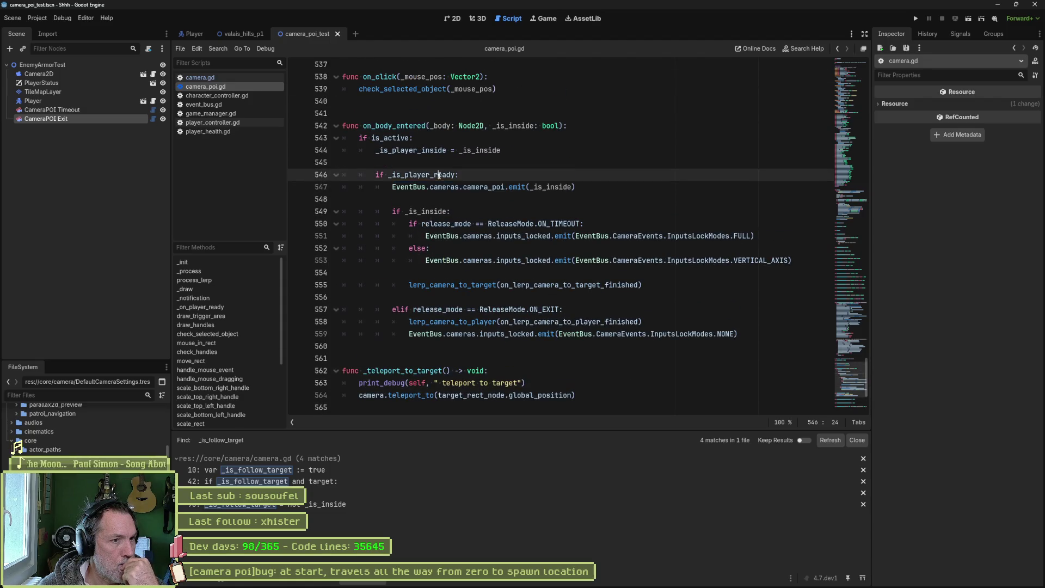
pyautogui.click(611, 190)
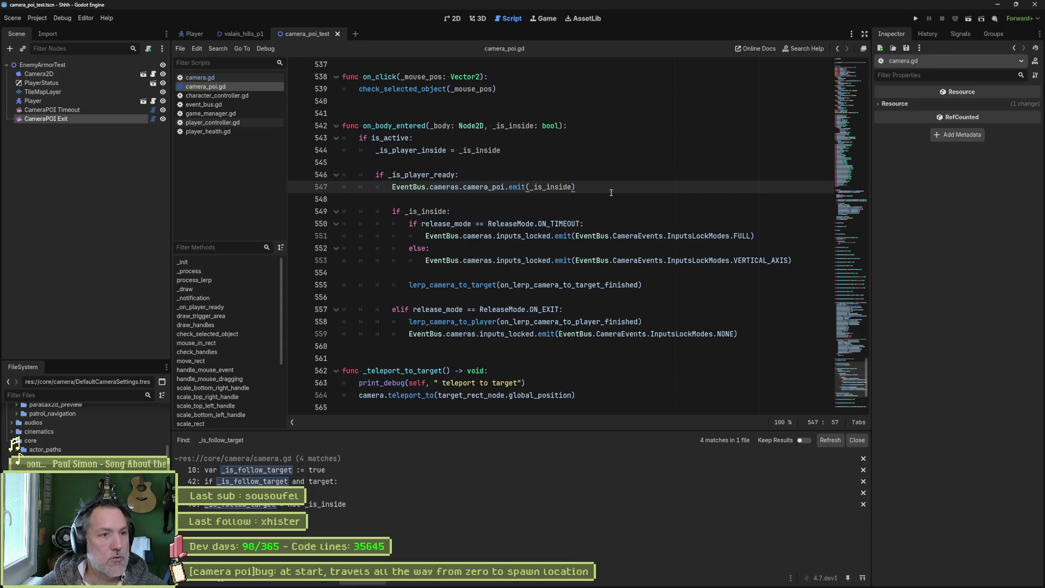
pyautogui.hotkey('alt', 'Up')
pyautogui.hotkey('alt', 'Up')
pyautogui.hotkey('shift', 'Tab')
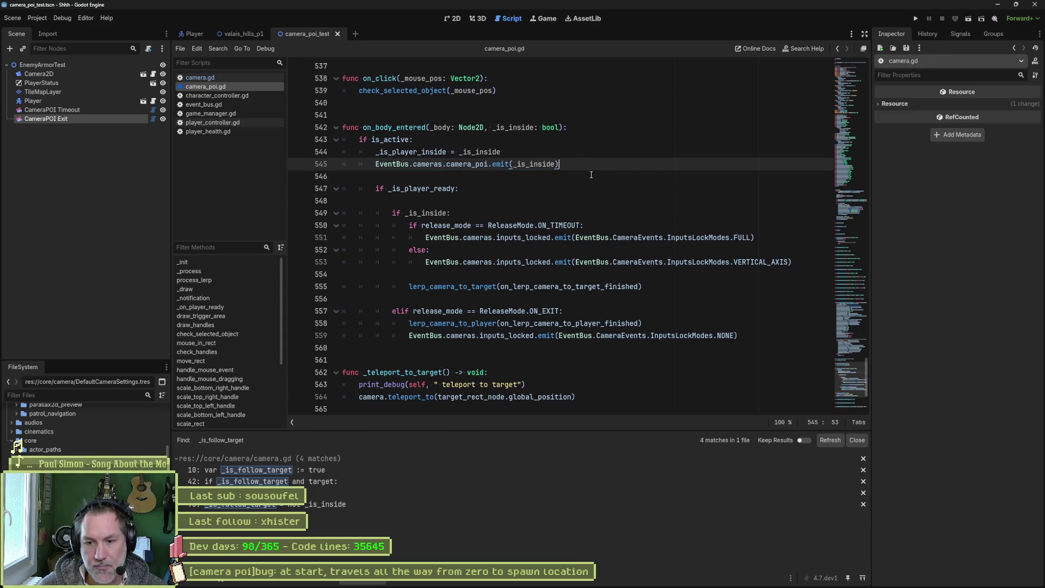
# Step: Test-run the scene, adjusting camera.gd breakpoints and continuing, then stop the game
pyautogui.press('F6')
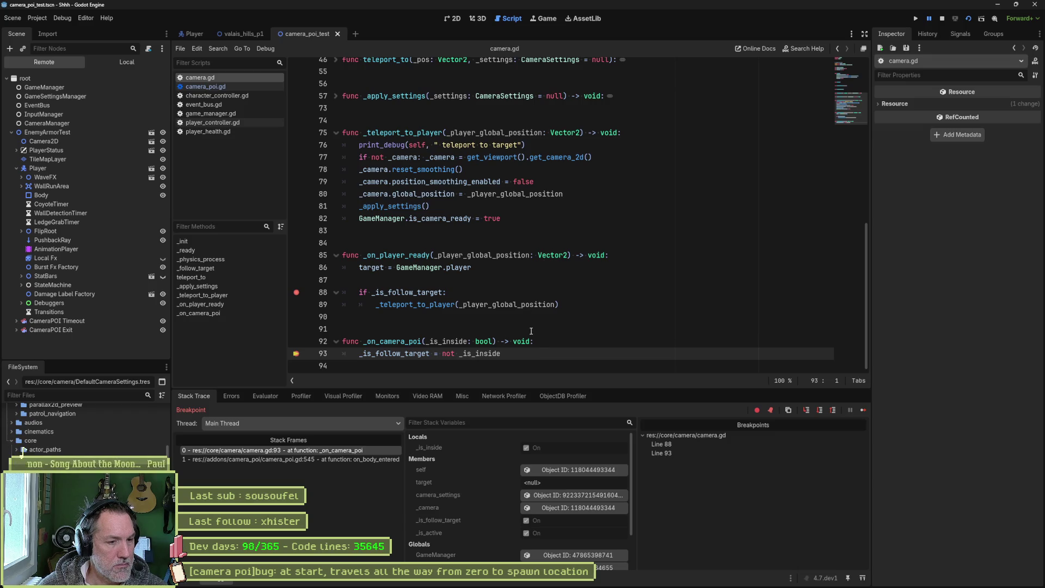
pyautogui.click(296, 353)
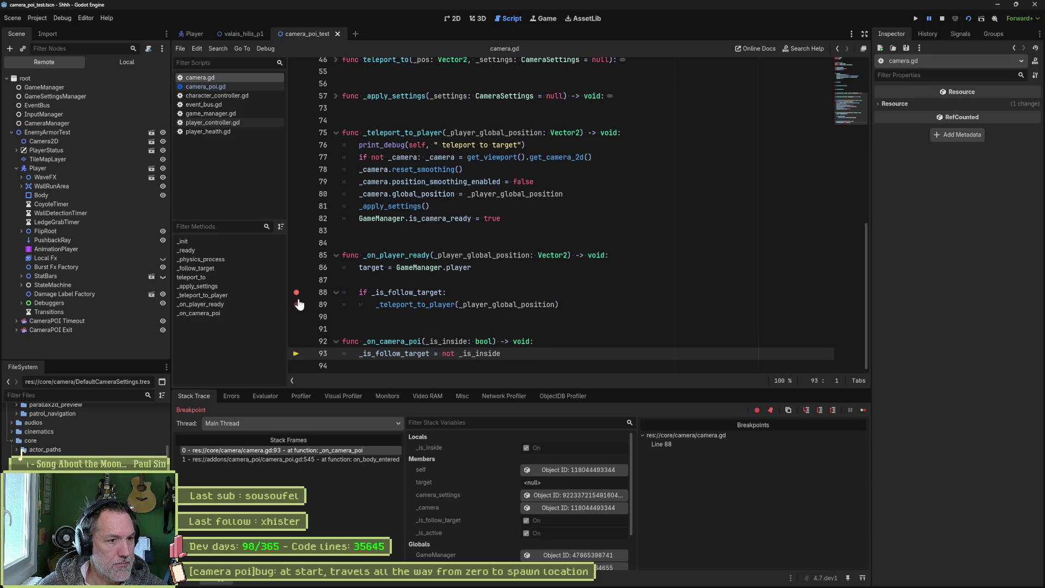
pyautogui.click(863, 410)
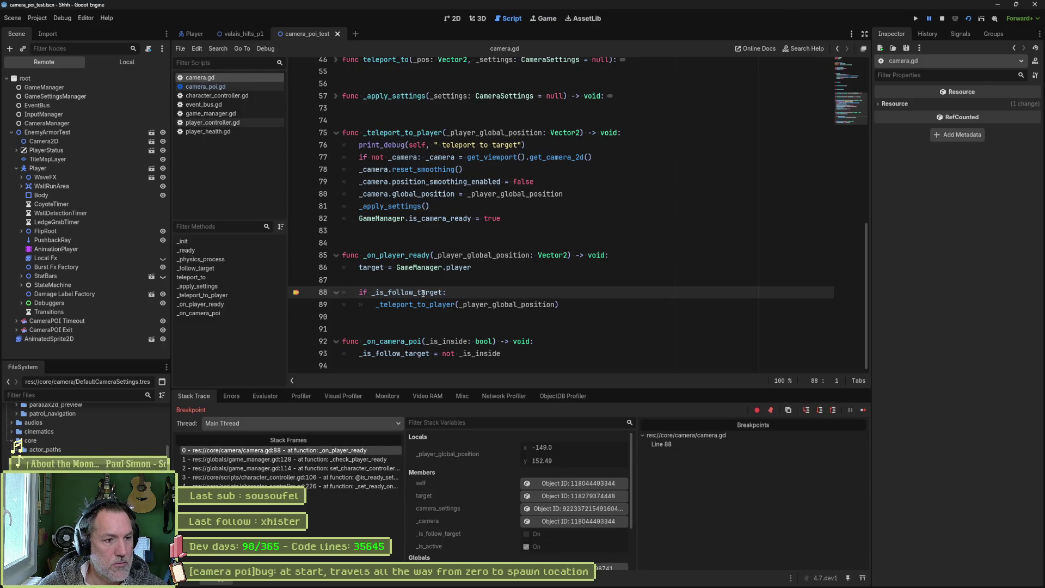
pyautogui.moveTo(423, 293)
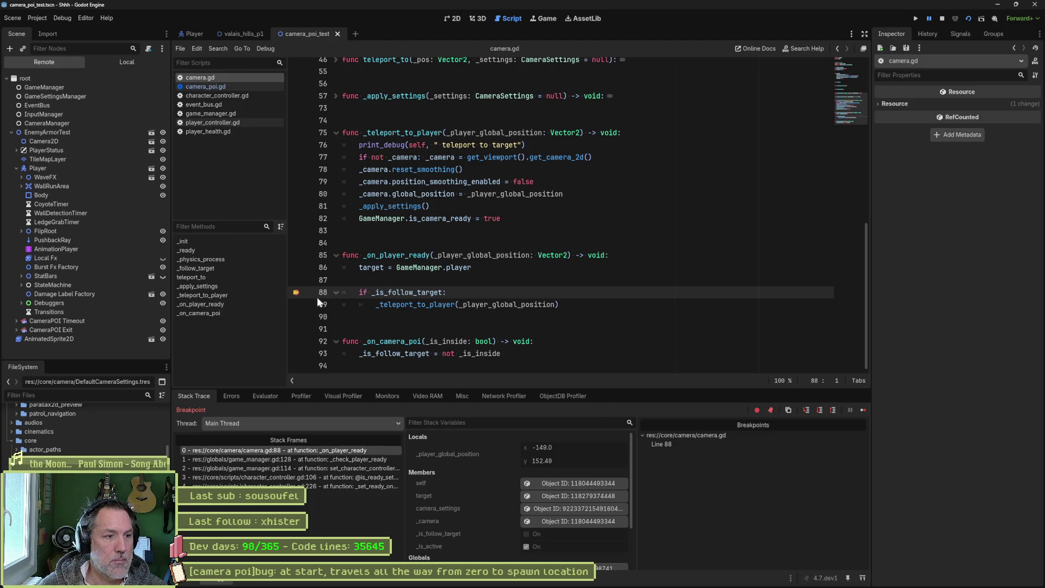
pyautogui.click(296, 305)
pyautogui.click(296, 293)
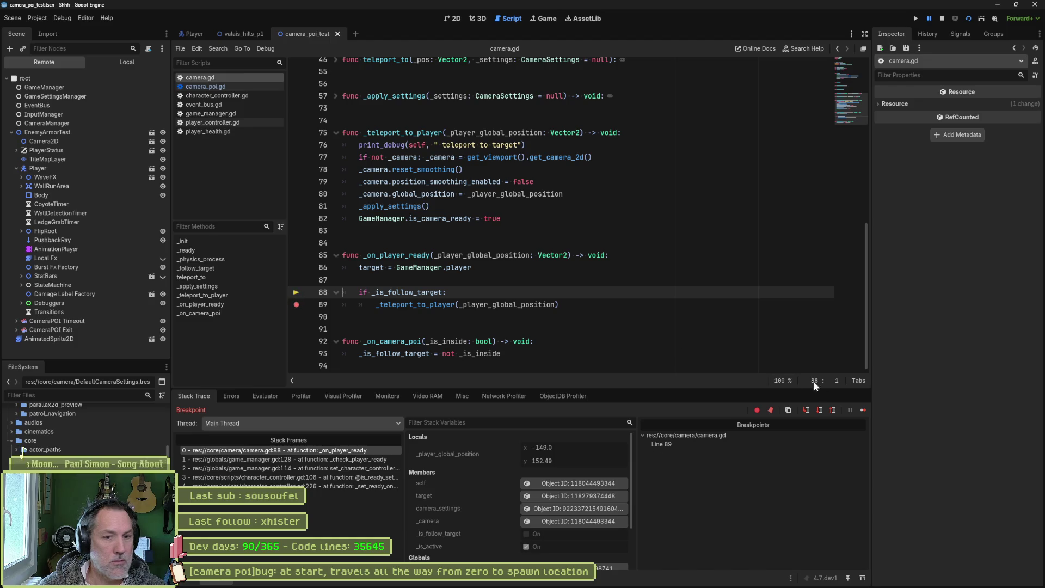
pyautogui.click(860, 411)
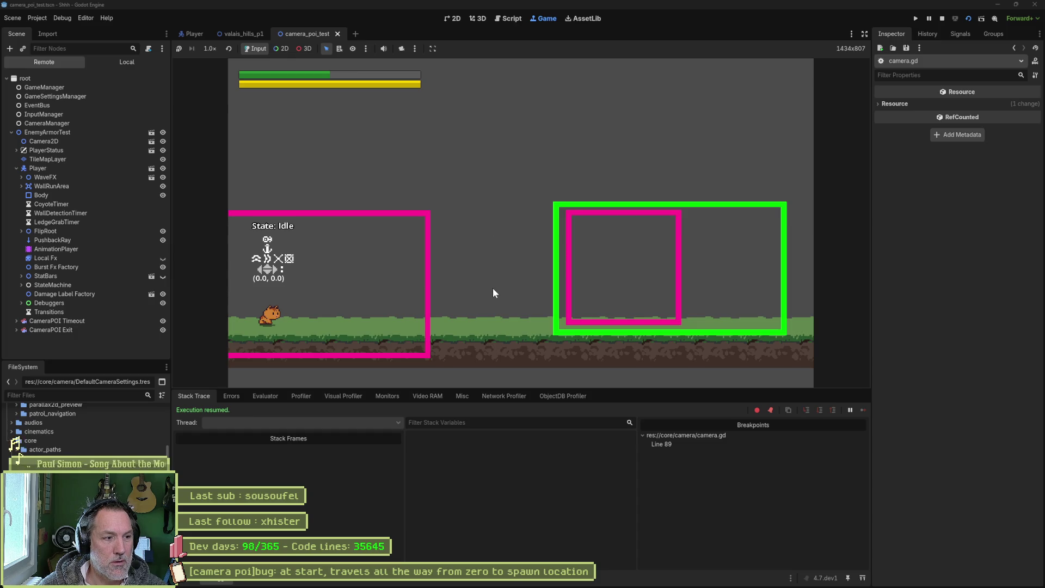
pyautogui.press('F8')
pyautogui.click(296, 311)
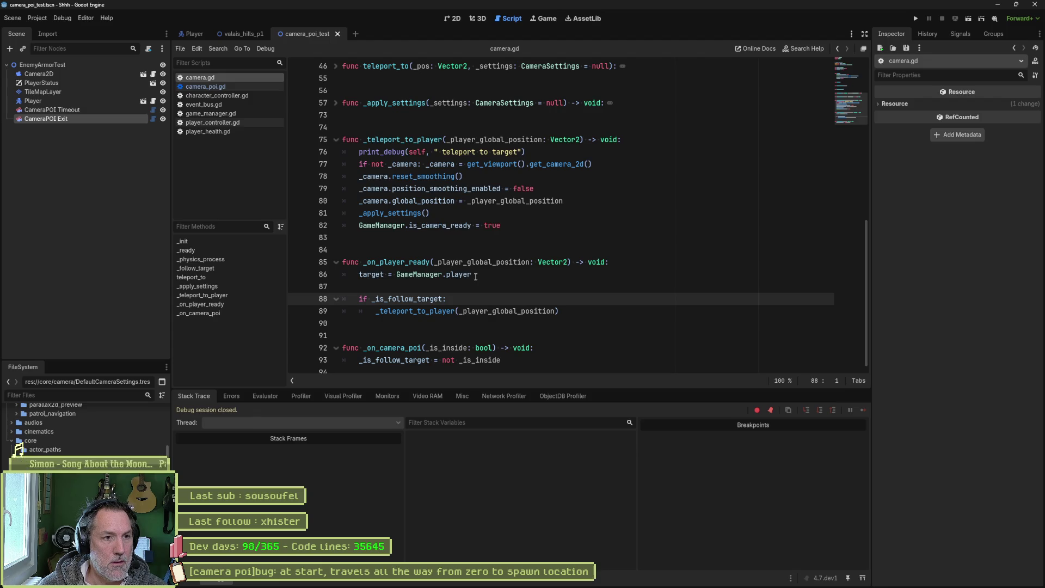
# Step: Show the Output log in the bottom panel and select _is_follow_target on line 88
pyautogui.click(185, 578)
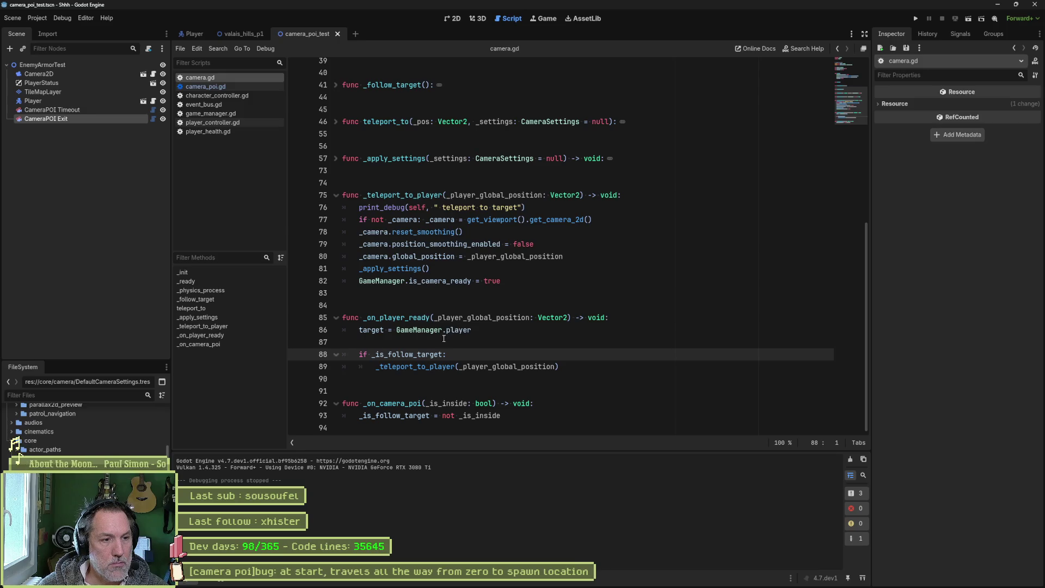
pyautogui.doubleClick(433, 352)
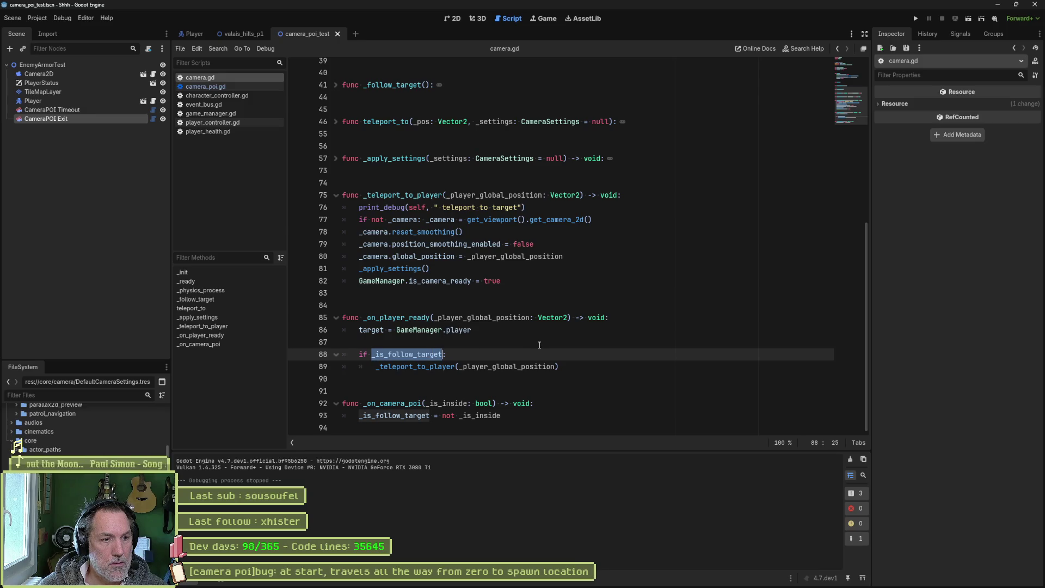
pyautogui.moveTo(440, 355)
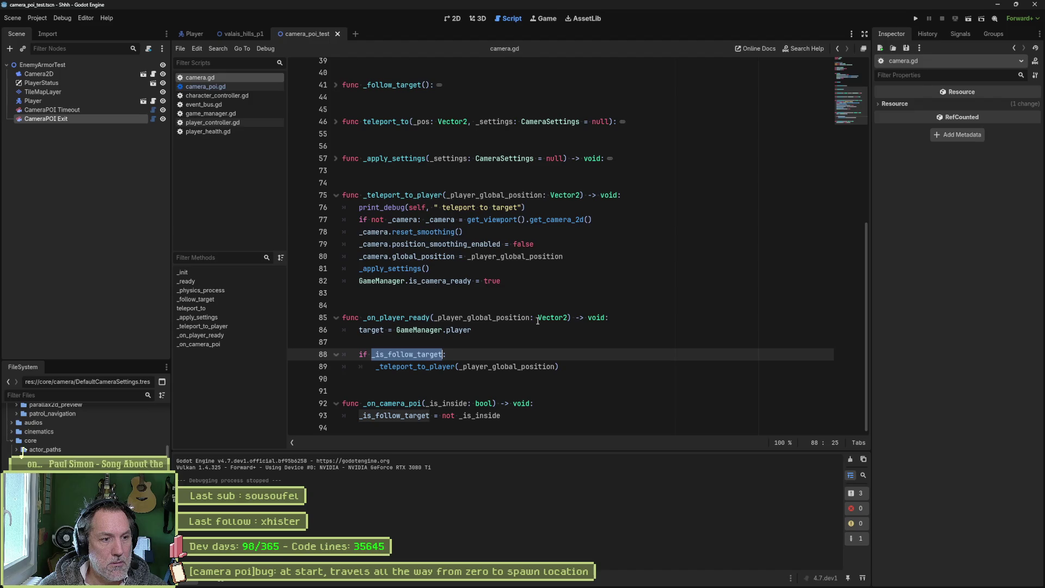
pyautogui.moveTo(538, 320)
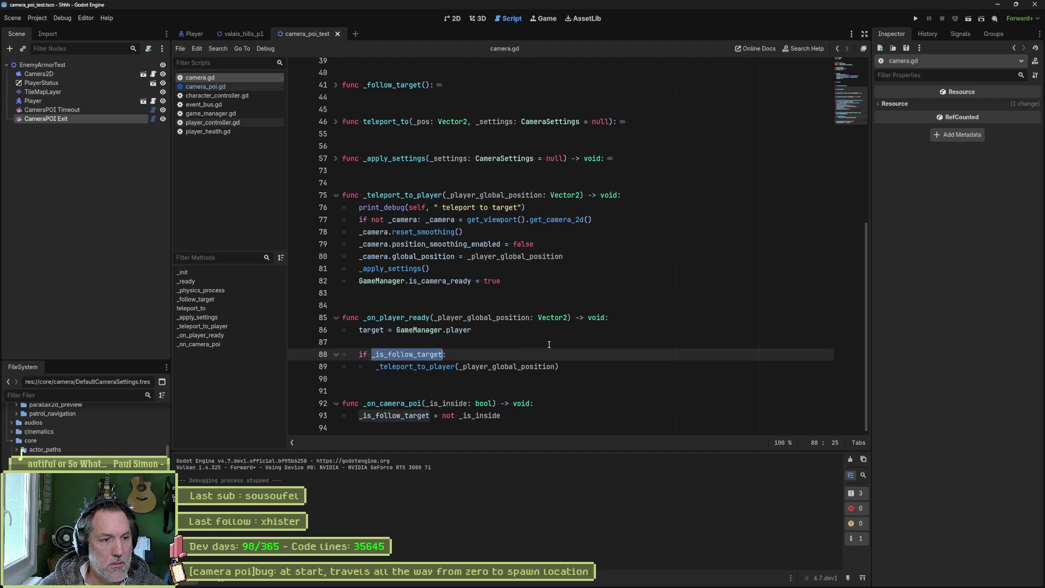
# Step: Open camera_poi.gd at _on_player_ready and place the caret after the TODO teleport comment
pyautogui.click(230, 87)
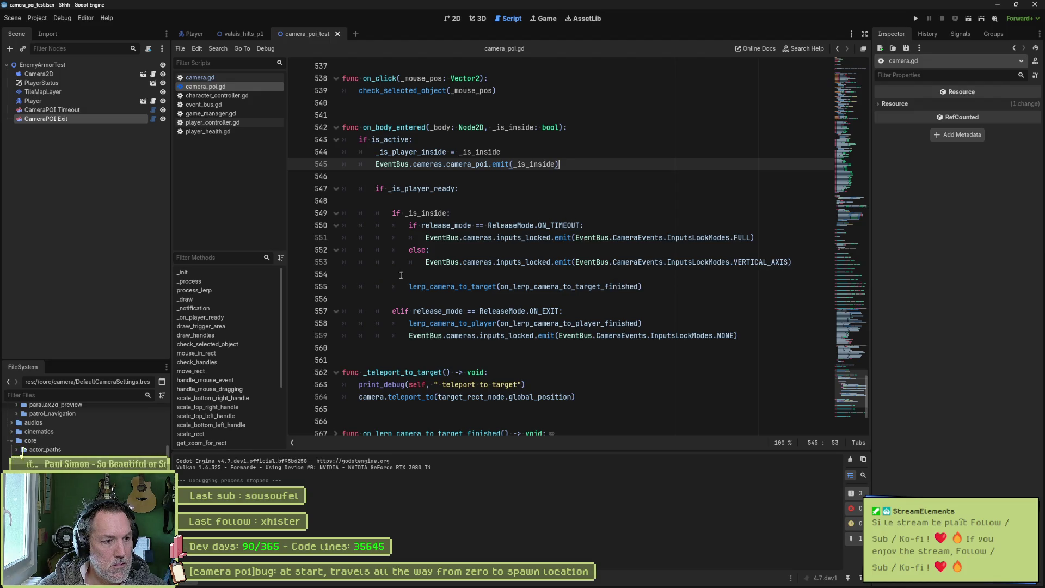
pyautogui.scroll(-3, 231, 409)
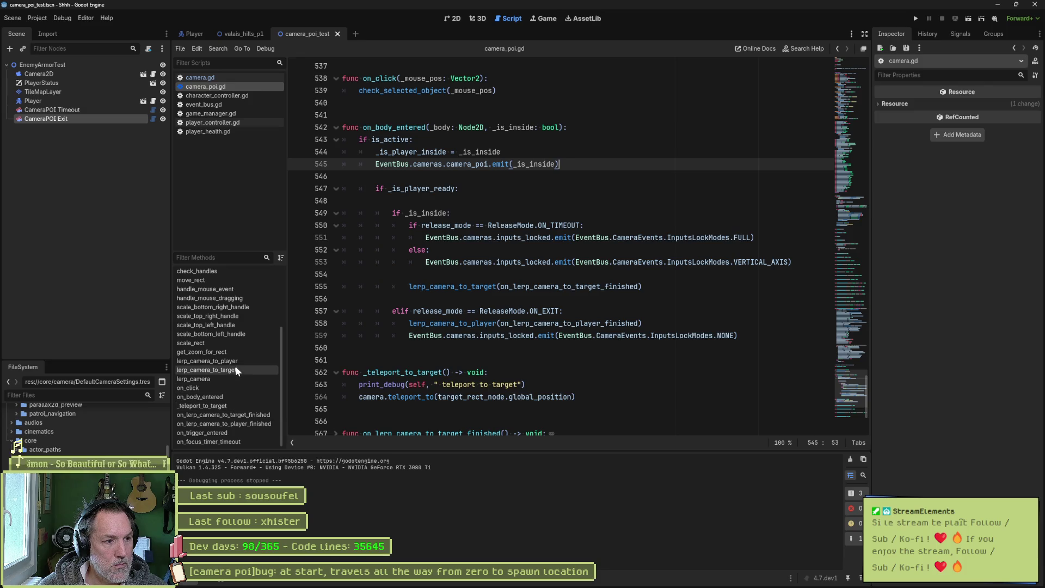
pyautogui.scroll(5, 236, 332)
pyautogui.click(235, 318)
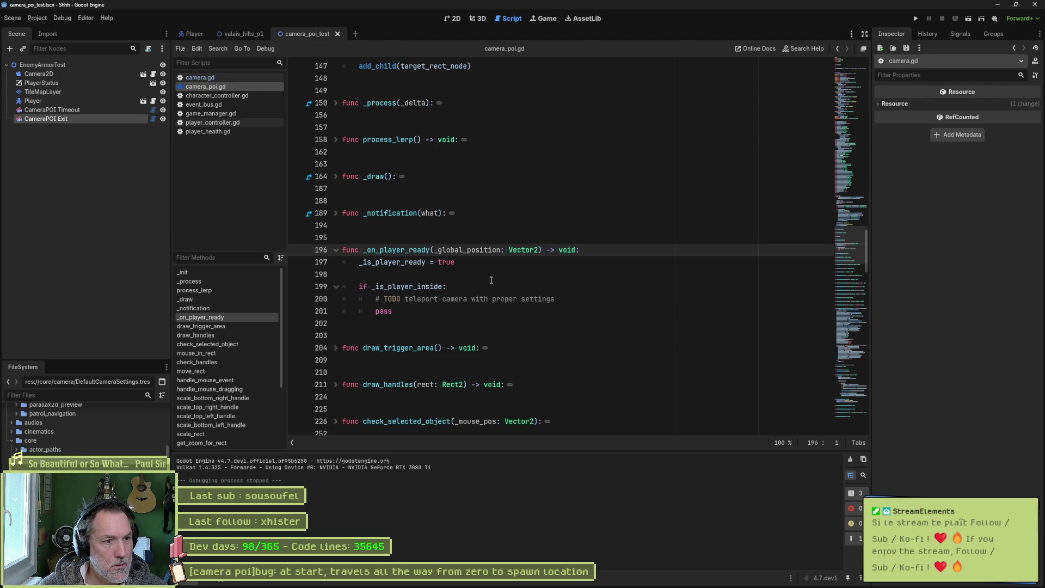
pyautogui.click(590, 305)
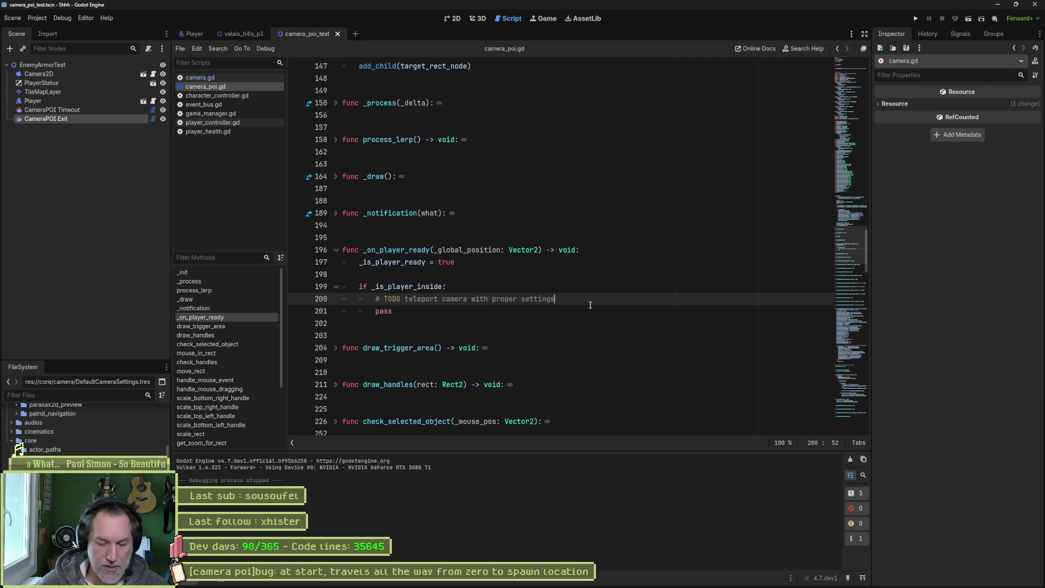
# Step: Add a new line under the TODO teleport comment and type a partial 'camera.' call with autocomplete
pyautogui.press('Return')
pyautogui.write('_')
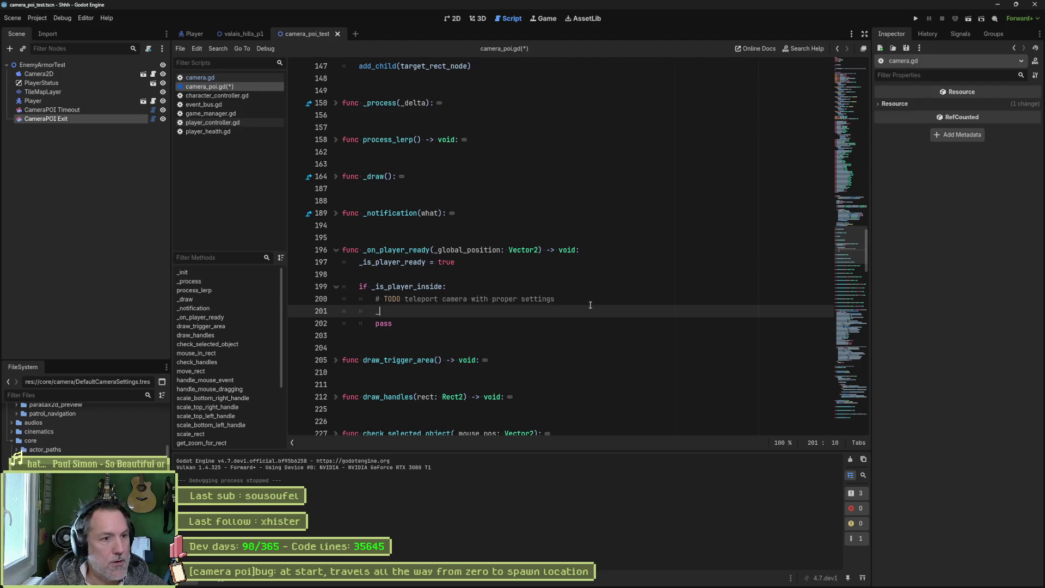
pyautogui.write('camera')
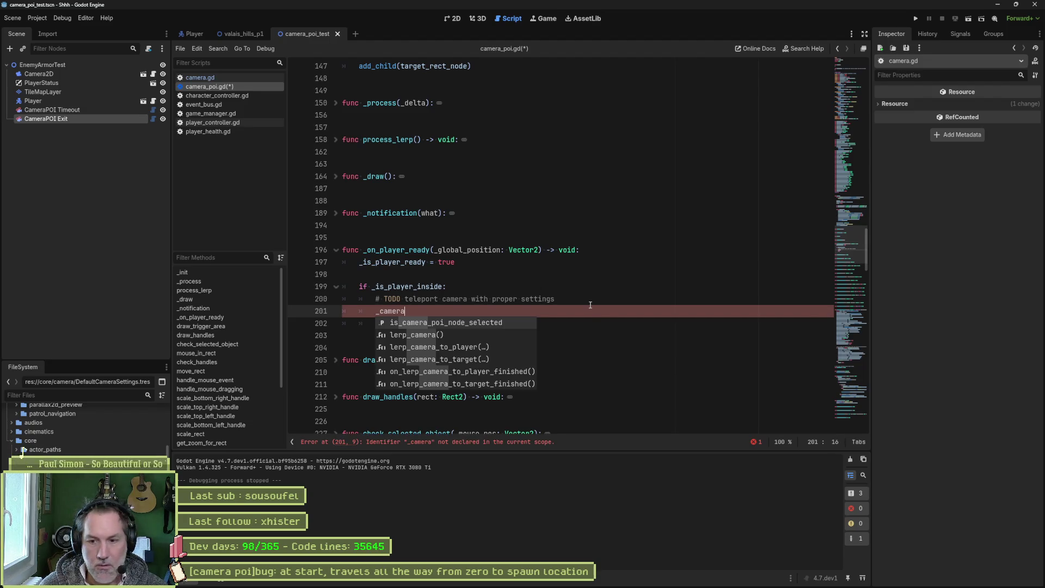
pyautogui.write('.')
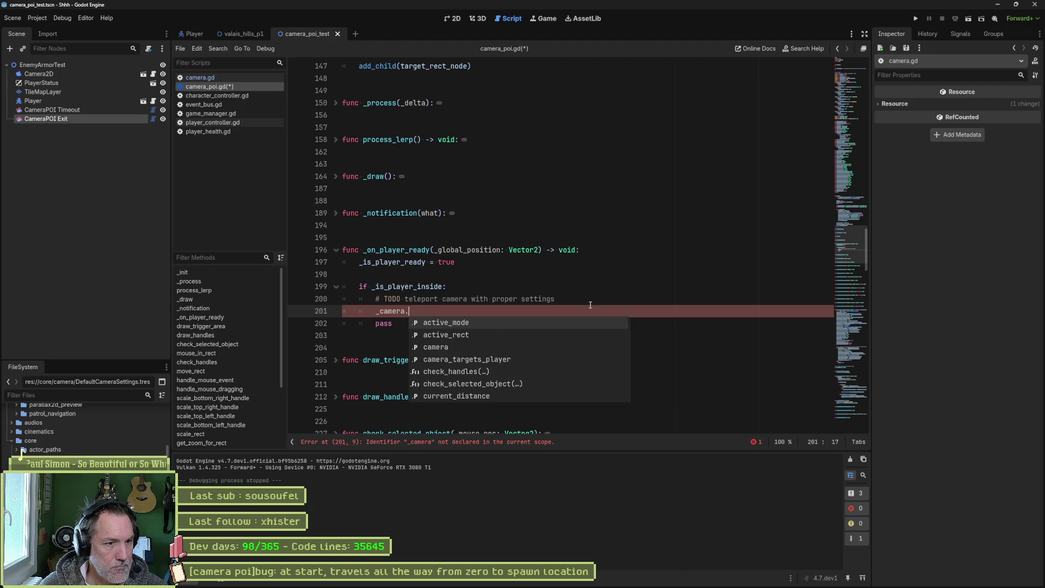
pyautogui.press('Escape')
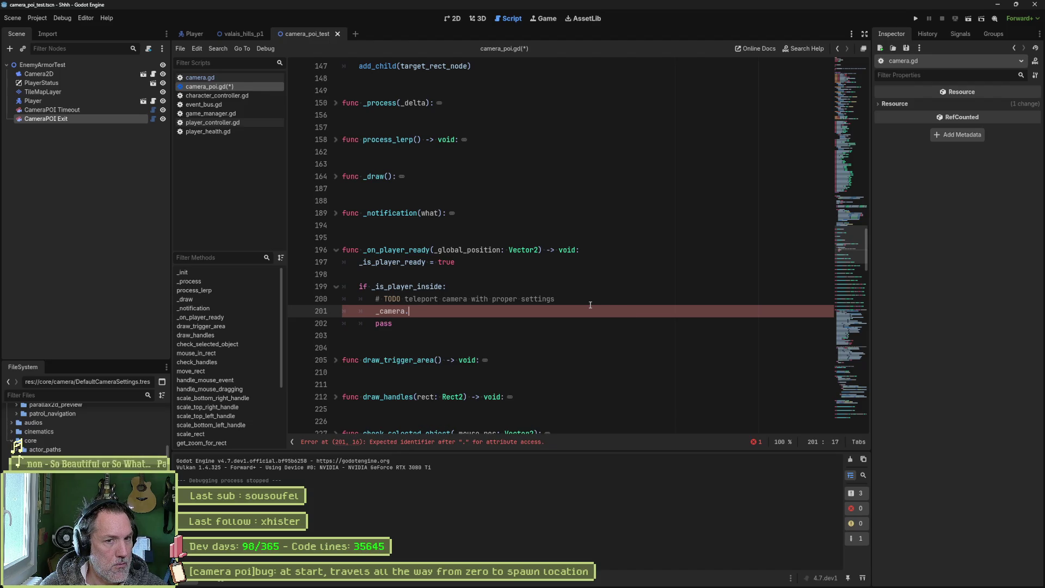
pyautogui.press('BackSpace')
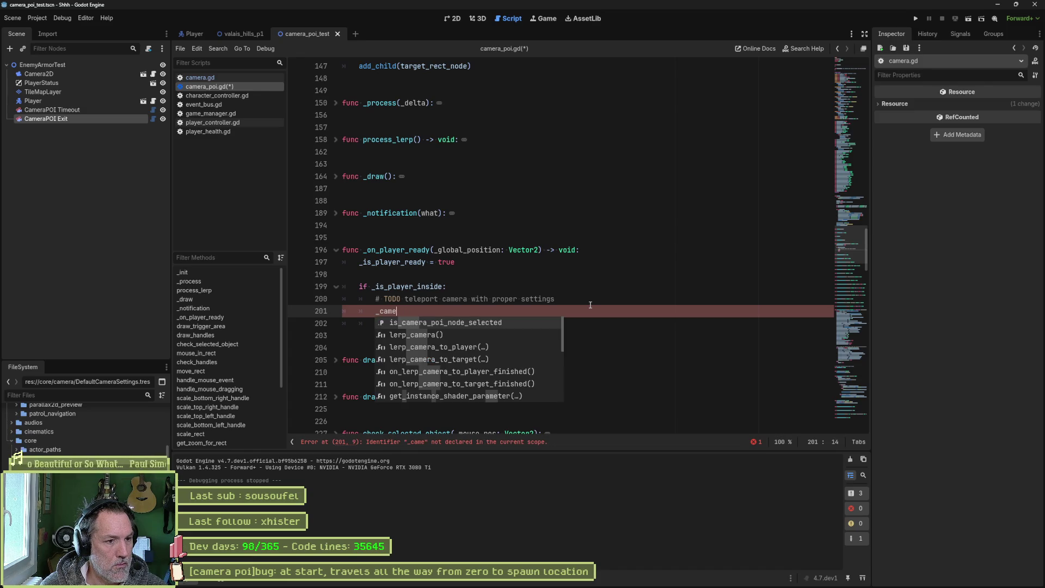
pyautogui.press('BackSpace')
pyautogui.press('BackSpace')
pyautogui.press('BackSpace')
pyautogui.write('cam')
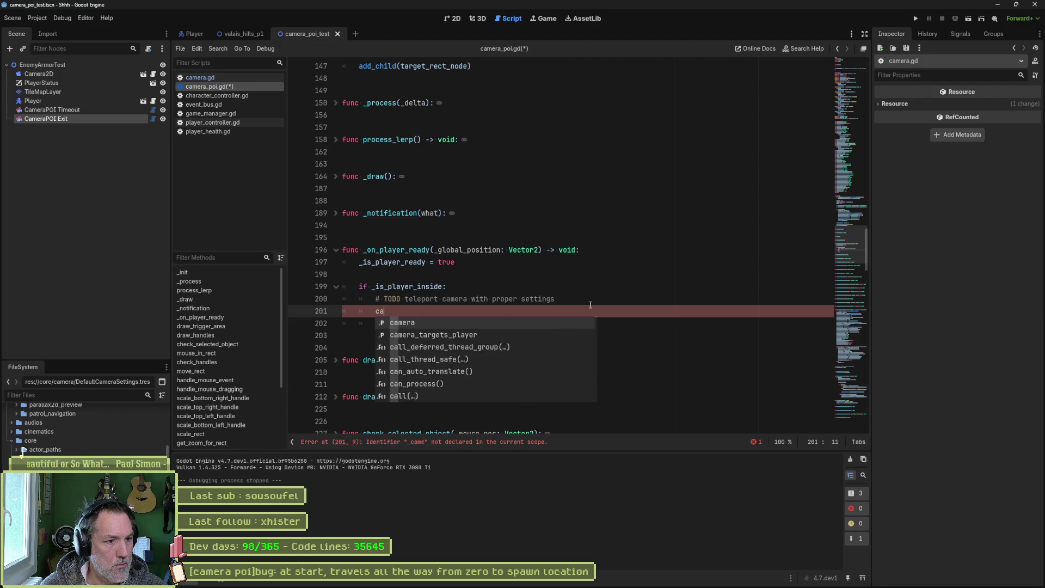
pyautogui.press('Return')
pyautogui.write('.tel')
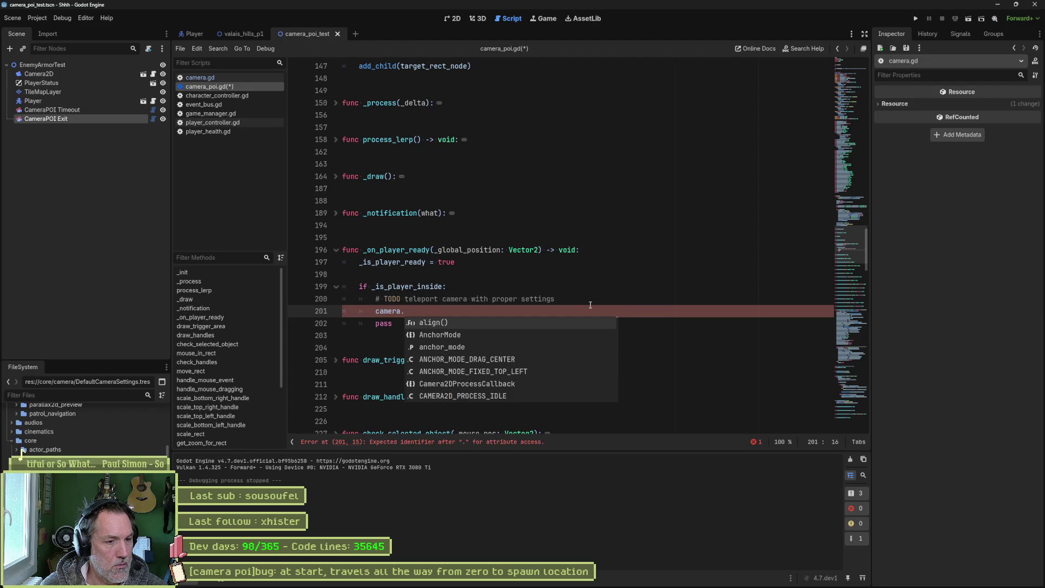
pyautogui.press('BackSpace')
pyautogui.press('BackSpace')
pyautogui.press('BackSpace')
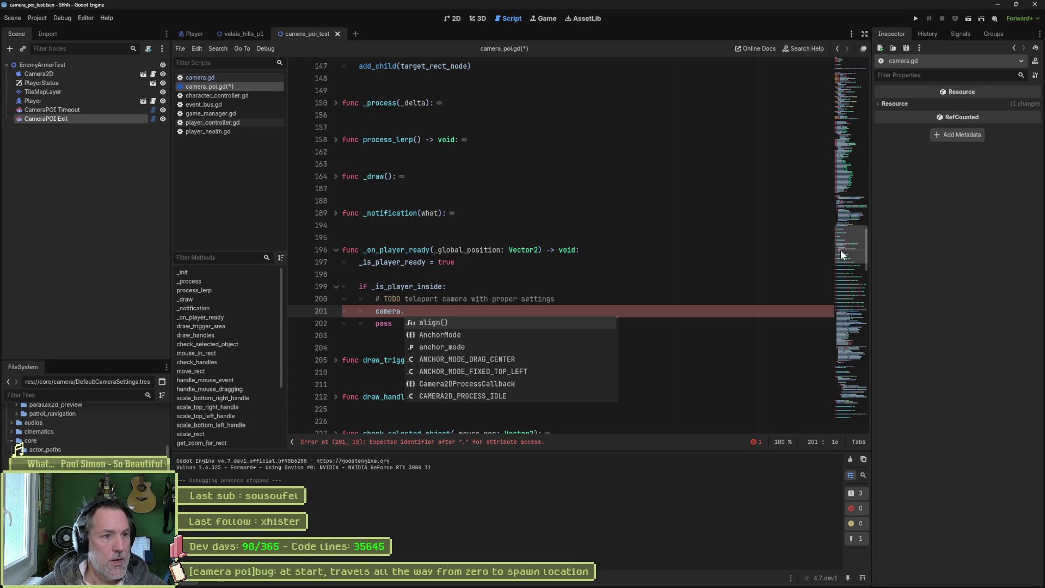
pyautogui.moveTo(842, 249)
pyautogui.mouseDown()
pyautogui.moveTo(855, 70)
pyautogui.moveTo(856, 257)
pyautogui.moveTo(856, 248)
pyautogui.mouseUp()
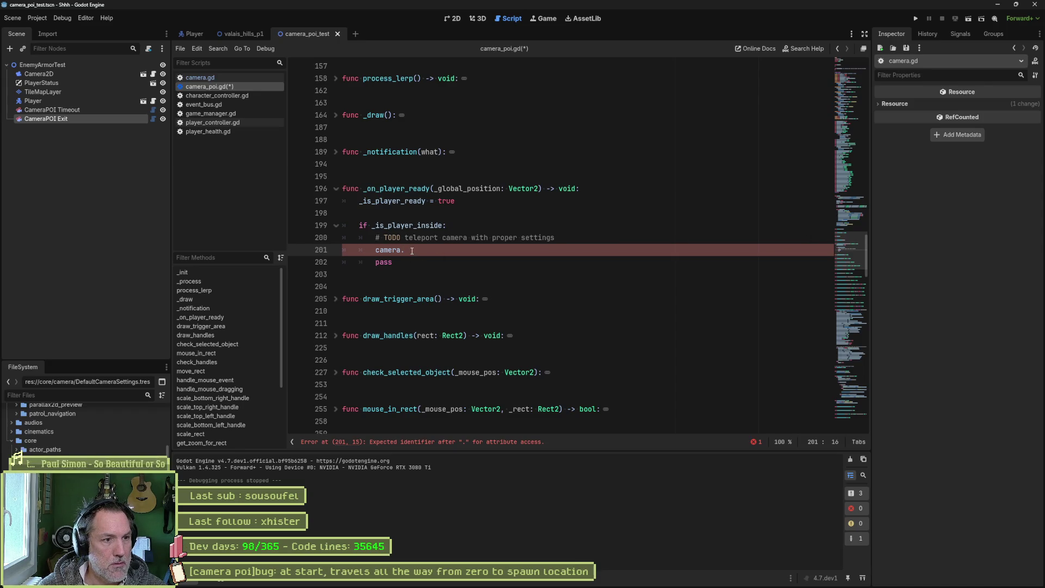
# Step: Replace line 201 with an EventBus.cameras.camera_poi.emit() call
pyautogui.moveTo(423, 251); pyautogui.dragTo(375, 250)
pyautogui.write('cevent')
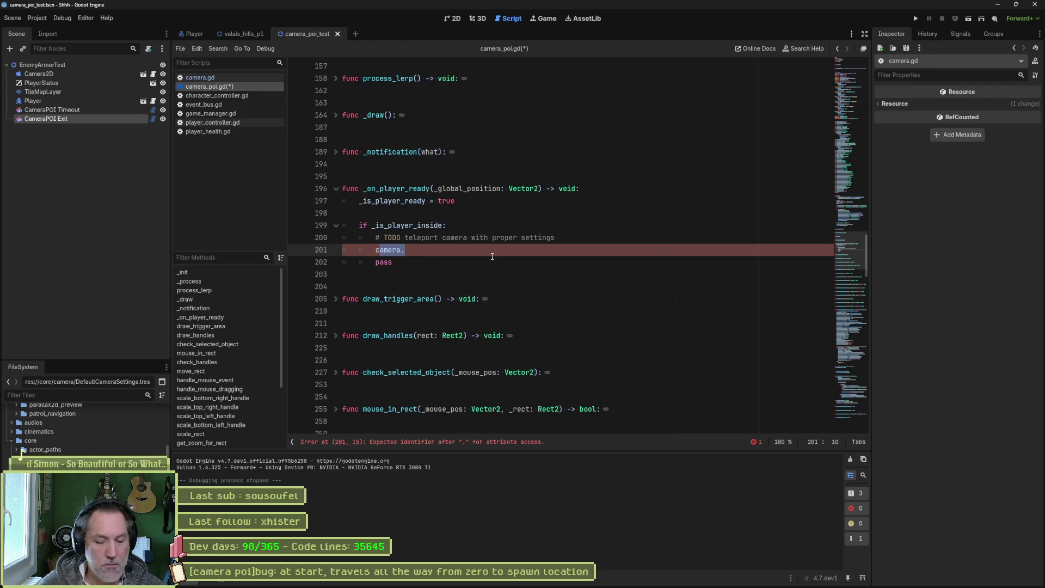
pyautogui.press('BackSpace')
pyautogui.press('BackSpace')
pyautogui.press('BackSpace')
pyautogui.write('EventBus.levels.')
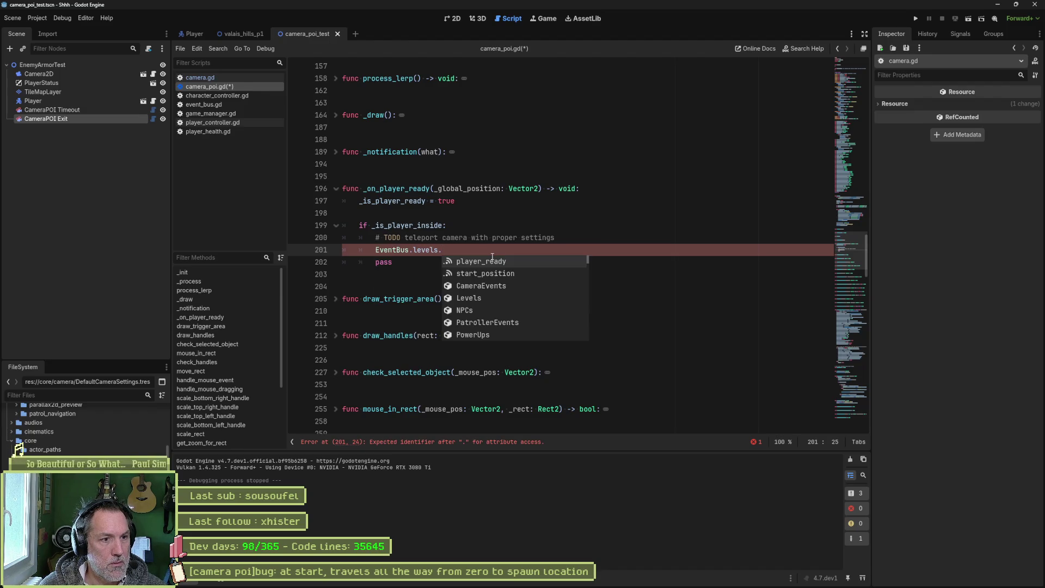
pyautogui.press('BackSpace')
pyautogui.press('BackSpace')
pyautogui.press('BackSpace')
pyautogui.press('BackSpace')
pyautogui.press('BackSpace')
pyautogui.press('BackSpace')
pyautogui.press('BackSpace')
pyautogui.write('cam')
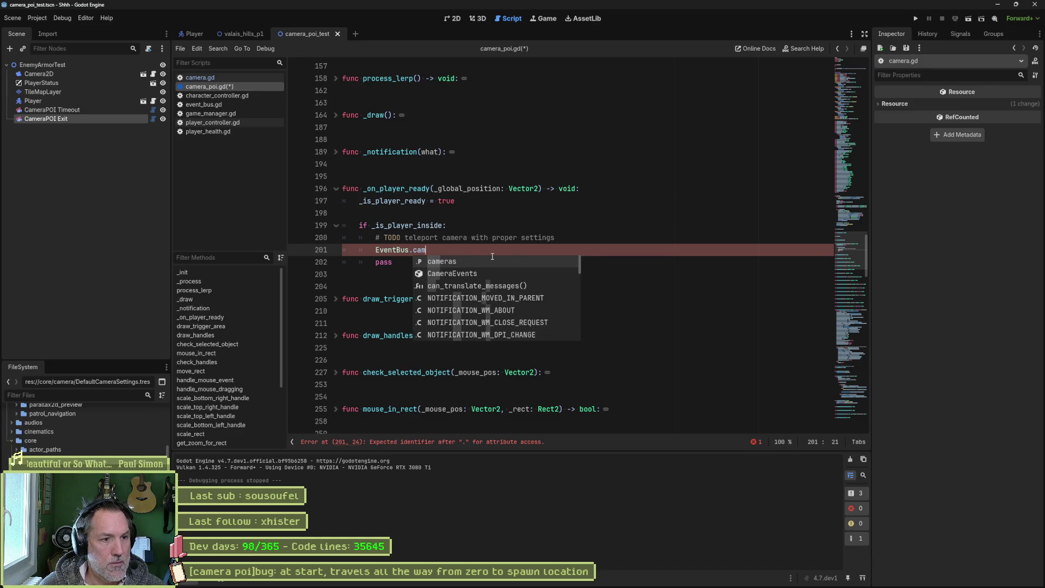
pyautogui.press('Return')
pyautogui.write('.')
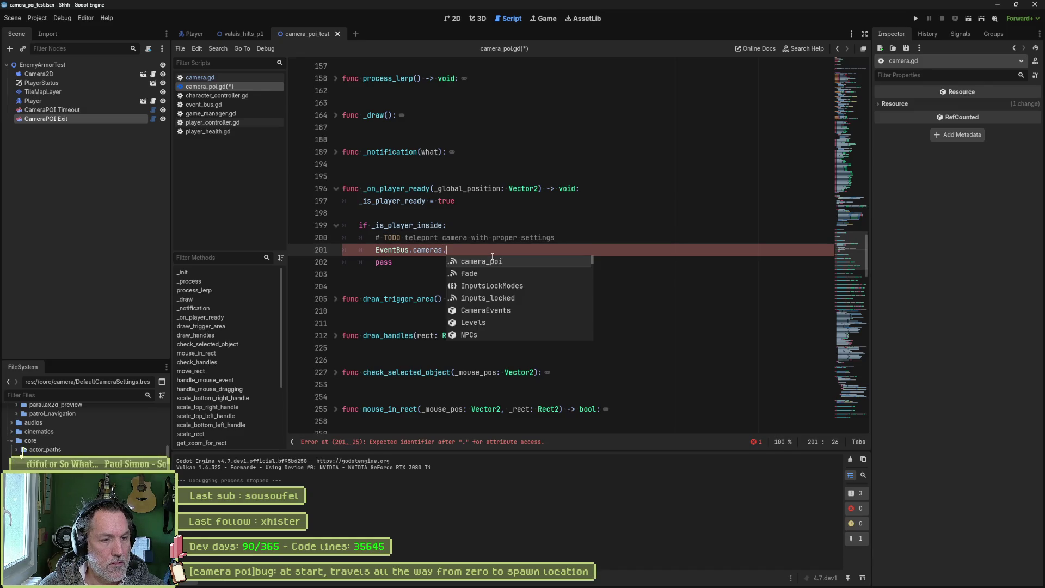
pyautogui.press('Return')
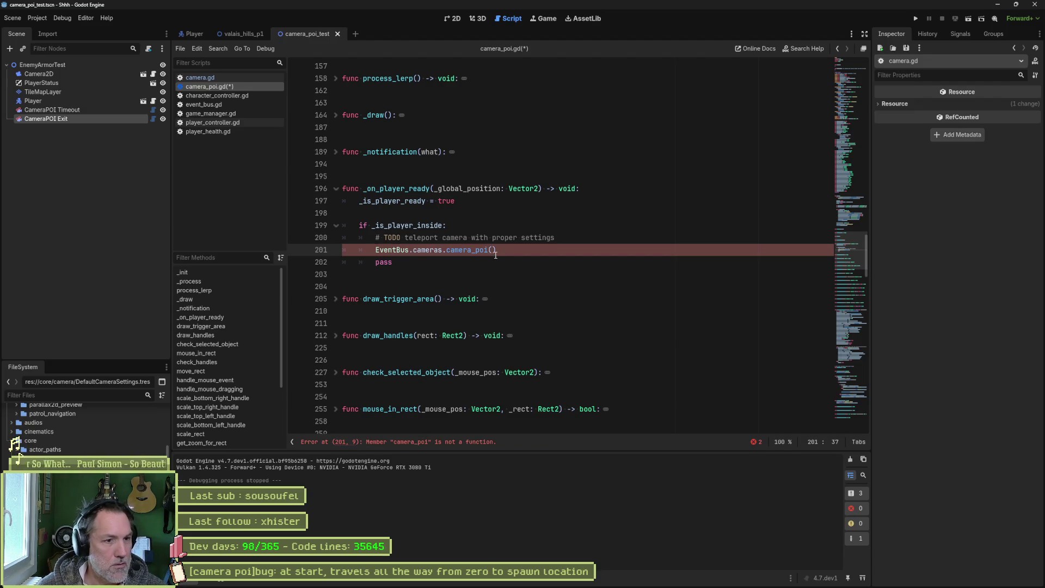
pyautogui.press('Delete')
pyautogui.press('Delete')
pyautogui.write('mit(')
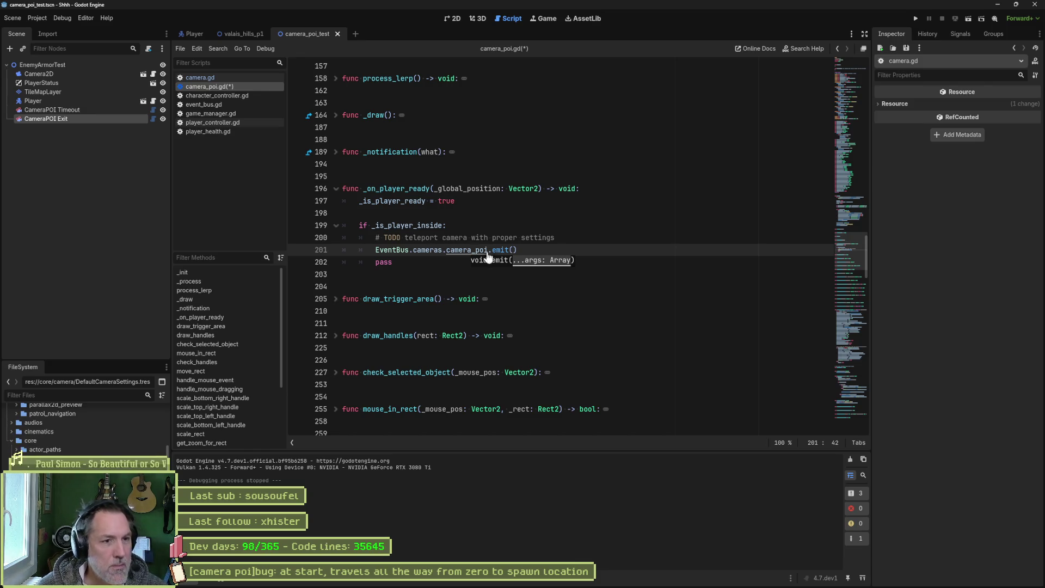
# Step: Glance at the Variant documentation, close it, and open event_bus.gd
pyautogui.keyDown('ctrl'); pyautogui.click(501, 250); pyautogui.keyUp('ctrl')
pyautogui.hotkey('ctrl', 'w')
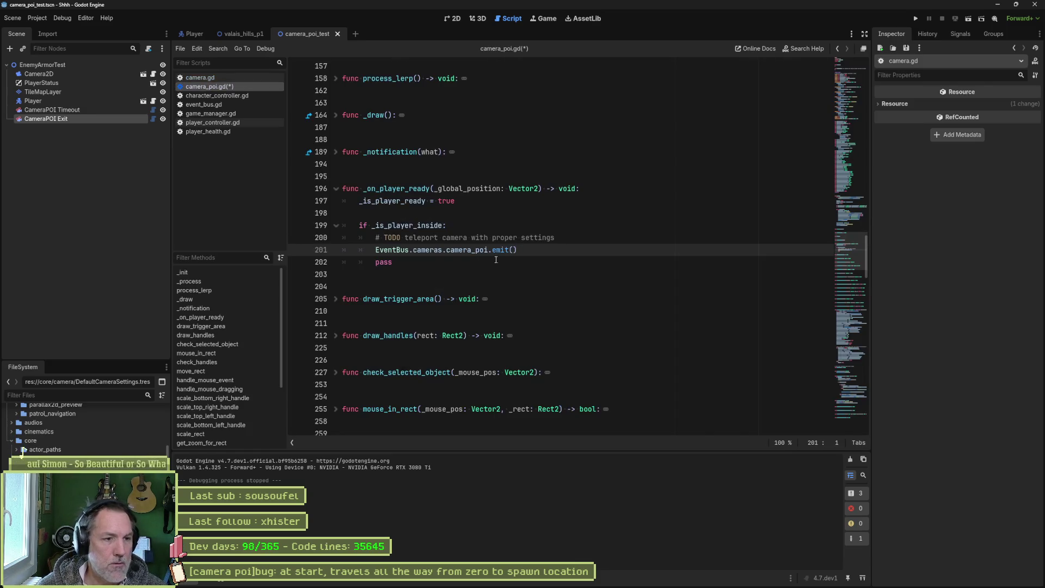
pyautogui.keyDown('ctrl'); pyautogui.click(452, 248); pyautogui.keyUp('ctrl')
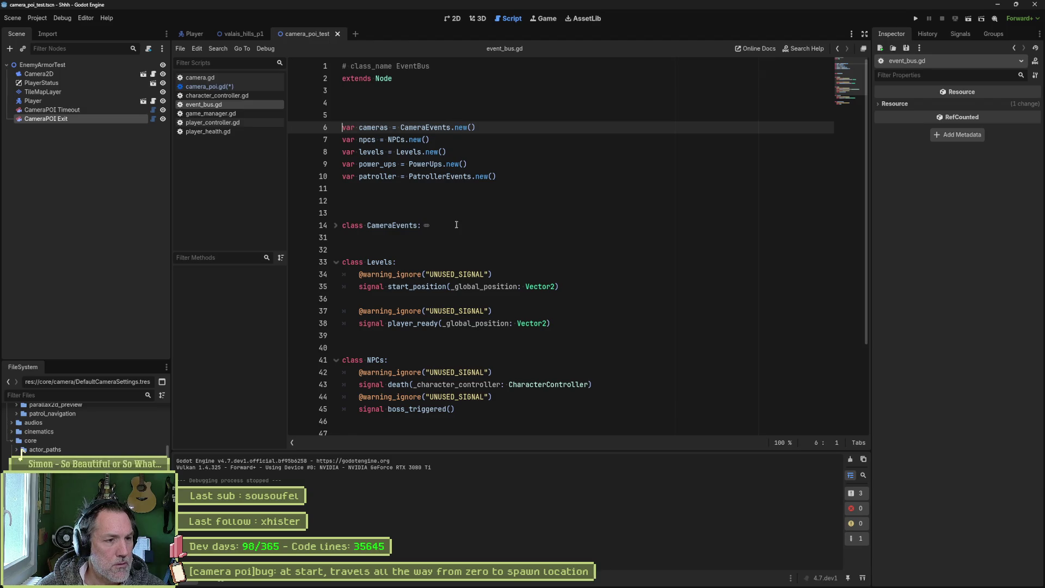
# Step: Expand CameraEvents to check the camera_poi signal's _is_inside bool parameter, then return to camera_poi.gd
pyautogui.scroll(-3, 456, 225)
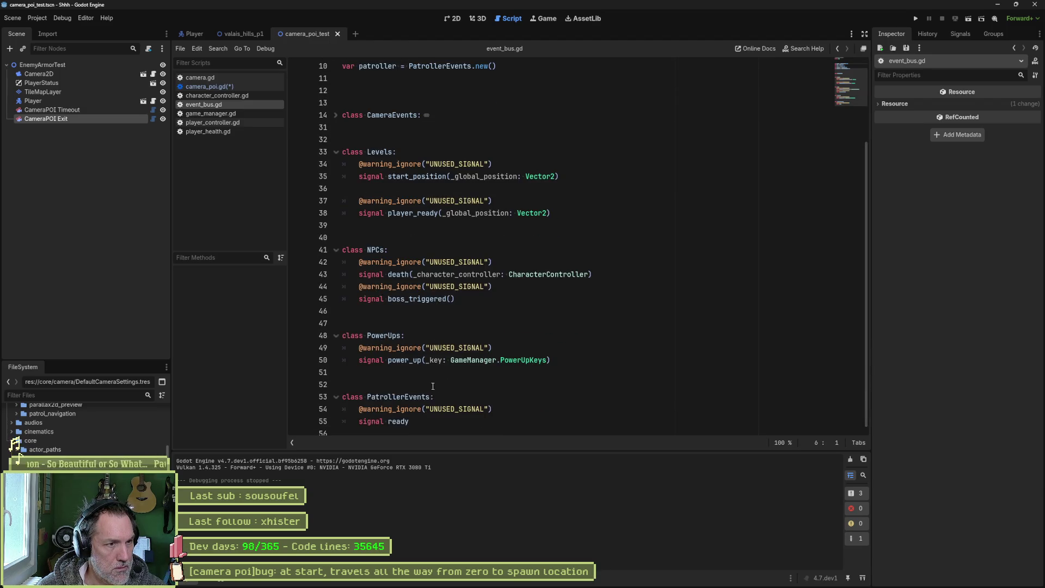
pyautogui.scroll(2, 435, 402)
pyautogui.click(336, 189)
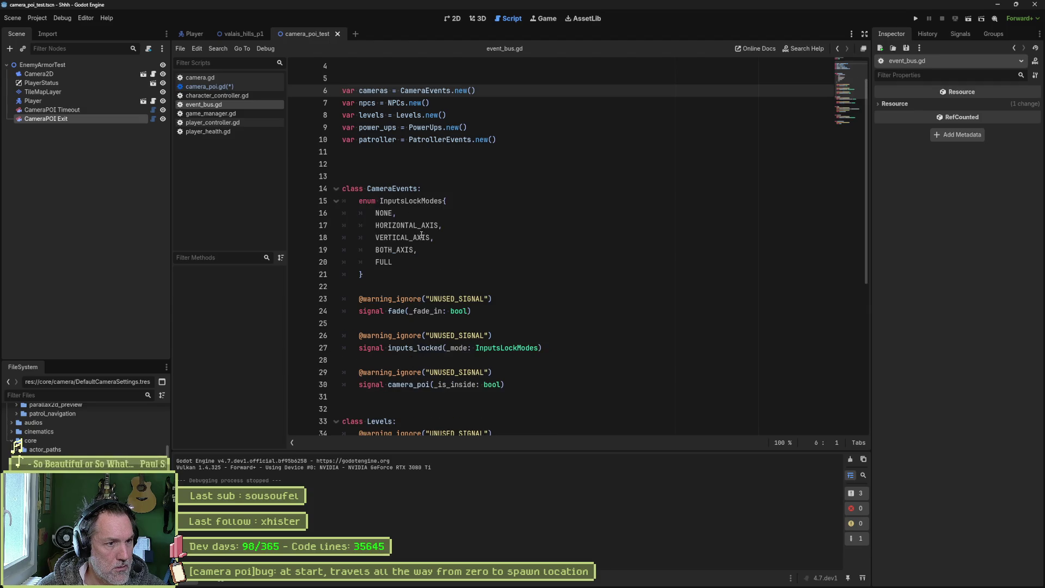
pyautogui.doubleClick(409, 384)
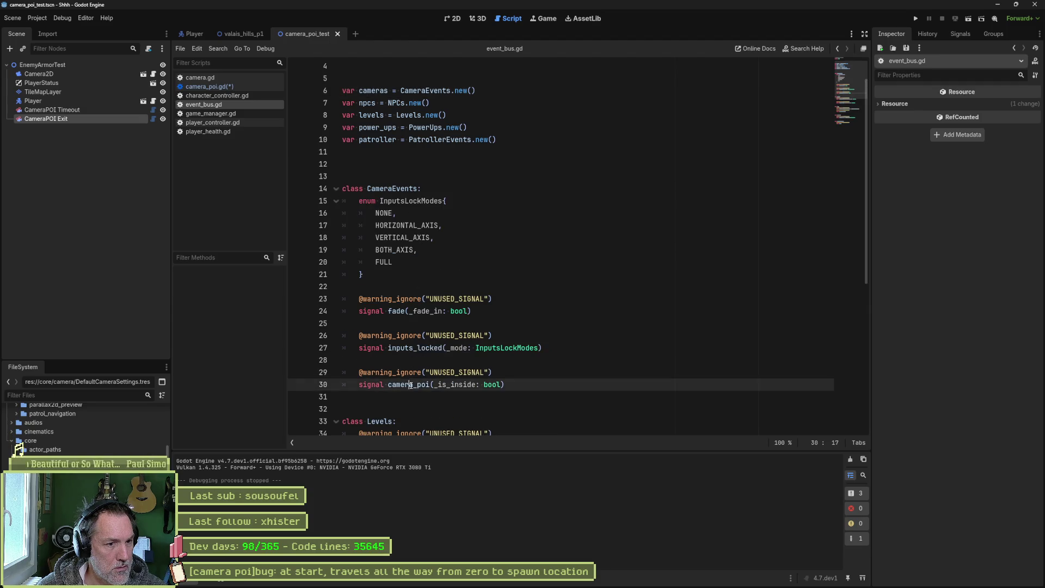
pyautogui.moveTo(433, 385); pyautogui.dragTo(504, 384)
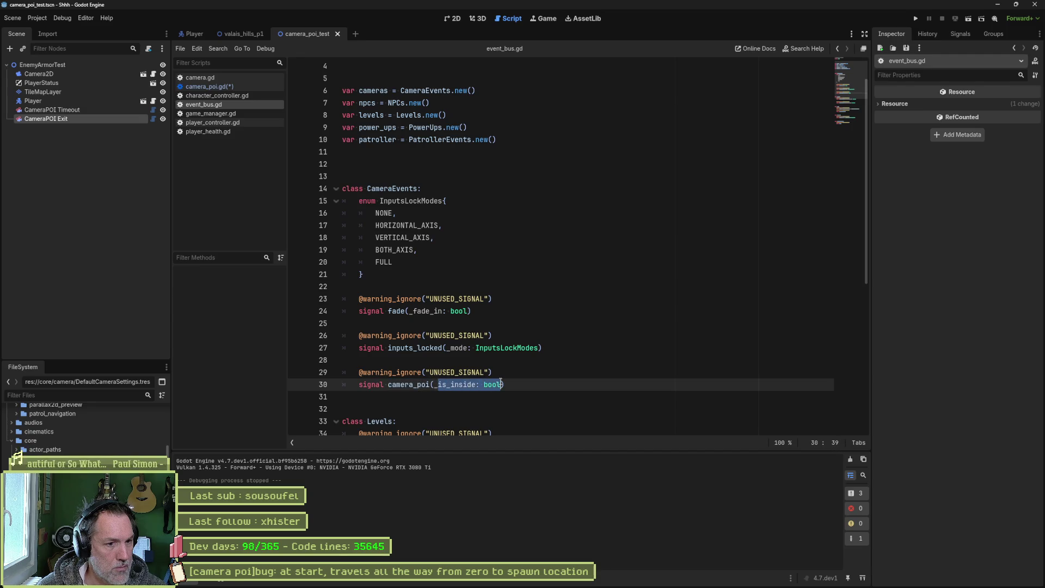
pyautogui.hotkey('alt', 'Left')
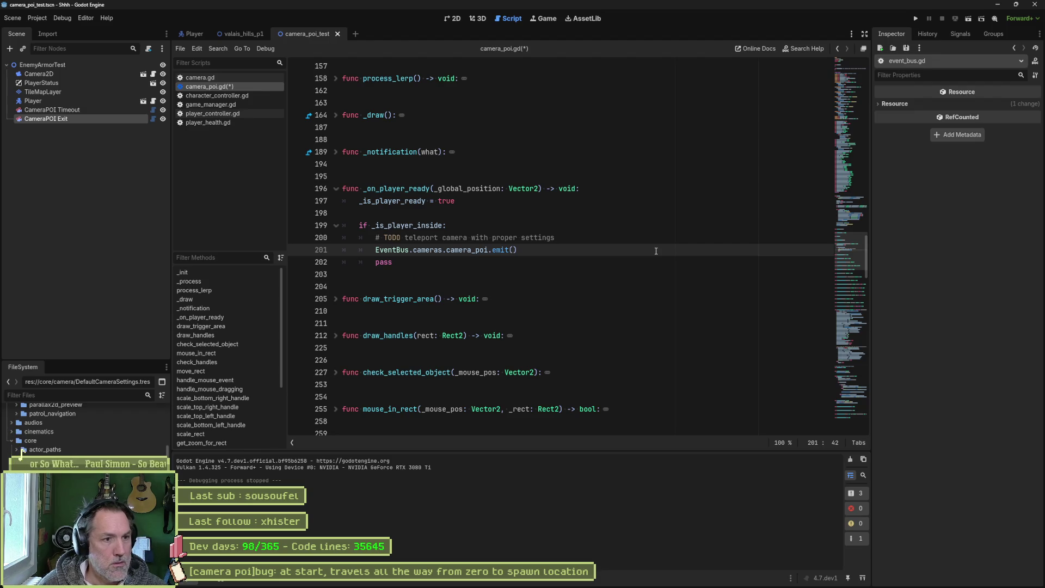
# Step: Pass true to the emit call, delete the leftover pass and TODO lines, and save camera_poi.gd
pyautogui.write('true')
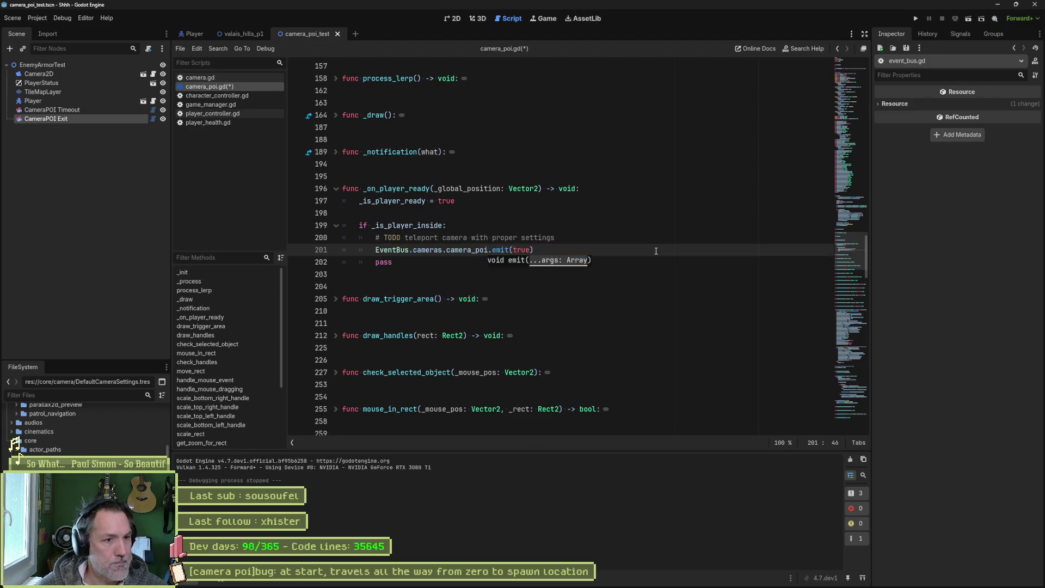
pyautogui.click(474, 264)
pyautogui.hotkey('ctrl', 'shift', 'k')
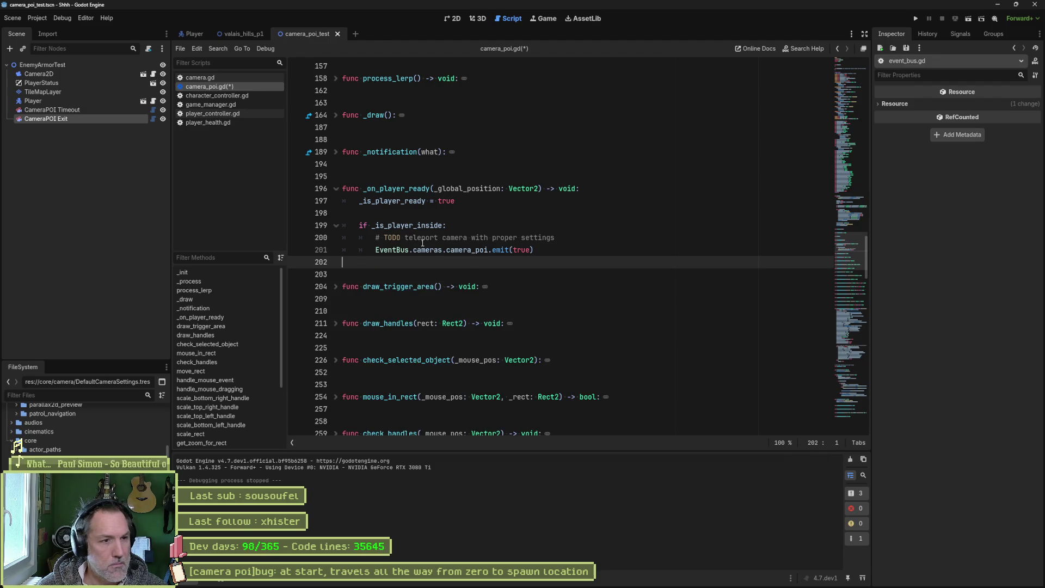
pyautogui.click(431, 238)
pyautogui.hotkey('ctrl', 'shift', 'k')
pyautogui.hotkey('ctrl', 's')
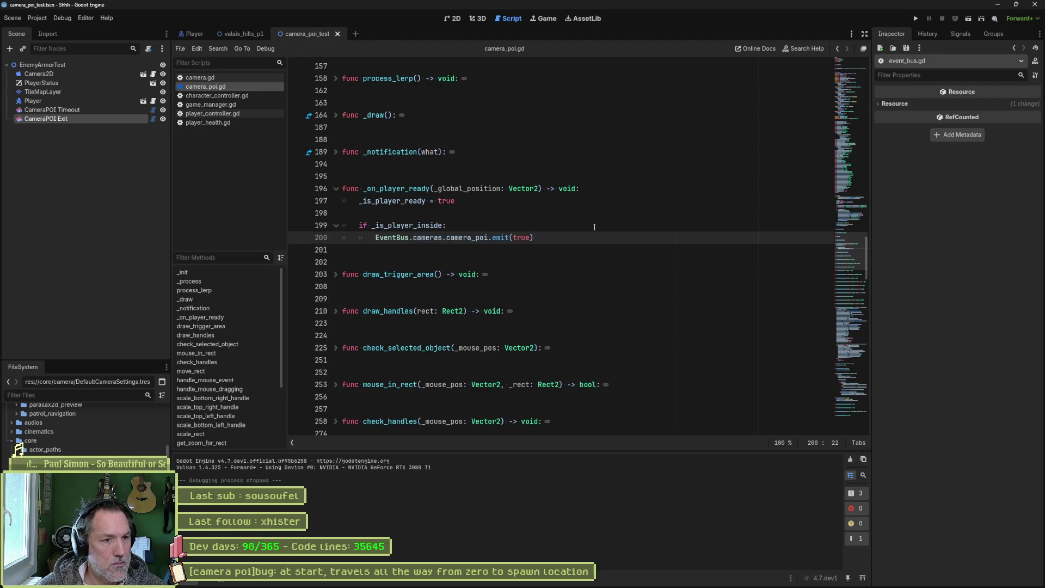
pyautogui.click(205, 78)
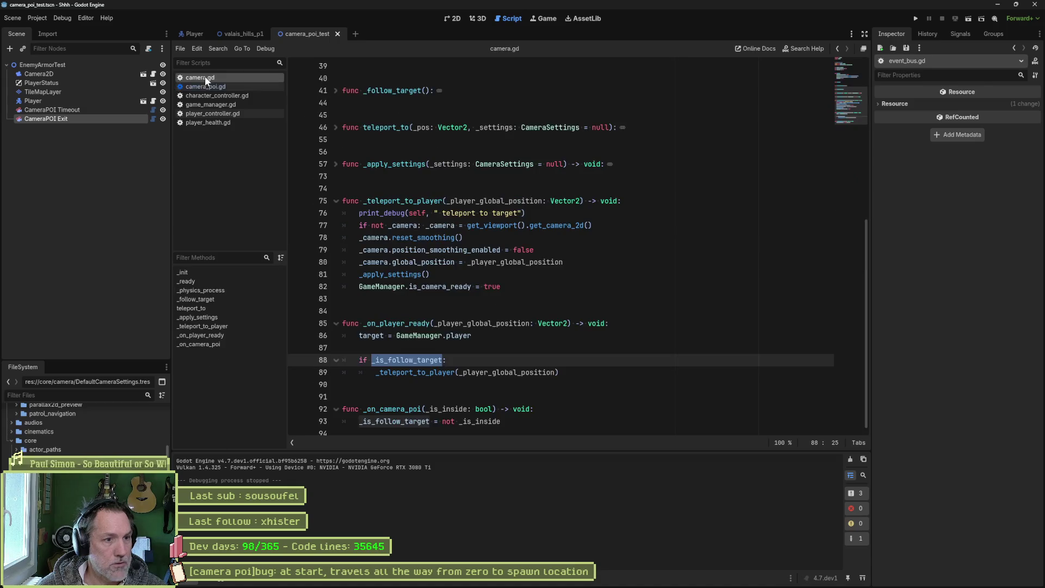
# Step: Inspect _is_follow_target on line 93, run and stop the scene, then place the caret after _on_camera_poi's signature
pyautogui.doubleClick(400, 422)
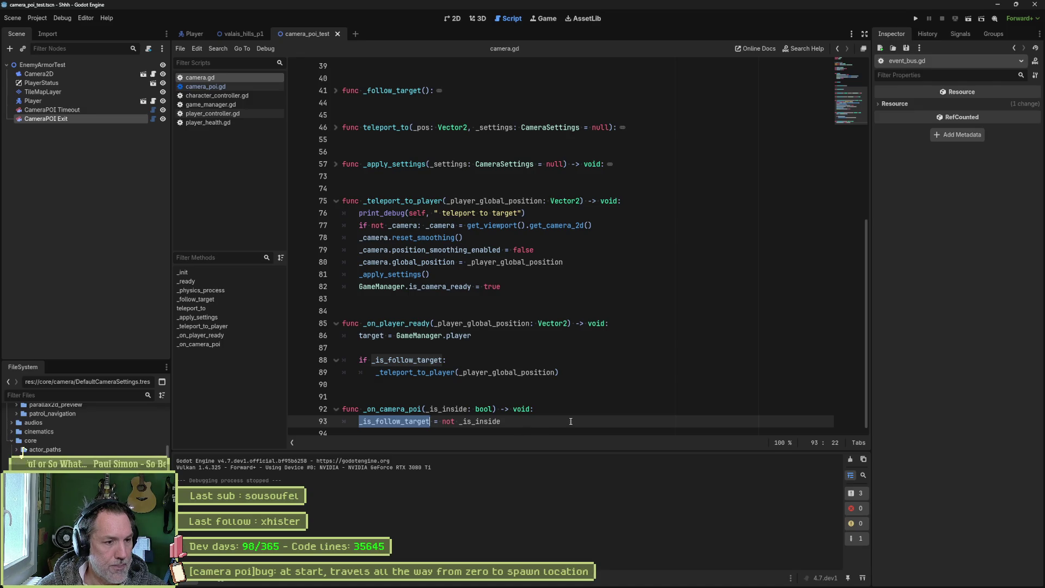
pyautogui.press('F6')
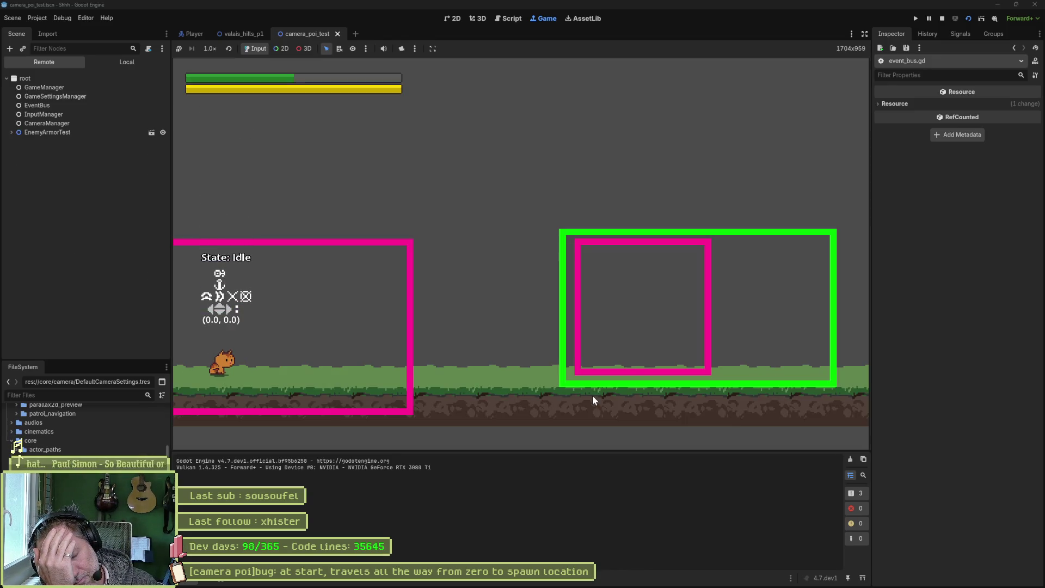
pyautogui.press('F8')
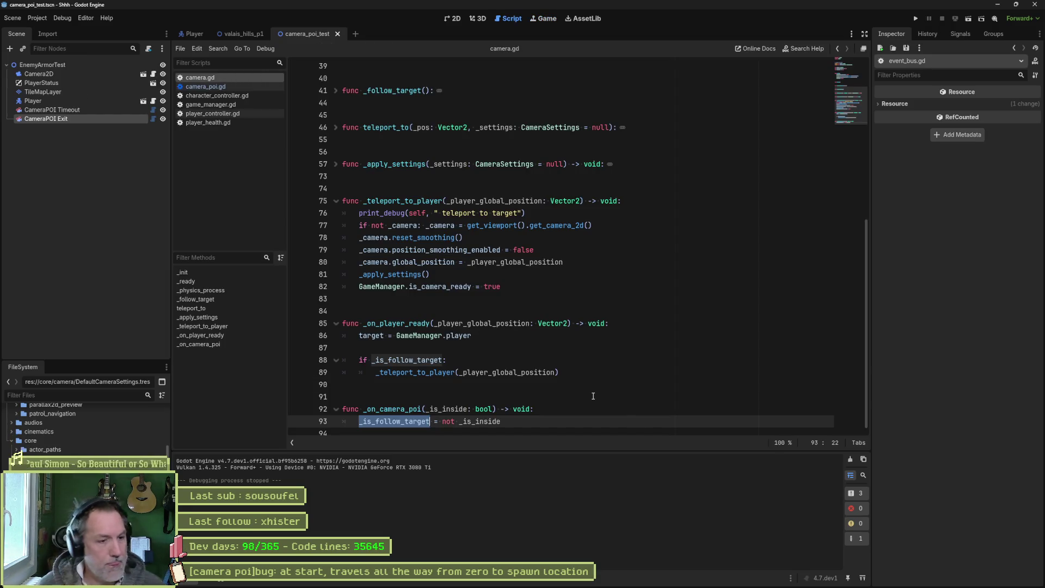
pyautogui.click(559, 411)
# Step: Add print_debug(self, " camera poi inside: ", _is_inside) to _on_camera_poi, then run the scene to confirm it logs true
pyautogui.press('Return')
pyautogui.write('print_debug')
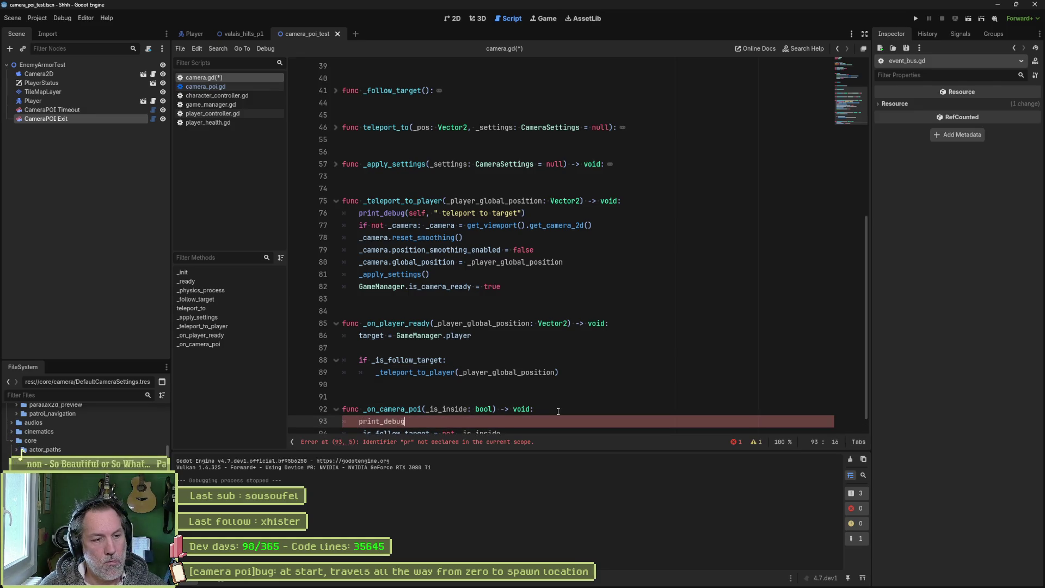
pyautogui.write('()s')
pyautogui.press('Down')
pyautogui.press('Up')
pyautogui.write('self, " ')
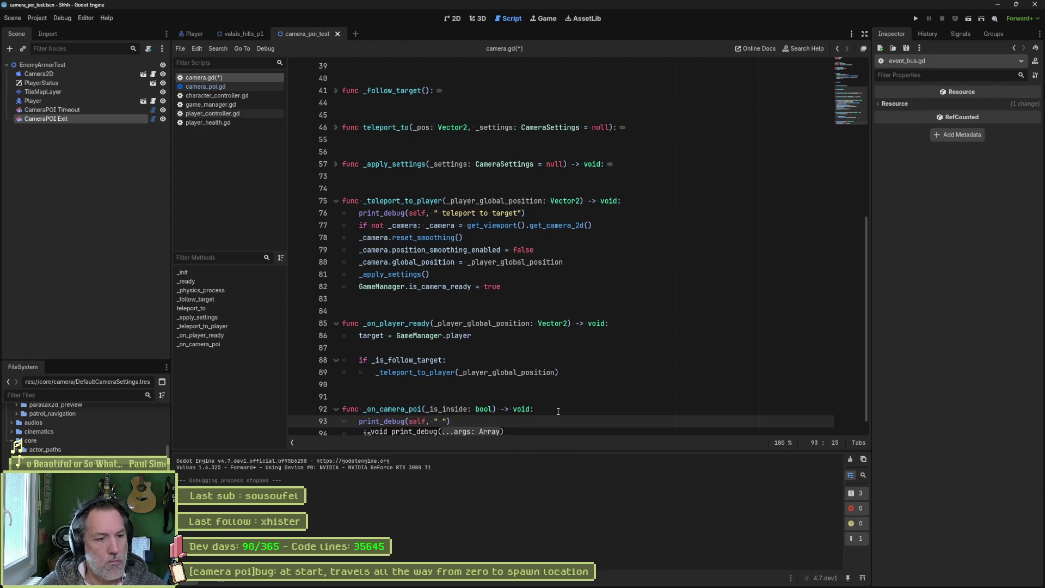
pyautogui.write('camera poi ins')
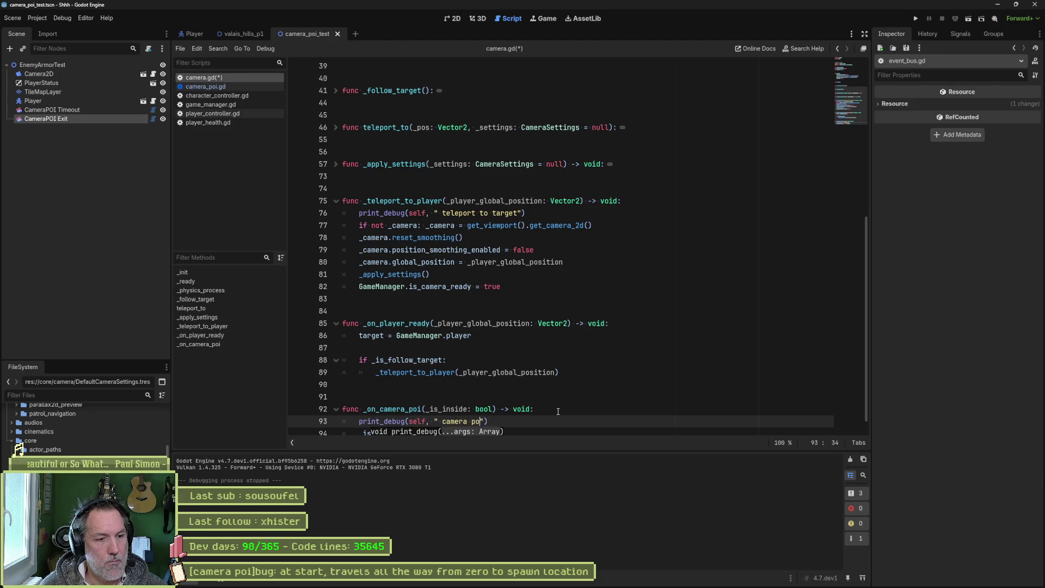
pyautogui.write('ide')
pyautogui.press('BackSpace')
pyautogui.write(': ", _is_inside')
pyautogui.press('F6')
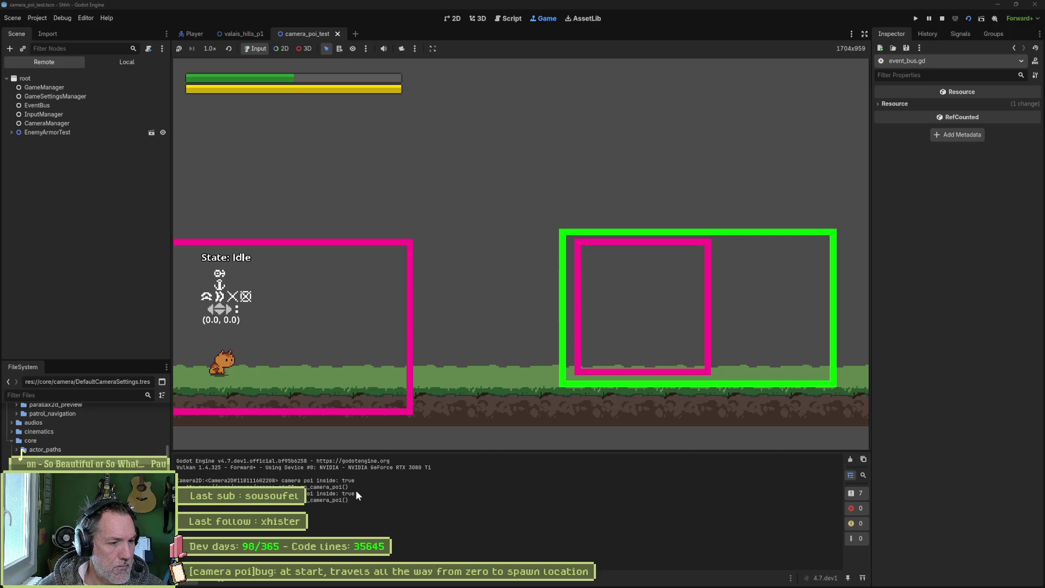
pyautogui.press('F8')
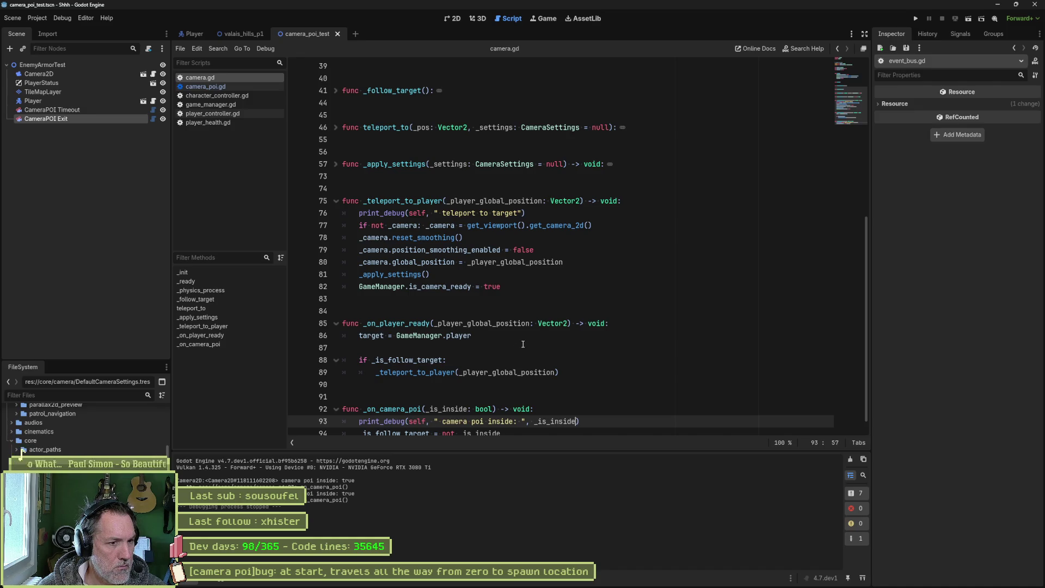
# Step: Copy the if _is_follow_target block from _on_player_ready into _on_camera_poi, then undo the paste
pyautogui.moveTo(442, 362)
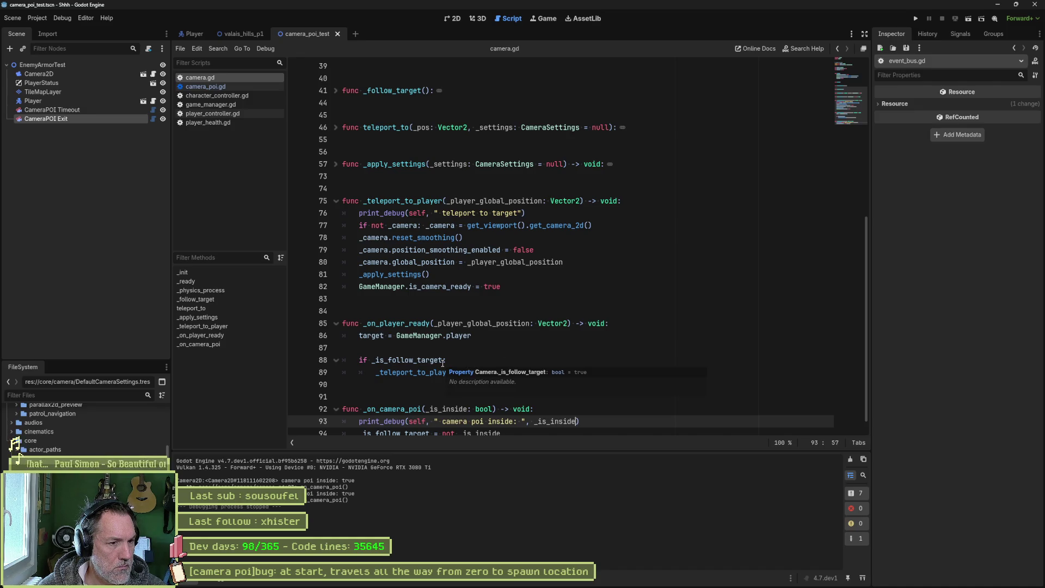
pyautogui.scroll(-1, 434, 366)
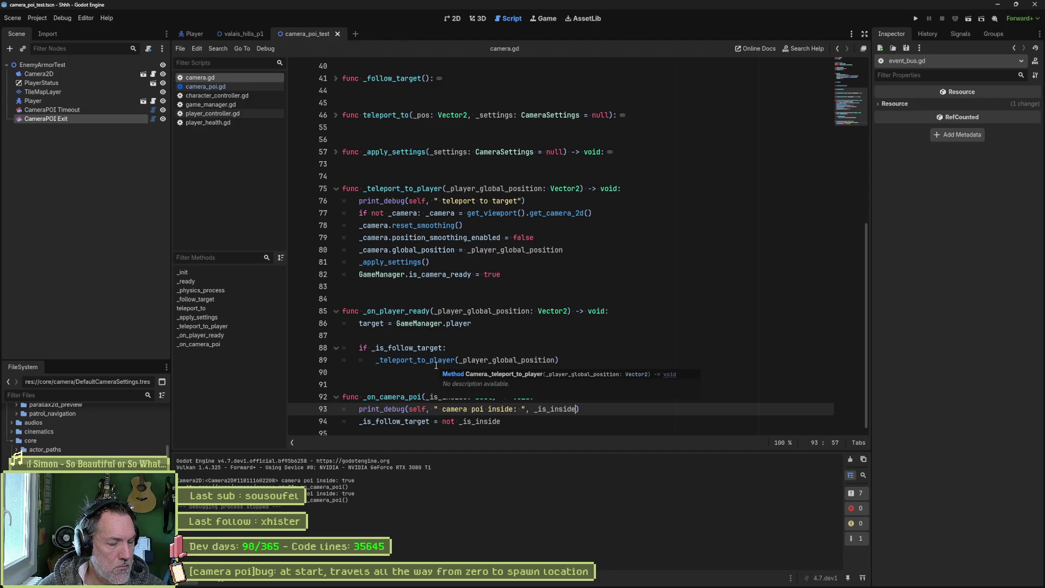
pyautogui.moveTo(577, 361); pyautogui.dragTo(573, 340)
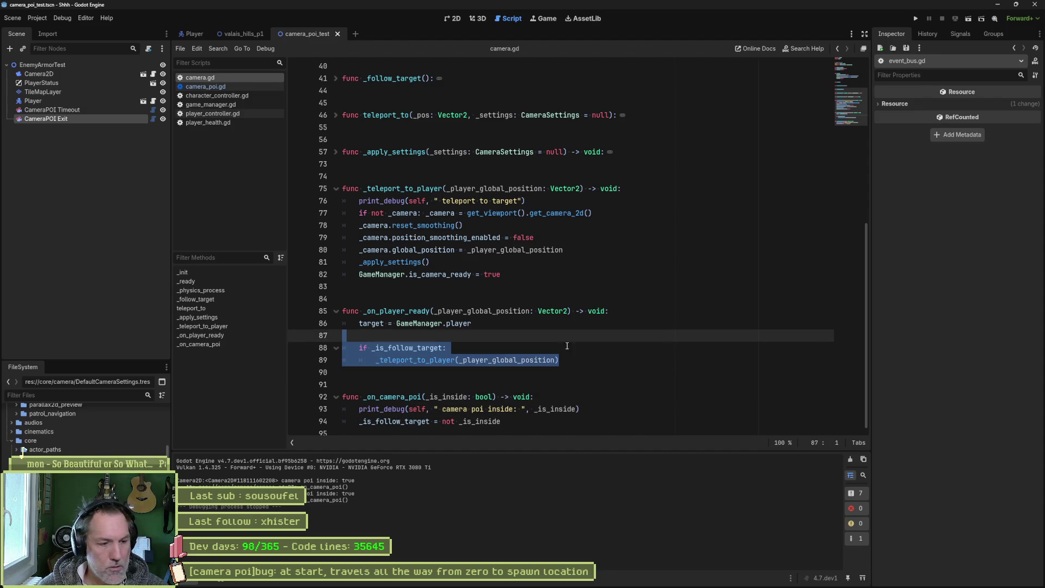
pyautogui.hotkey('ctrl', 'c')
pyautogui.click(588, 411)
pyautogui.hotkey('ctrl', 'v')
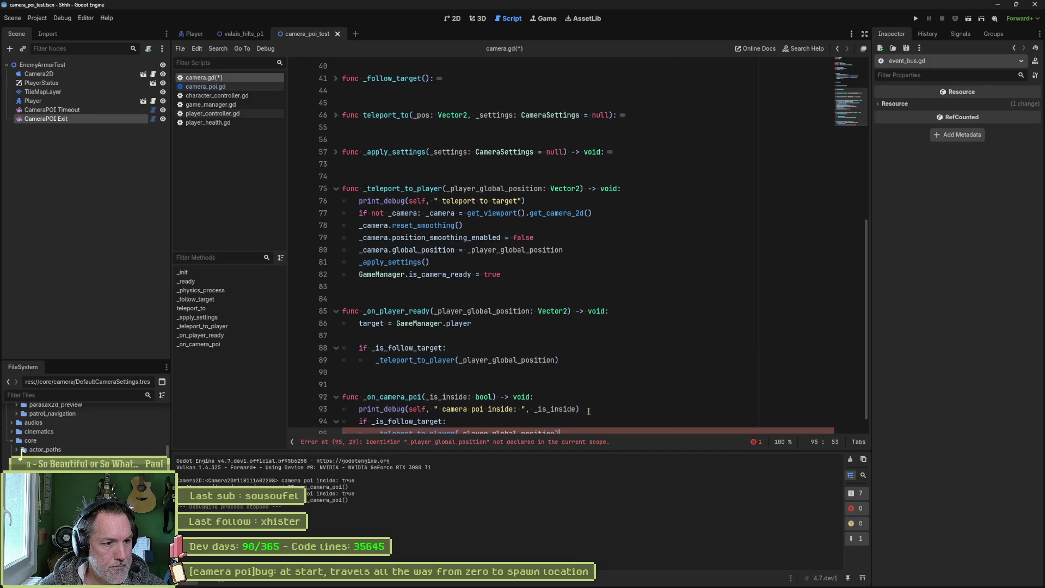
pyautogui.scroll(-1, 575, 392)
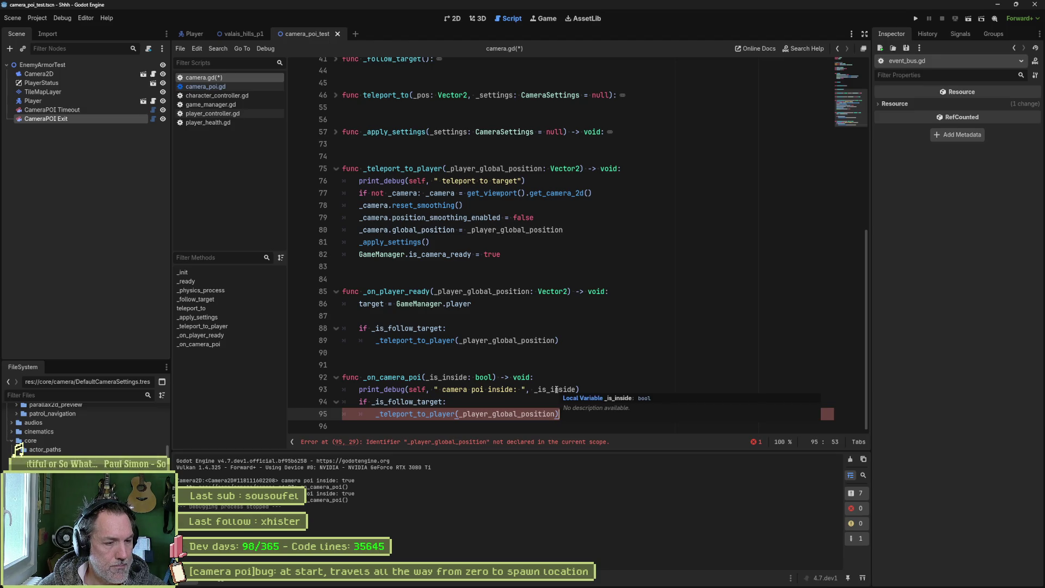
pyautogui.hotkey('ctrl', 'z')
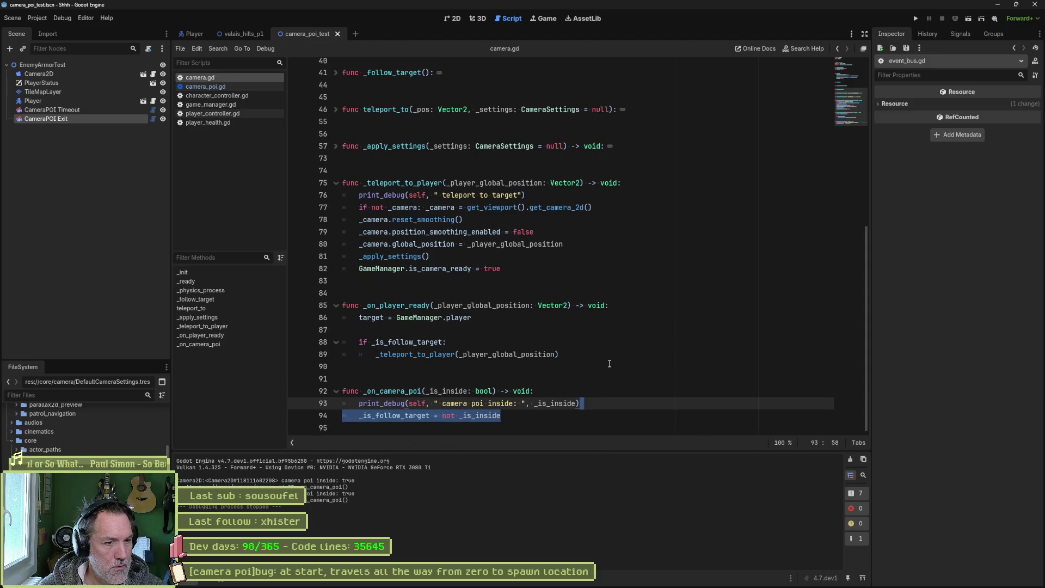